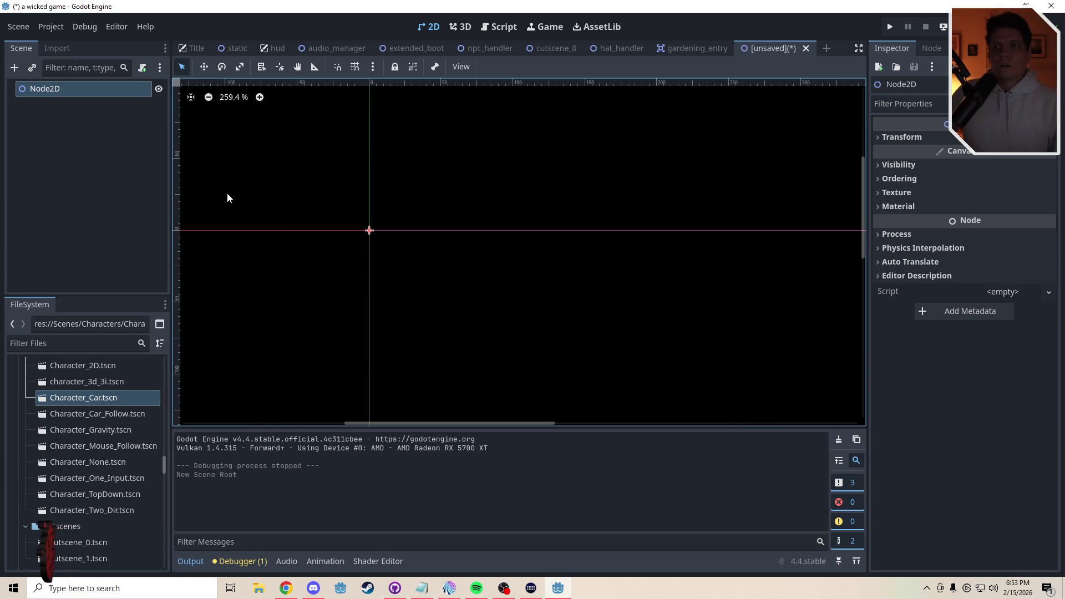
# Rename the root Node2D to LetterVFX, fixing a mistyped 'LetterSF' along the way
pyautogui.moveTo(398, 237); pyautogui.dragTo(475, 257)
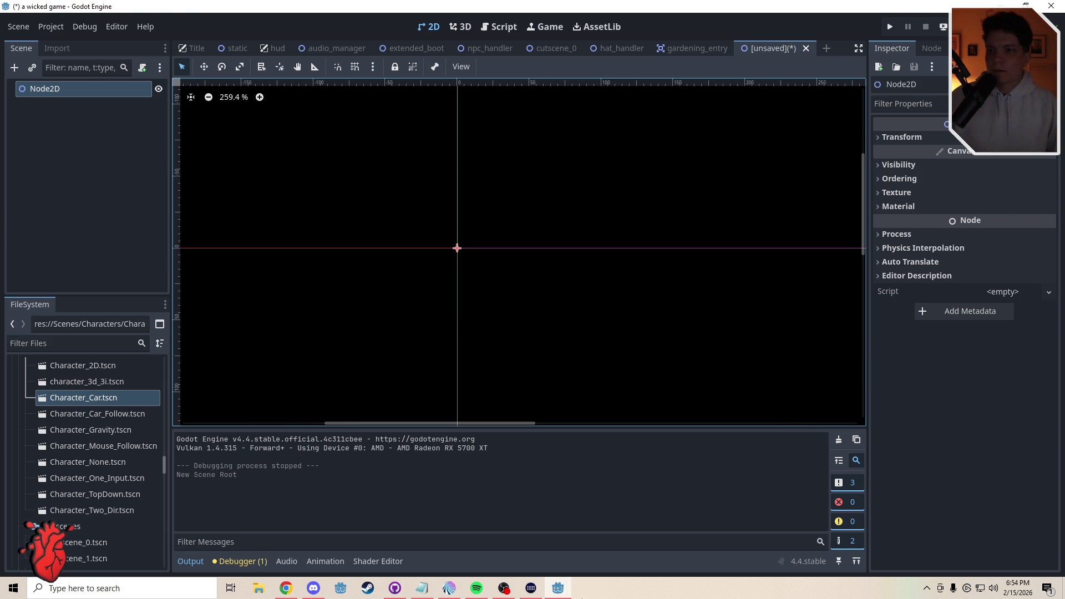
pyautogui.click(475, 588)
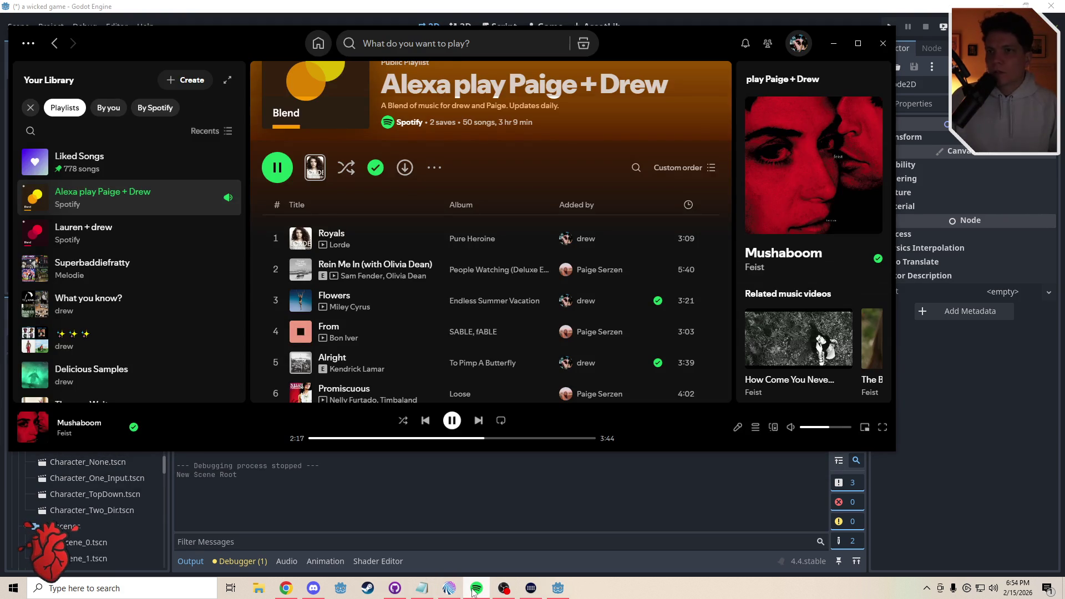
pyautogui.click(475, 589)
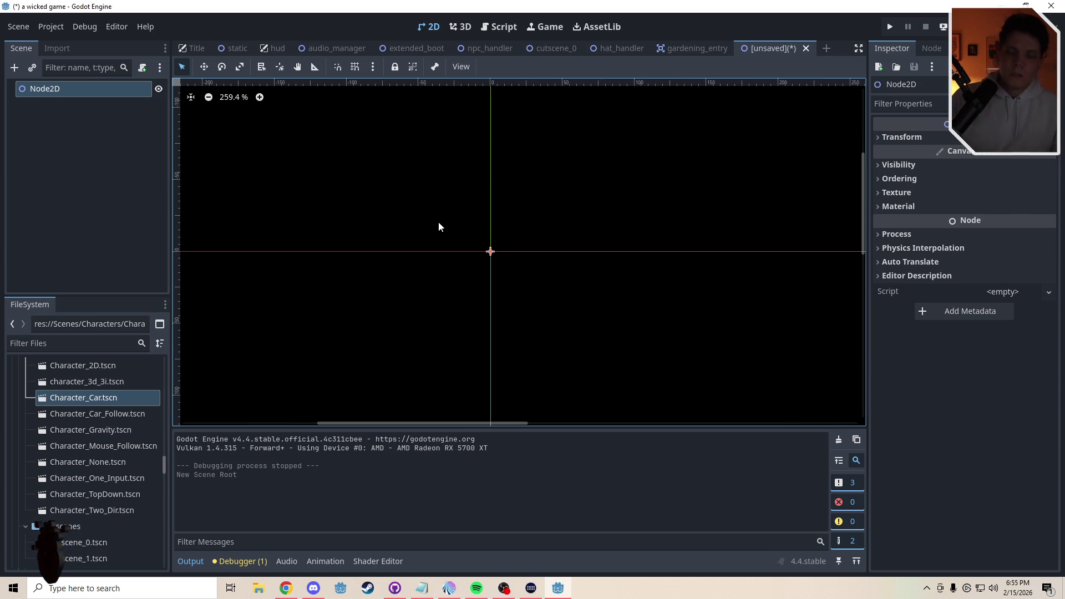
pyautogui.scroll(1, 530, 270)
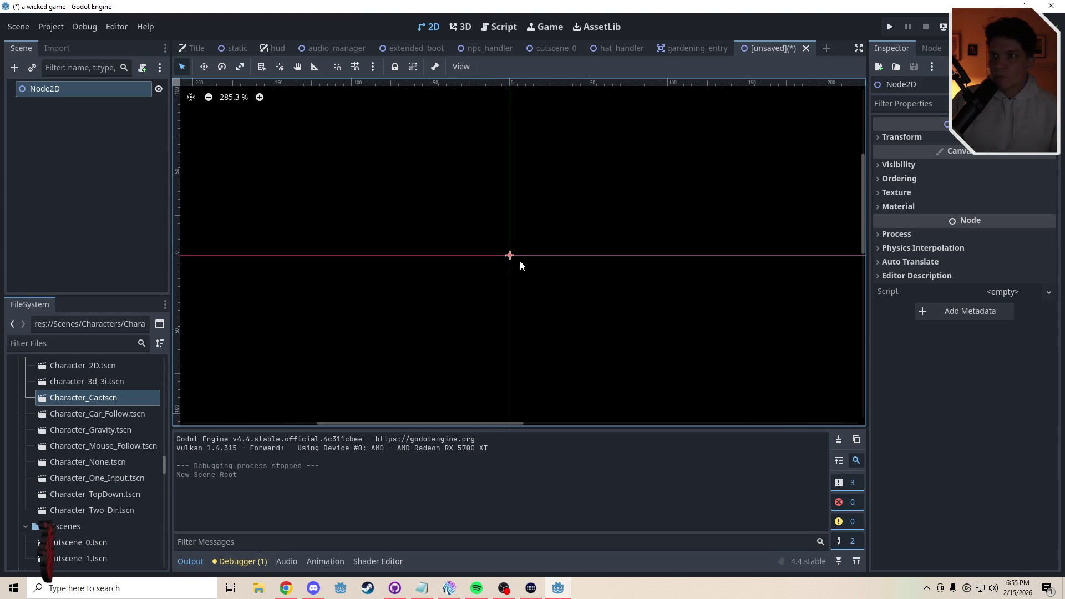
pyautogui.scroll(1, 521, 259)
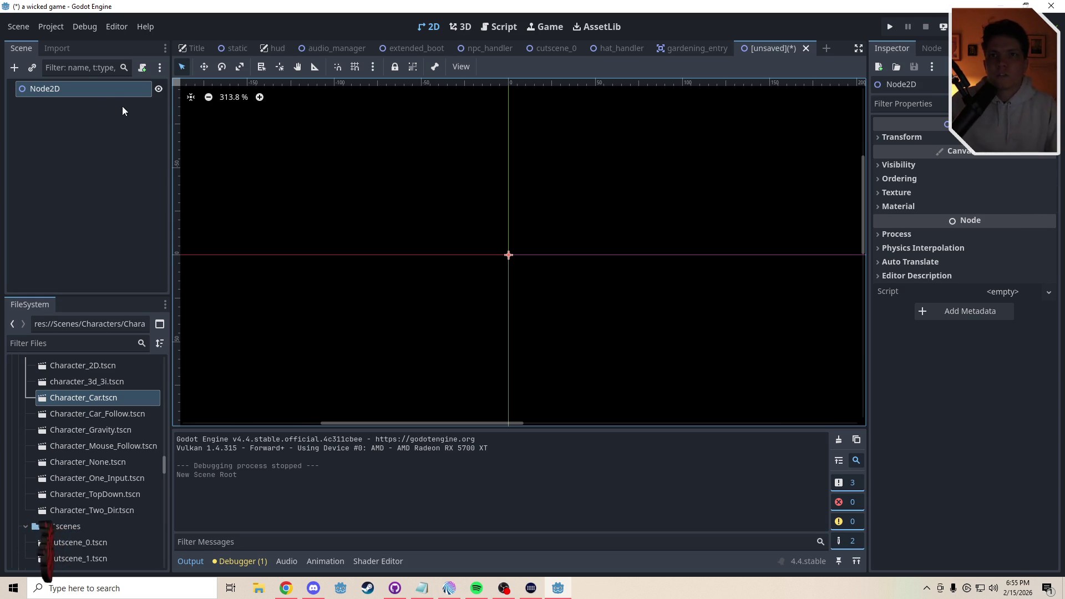
pyautogui.click(52, 88)
pyautogui.click(52, 88)
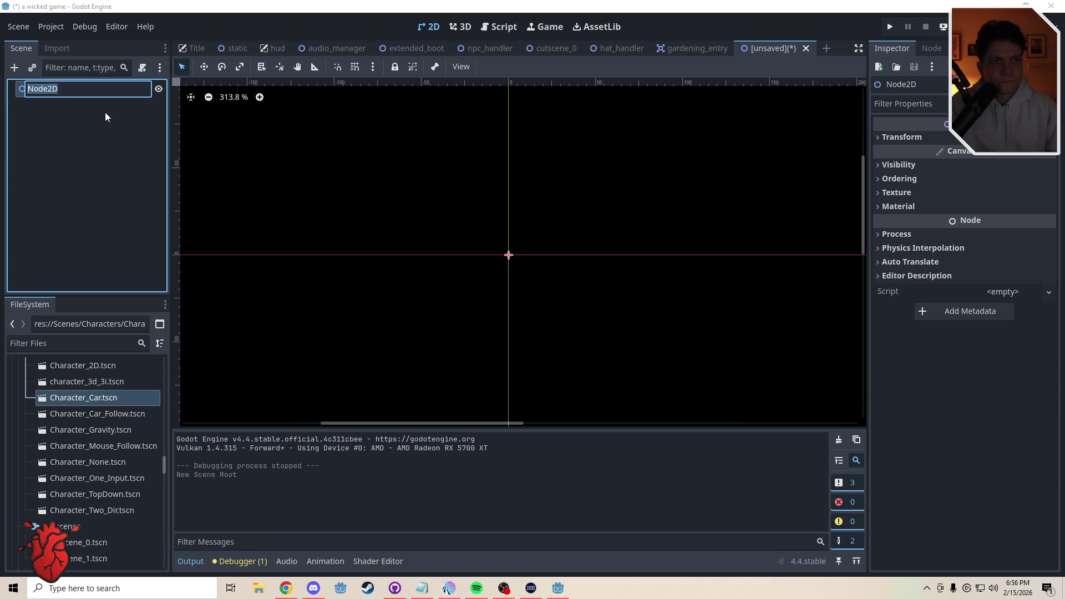
pyautogui.write('Letter')
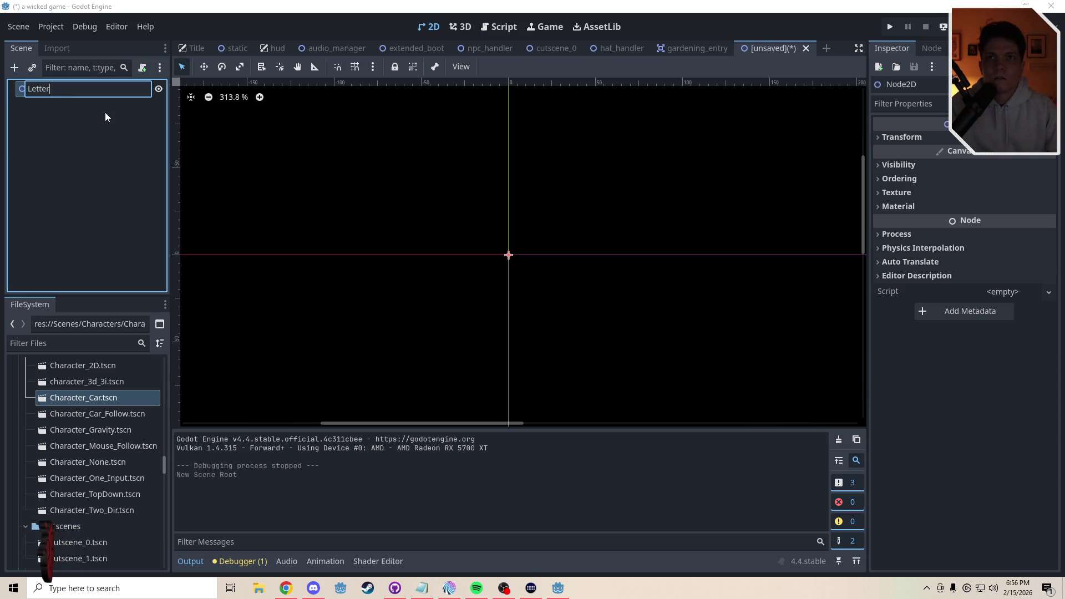
pyautogui.write('SF')
pyautogui.press('BackSpace')
pyautogui.press('BackSpace')
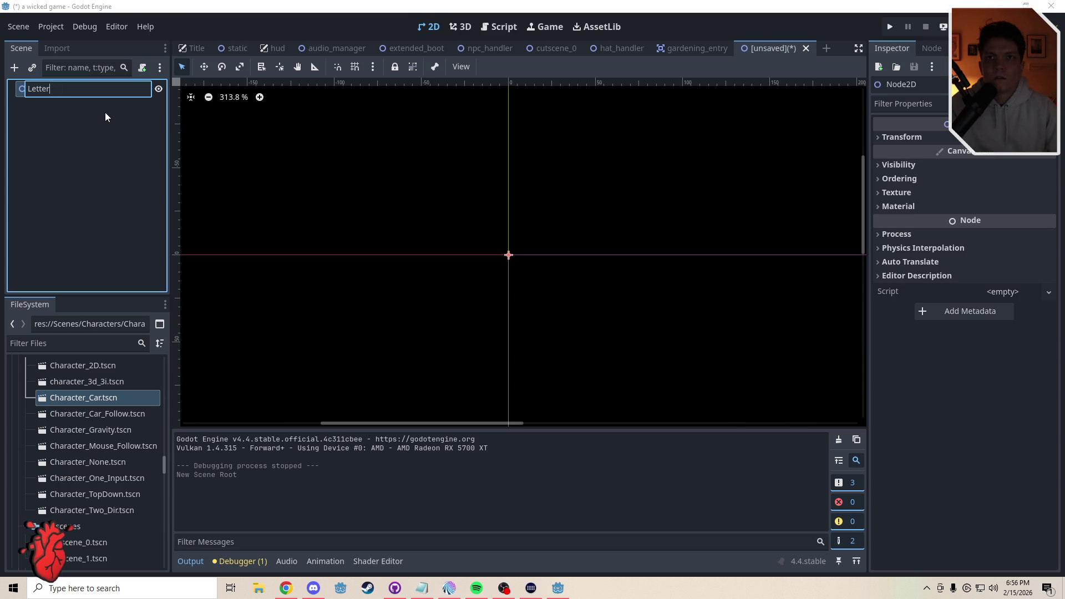
pyautogui.write('VFX')
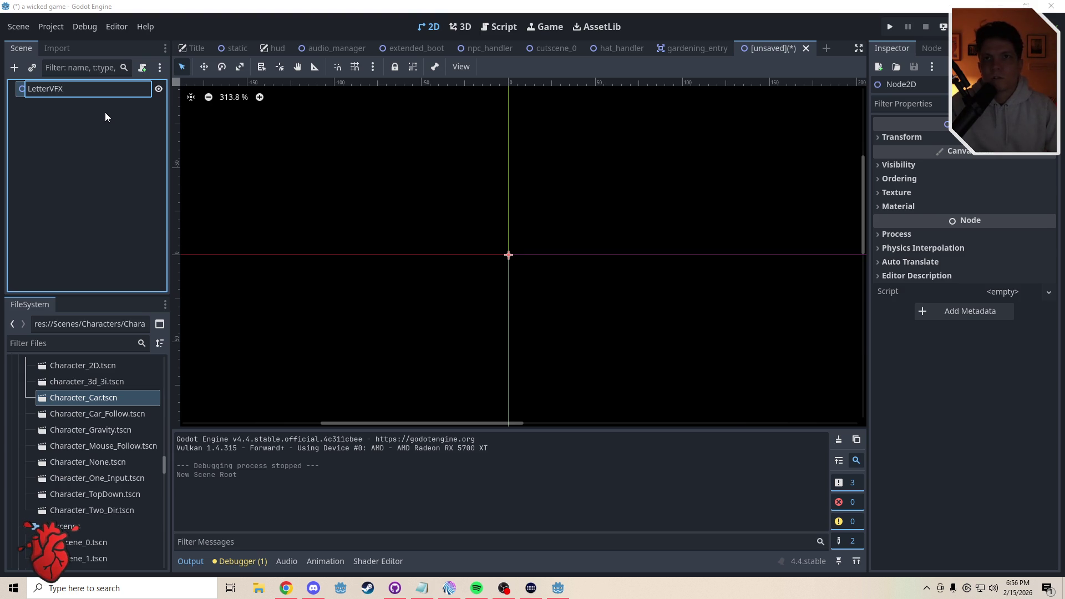
pyautogui.press('Return')
# Save the scene as letter_vfx.tscn in the Scenes folder
pyautogui.hotkey('ctrl', 's')
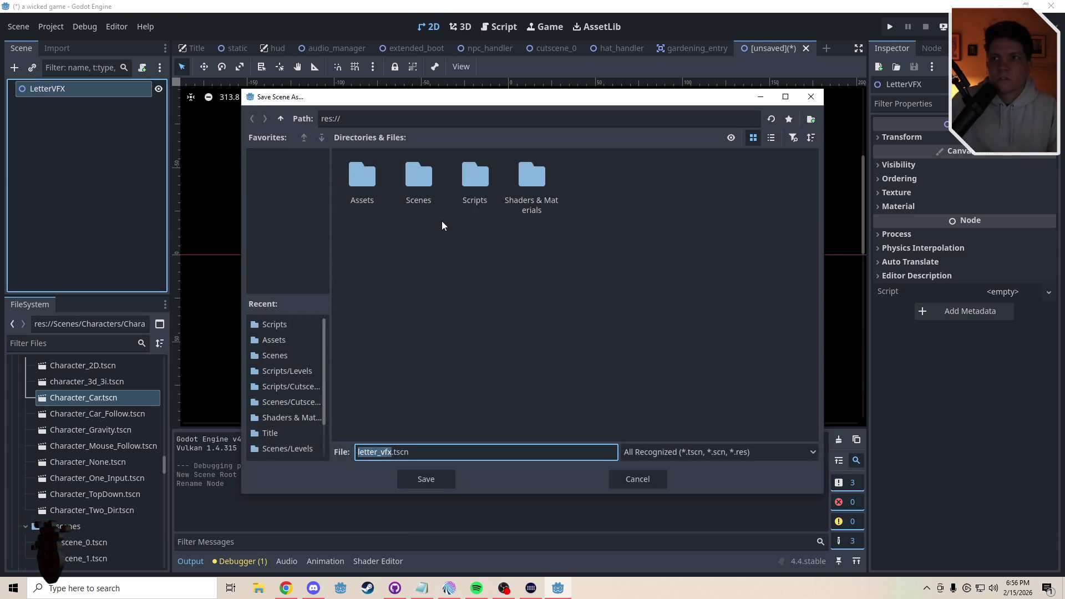
pyautogui.doubleClick(435, 190)
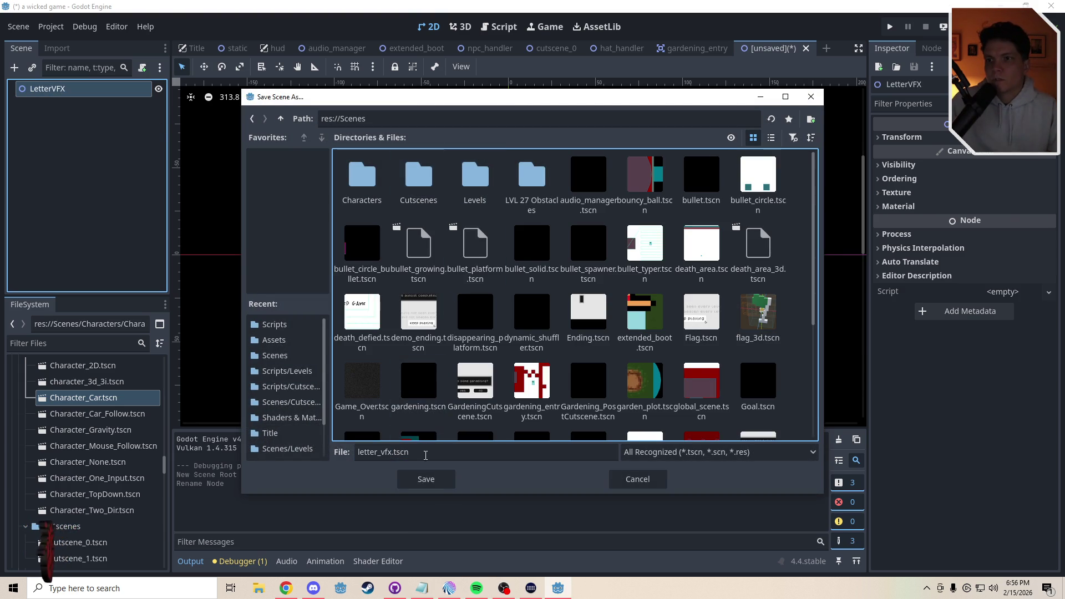
pyautogui.click(425, 479)
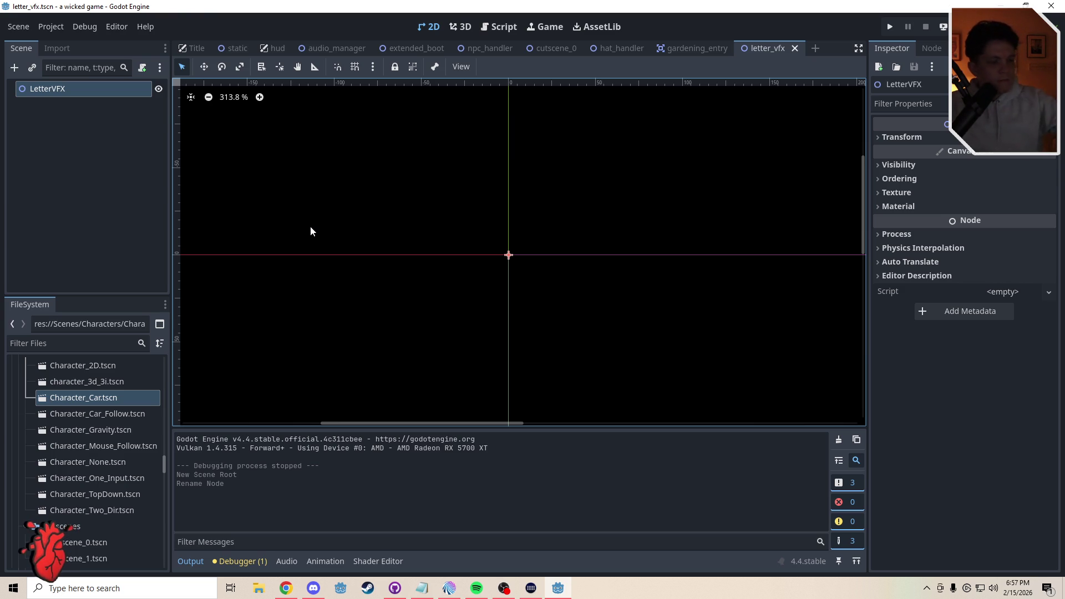
# Attach a new letter_vfx.gd script stored in res://Scripts to LetterVFX, adding a blank line
pyautogui.click(142, 68)
pyautogui.click(651, 284)
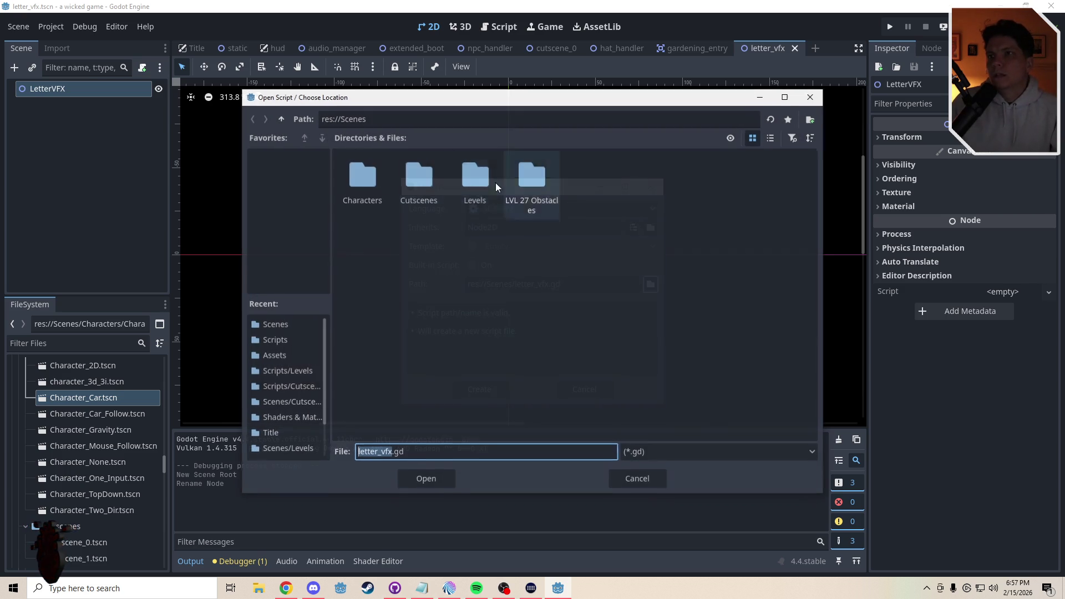
pyautogui.click(281, 118)
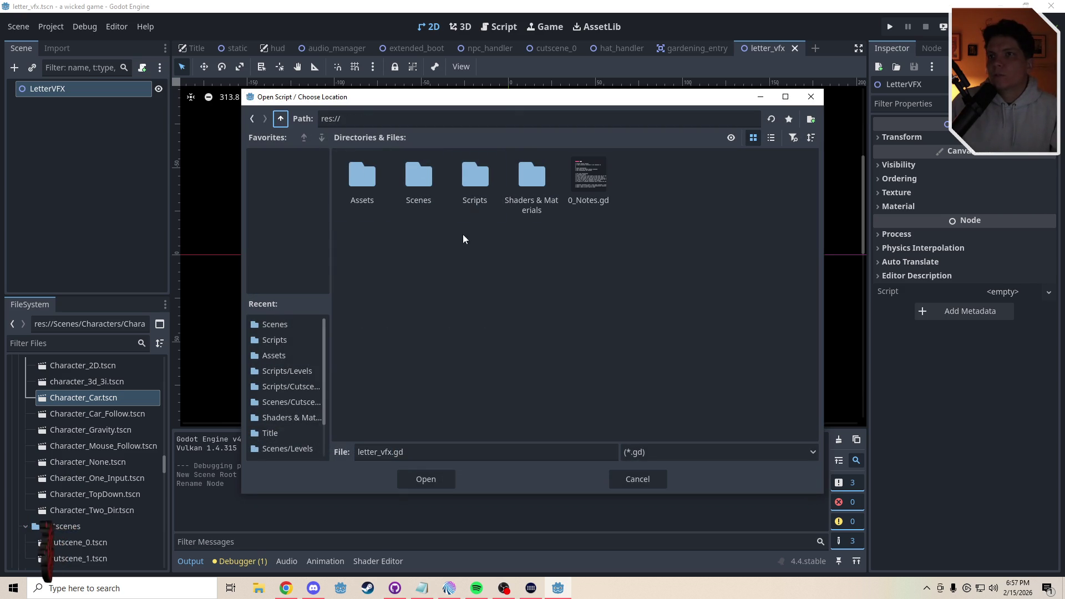
pyautogui.doubleClick(479, 184)
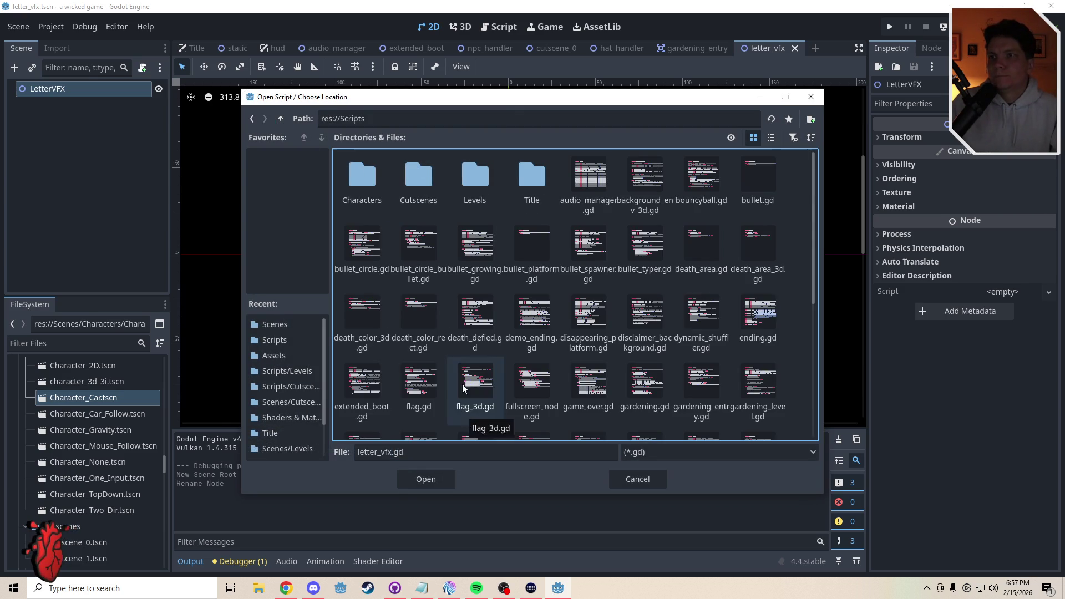
pyautogui.click(429, 480)
pyautogui.click(488, 388)
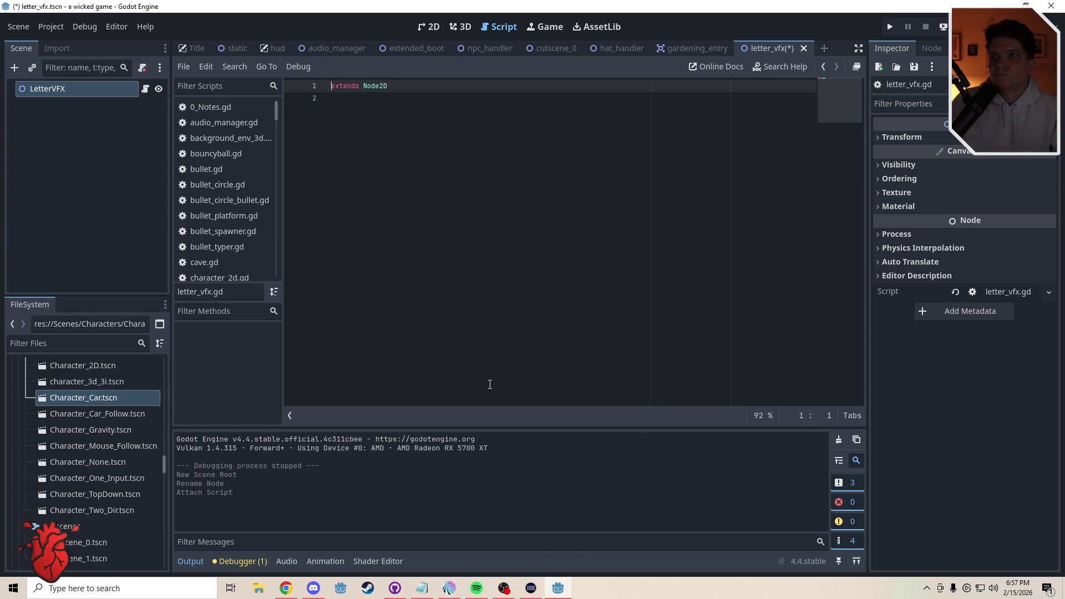
pyautogui.click(333, 98)
pyautogui.press('Return')
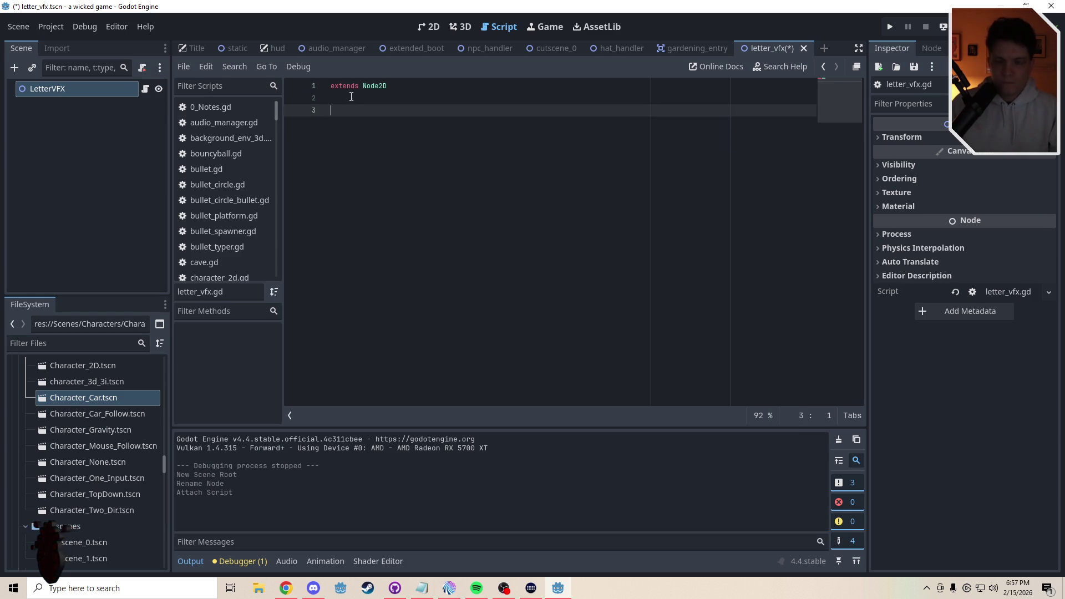
# Add a Label child node under LetterVFX
pyautogui.click(86, 131)
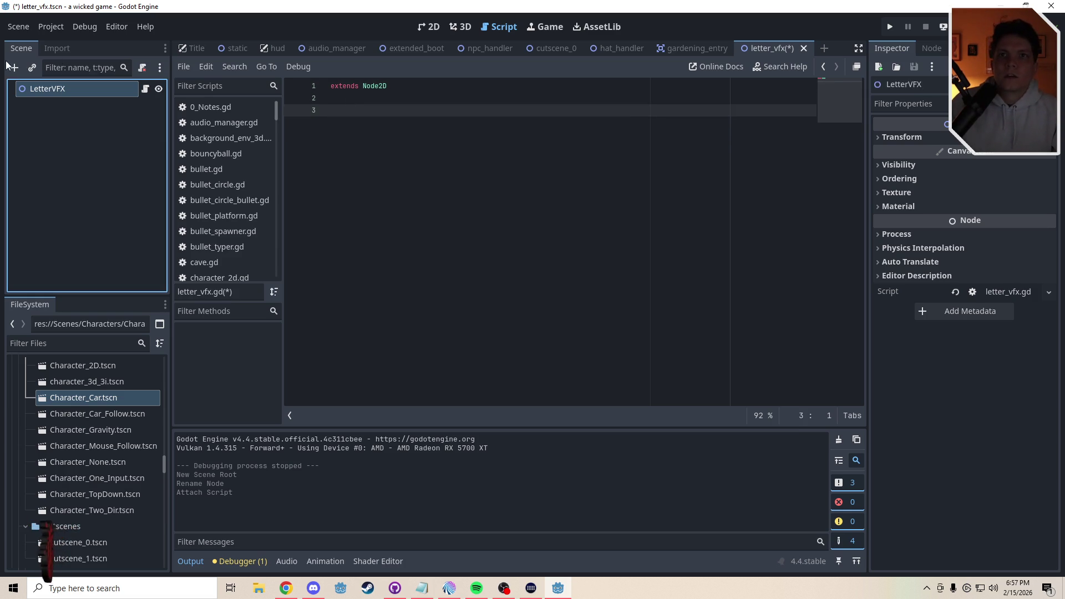
pyautogui.hotkey('ctrl', 'a')
pyautogui.write('lab')
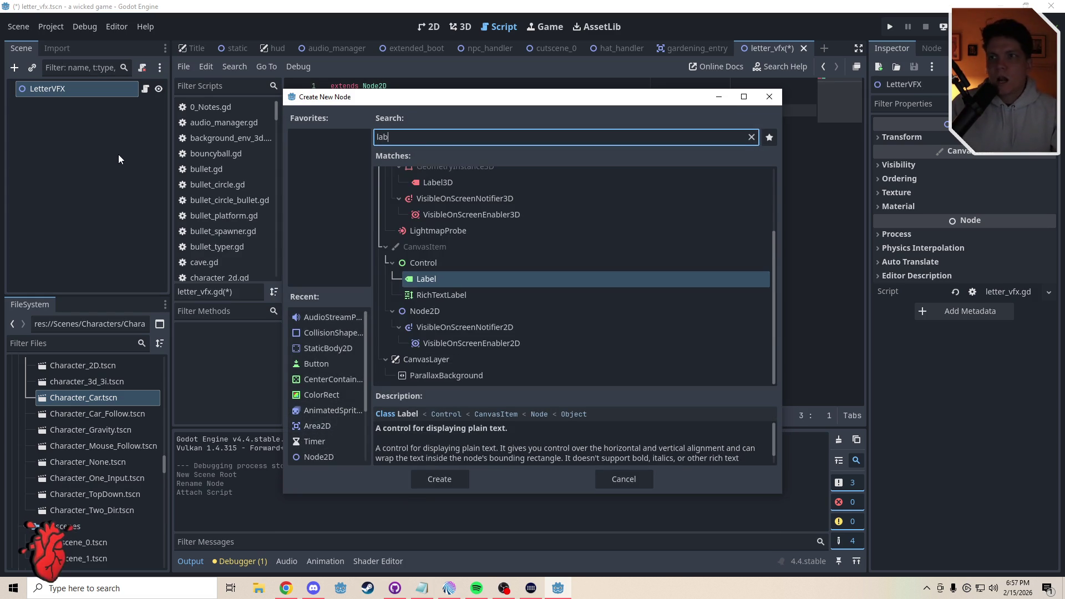
pyautogui.press('Return')
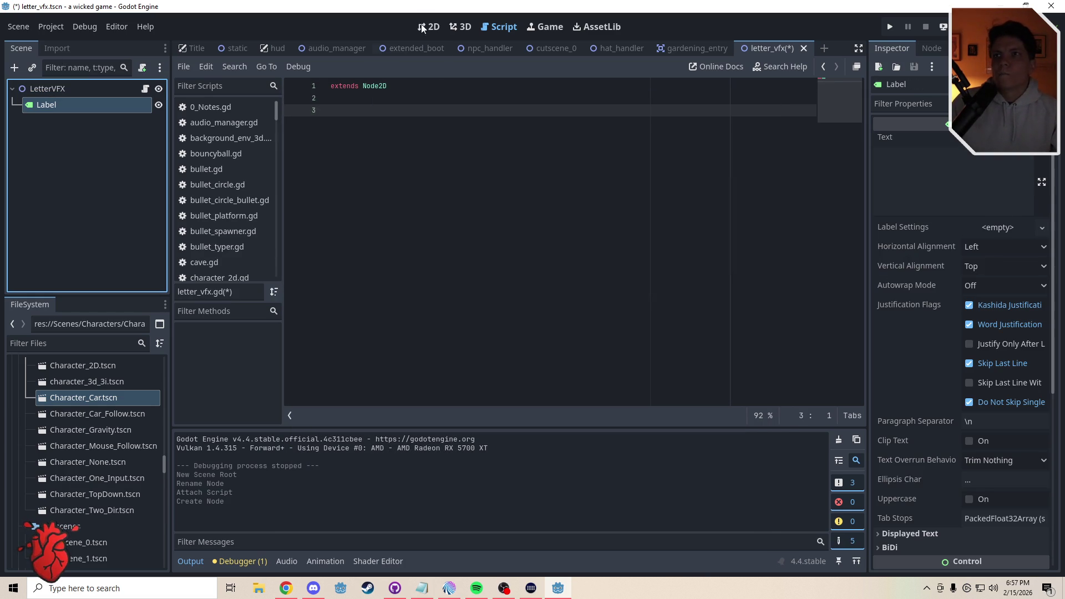
# Set the Label's horizontal and vertical alignment to Center and its text to 'A'
pyautogui.click(433, 28)
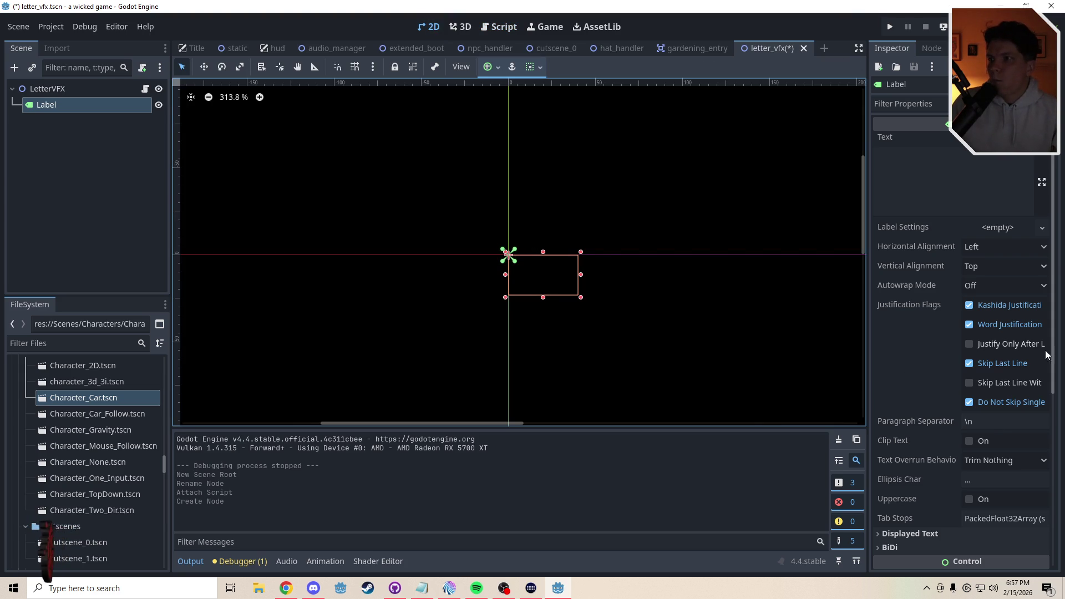
pyautogui.click(1037, 247)
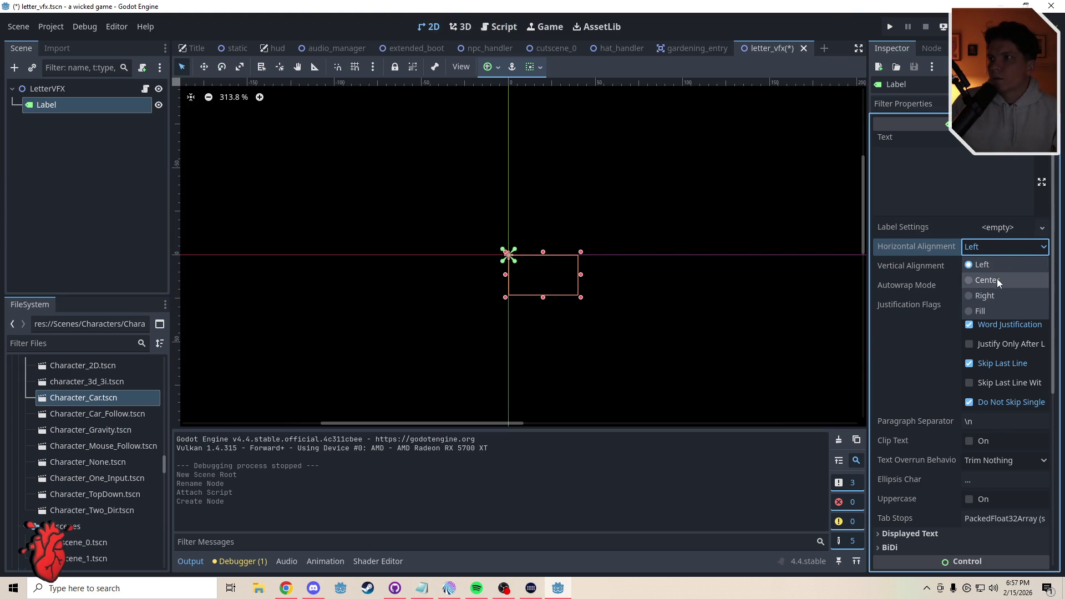
pyautogui.click(997, 278)
pyautogui.click(1042, 268)
pyautogui.click(993, 298)
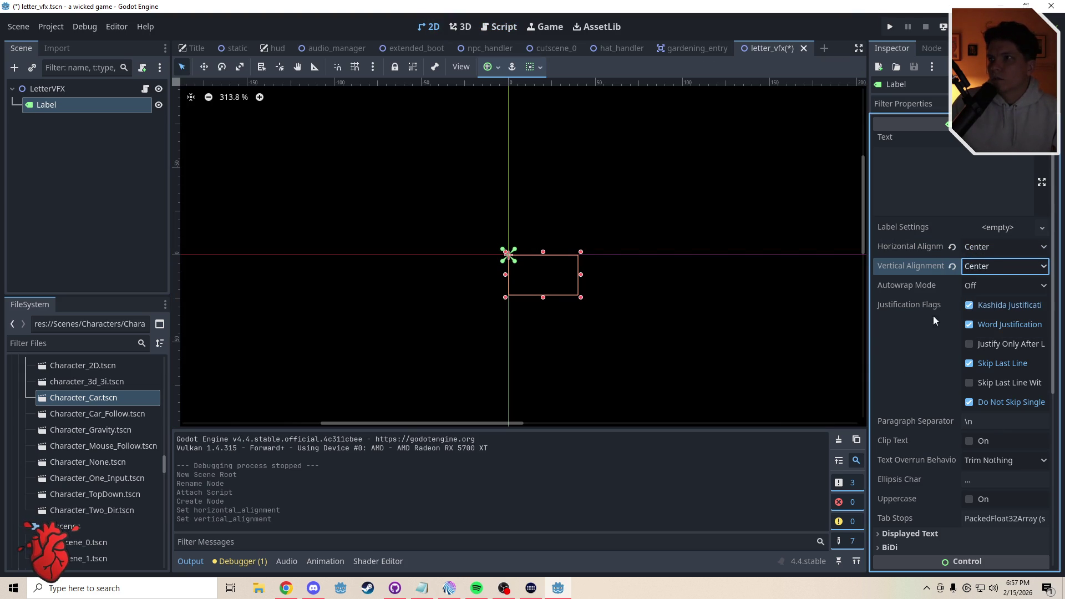
pyautogui.click(968, 177)
pyautogui.write('A')
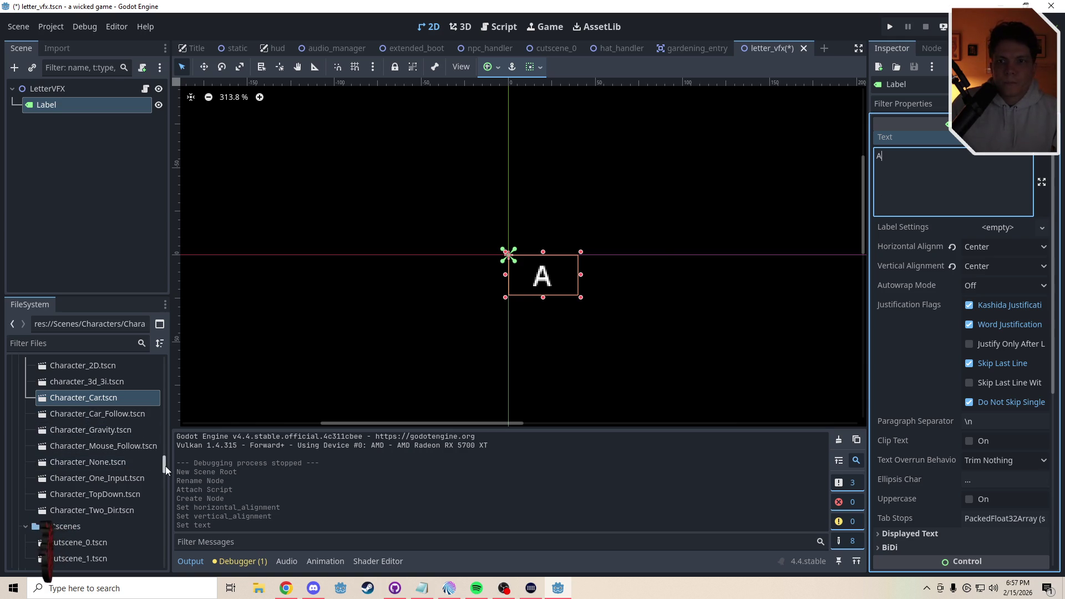
pyautogui.moveTo(165, 466); pyautogui.dragTo(168, 364)
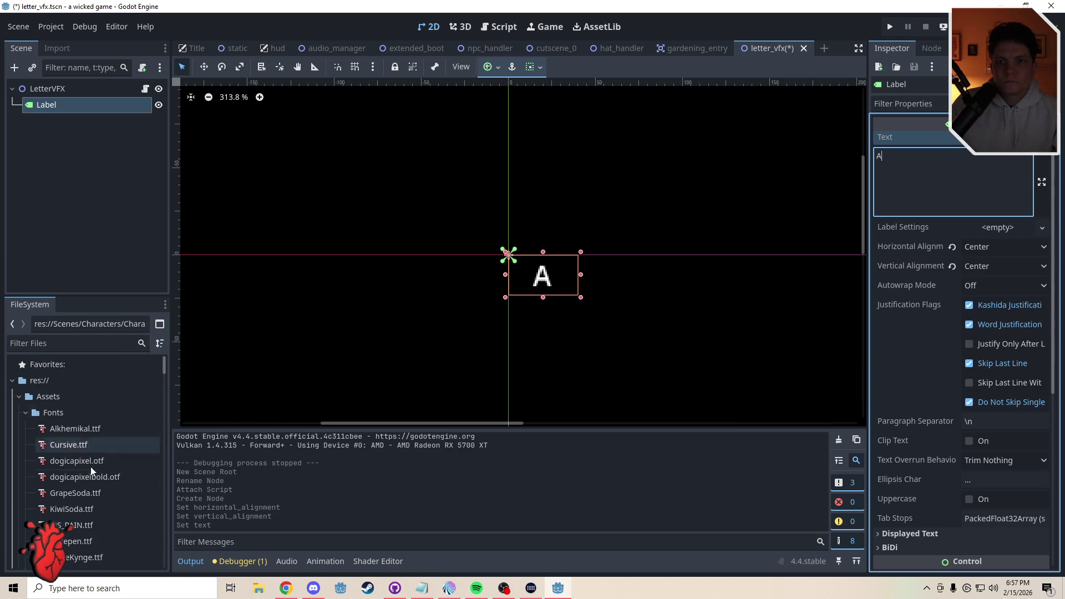
# Set dogicapixel.otf as the Label's font under Theme Overrides > Fonts
pyautogui.moveTo(87, 466)
pyautogui.mouseDown()
pyautogui.moveTo(570, 369)
pyautogui.moveTo(65, 107)
pyautogui.mouseUp()
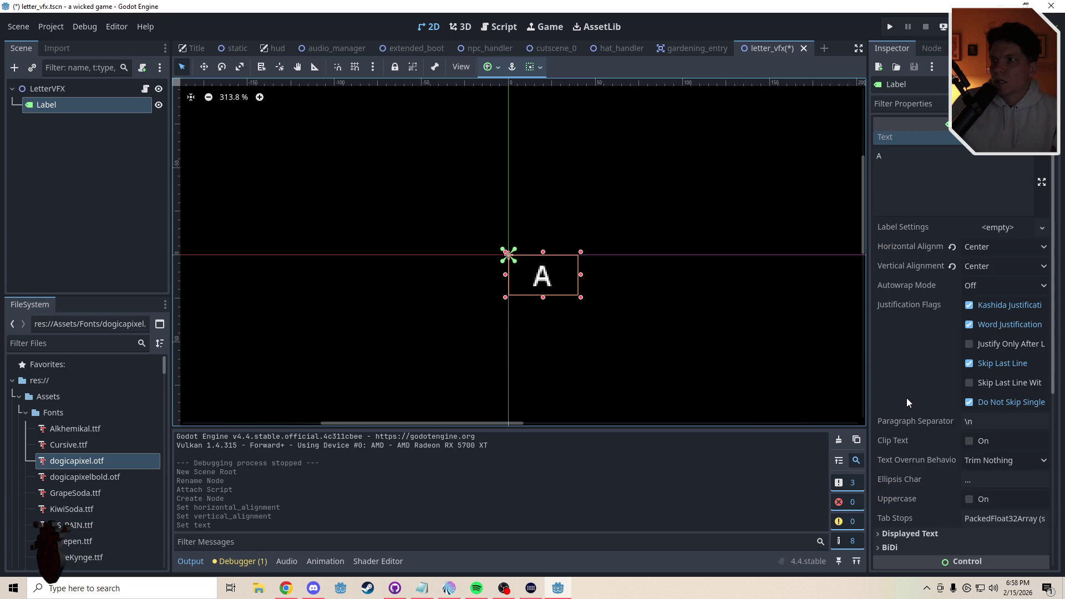
pyautogui.scroll(-5, 907, 398)
pyautogui.scroll(-2, 907, 394)
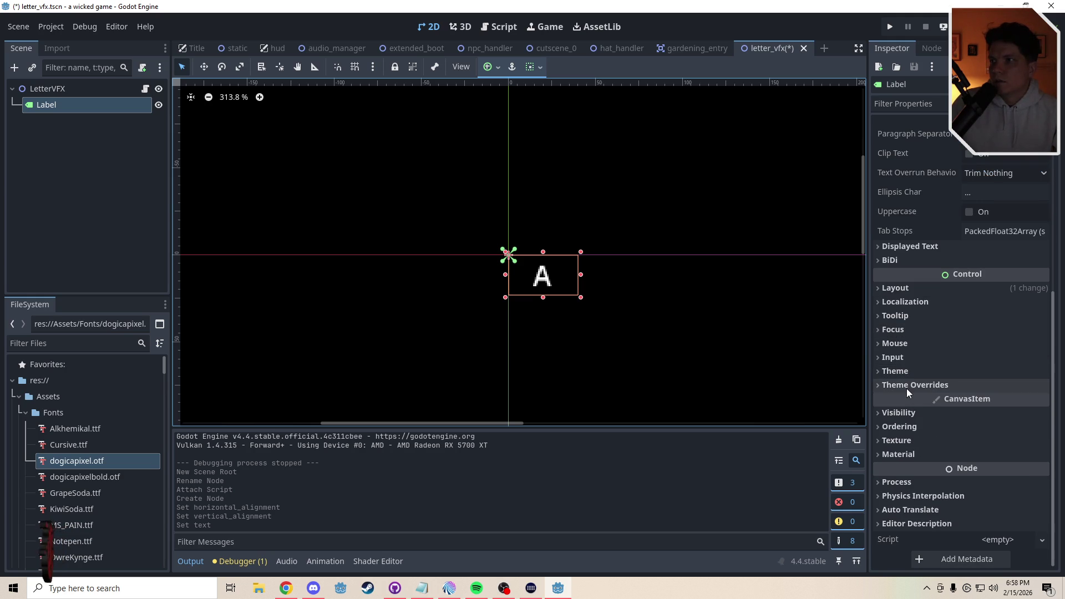
pyautogui.click(894, 387)
pyautogui.click(903, 431)
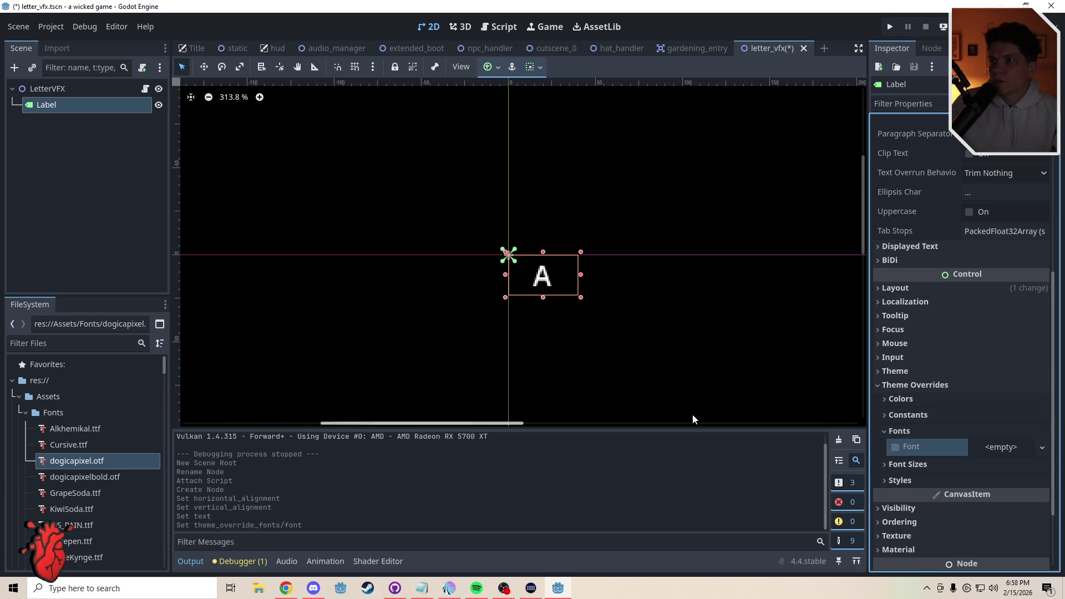
pyautogui.moveTo(76, 461)
pyautogui.mouseDown()
pyautogui.moveTo(965, 485)
pyautogui.moveTo(1001, 448)
pyautogui.mouseUp()
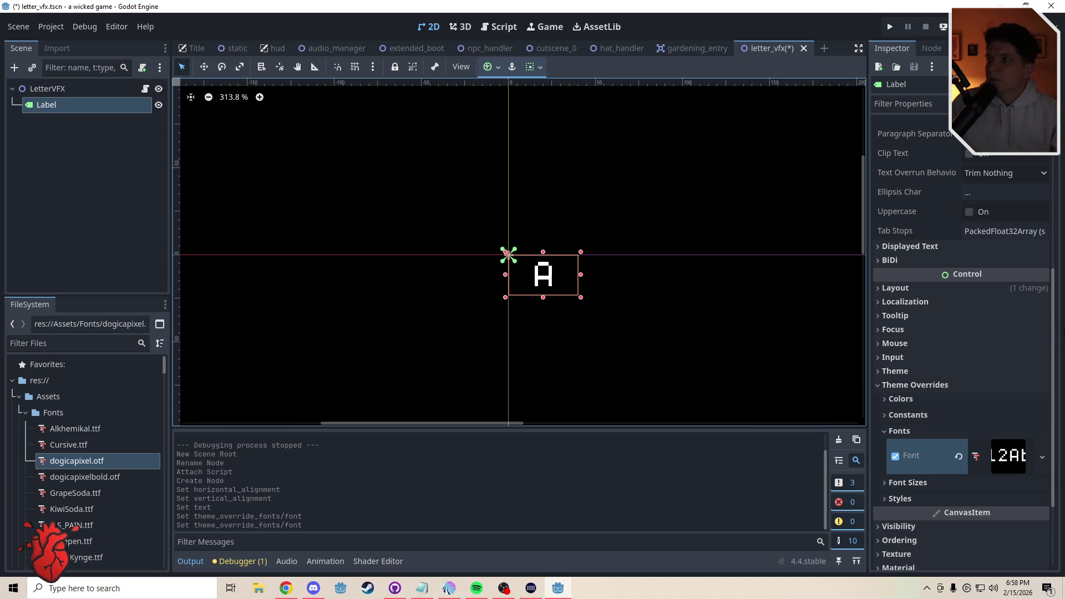
# Scroll the Inspector up and down to review the Label's settings
pyautogui.scroll(5, 1056, 322)
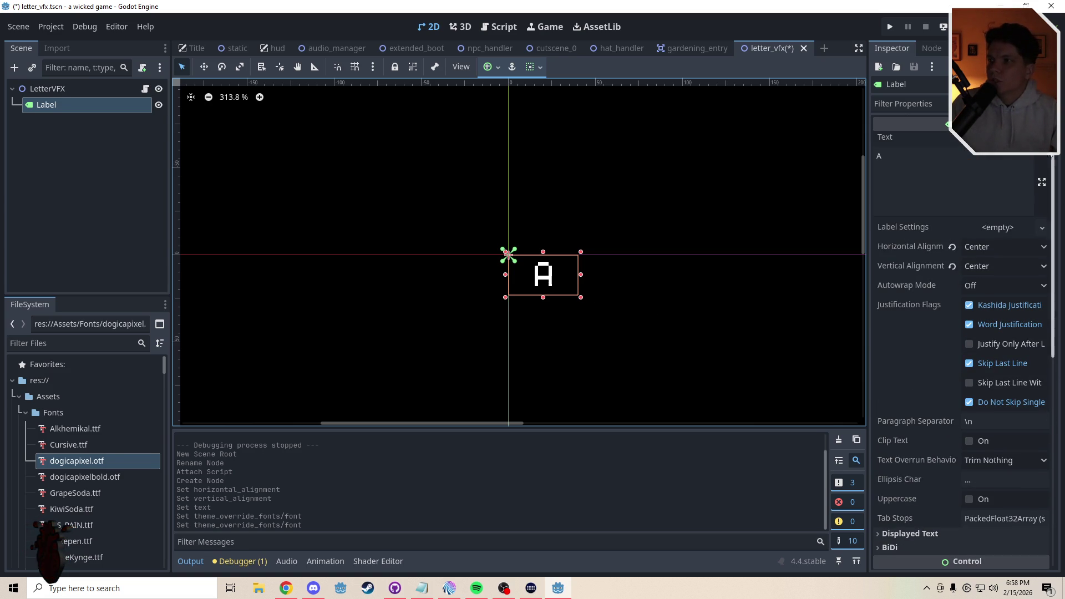
pyautogui.scroll(-7, 1041, 549)
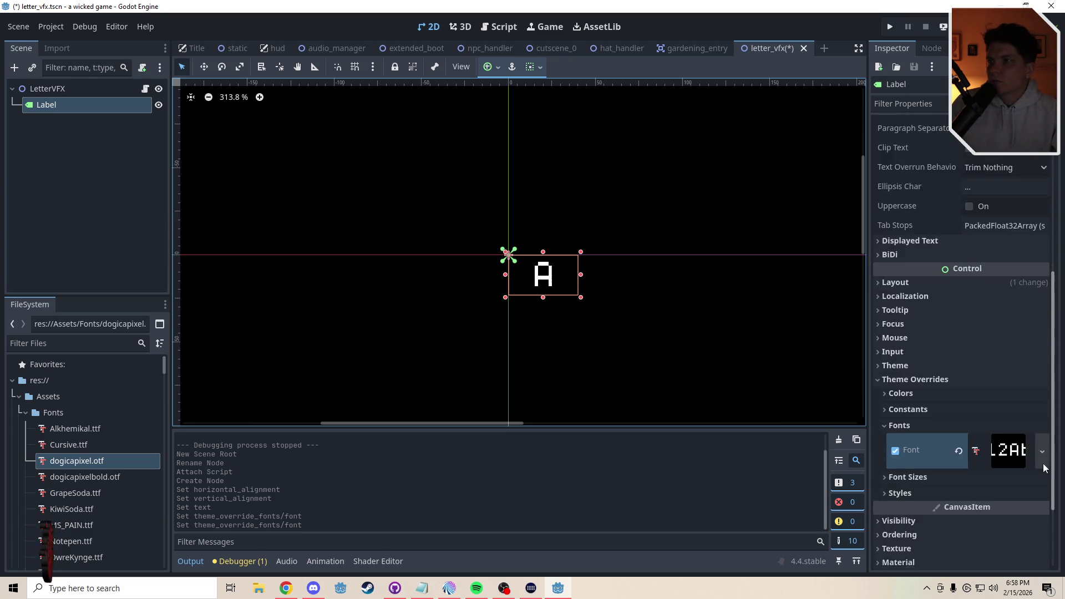
pyautogui.scroll(7, 1053, 285)
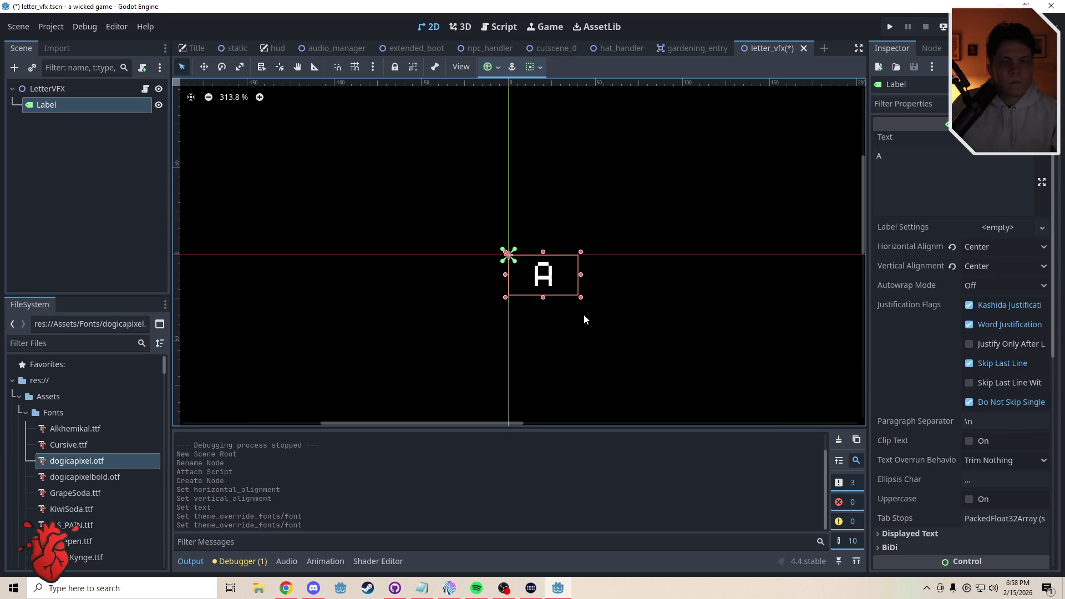
pyautogui.scroll(-2, 1057, 408)
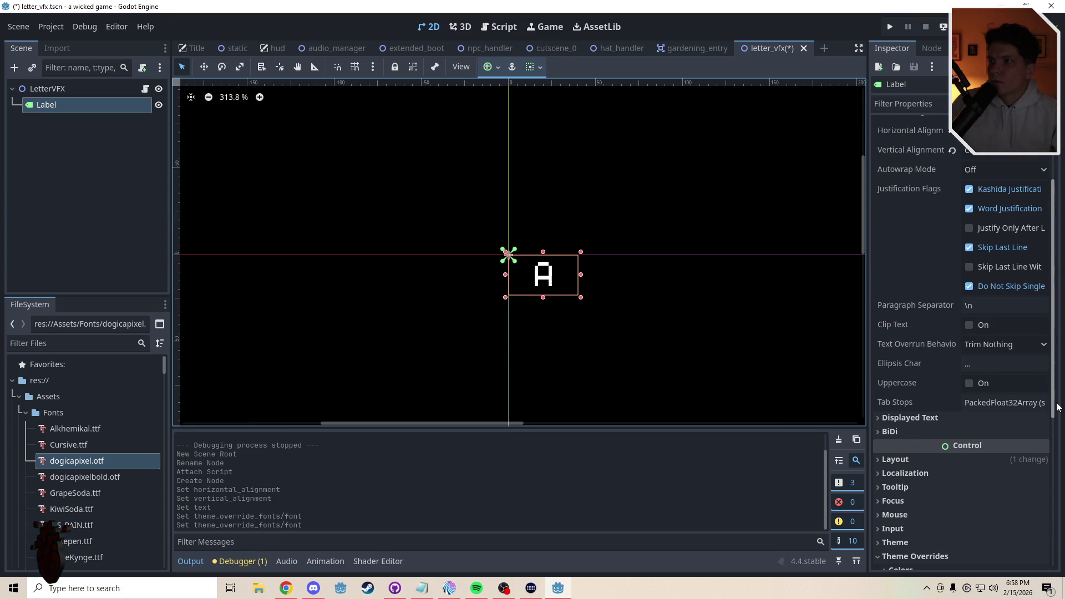
pyautogui.scroll(2, 1056, 405)
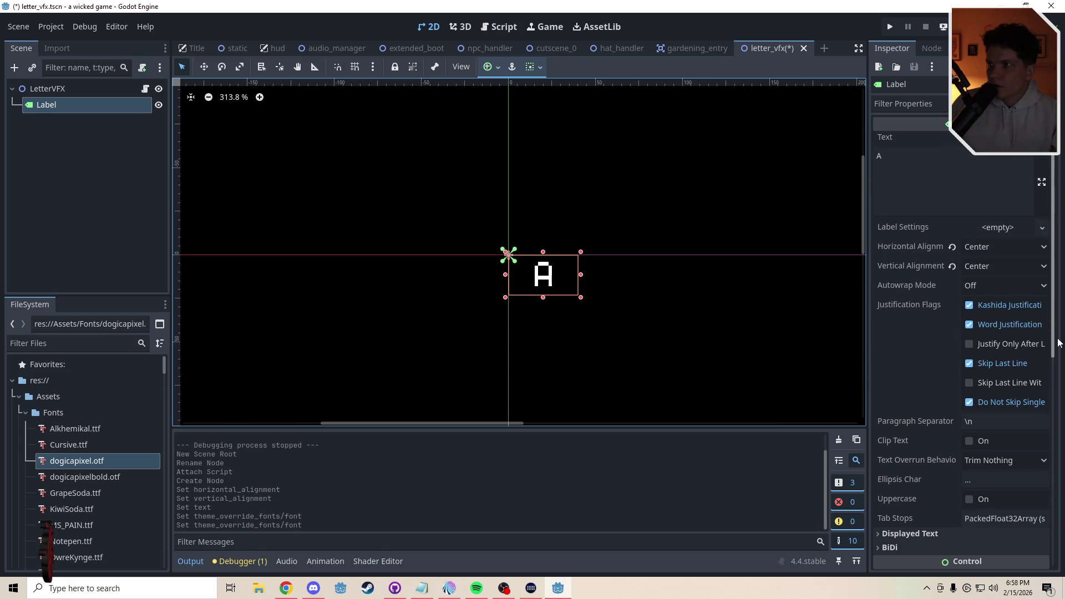
pyautogui.scroll(-2, 1058, 342)
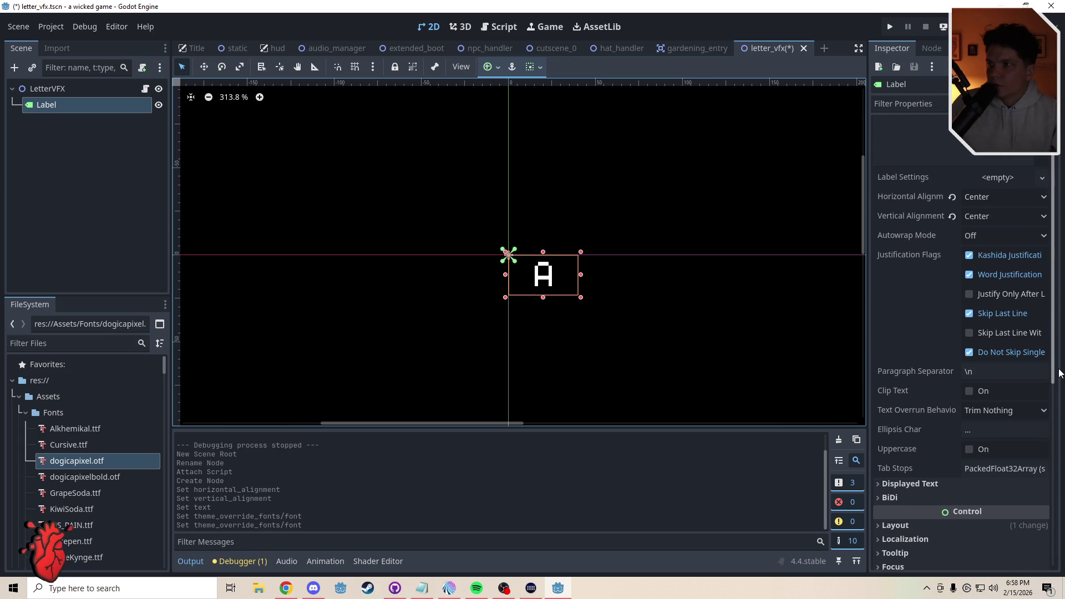
pyautogui.scroll(2, 1060, 311)
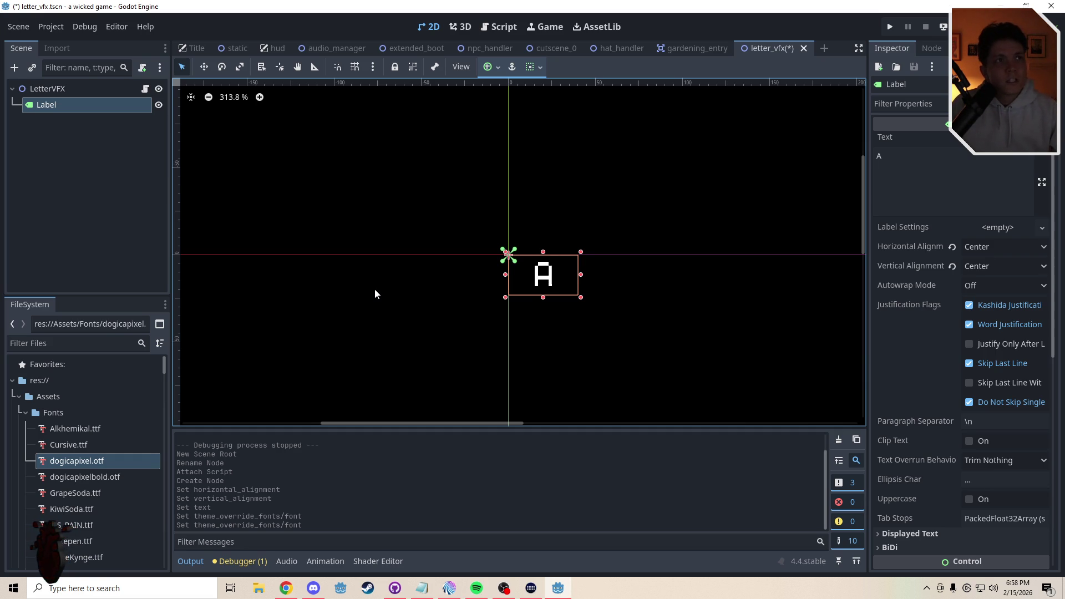
# Move the Label onto the scene origin and roughly shrink its box
pyautogui.moveTo(555, 275); pyautogui.dragTo(521, 255)
pyautogui.scroll(5, 532, 264)
pyautogui.scroll(3, 499, 256)
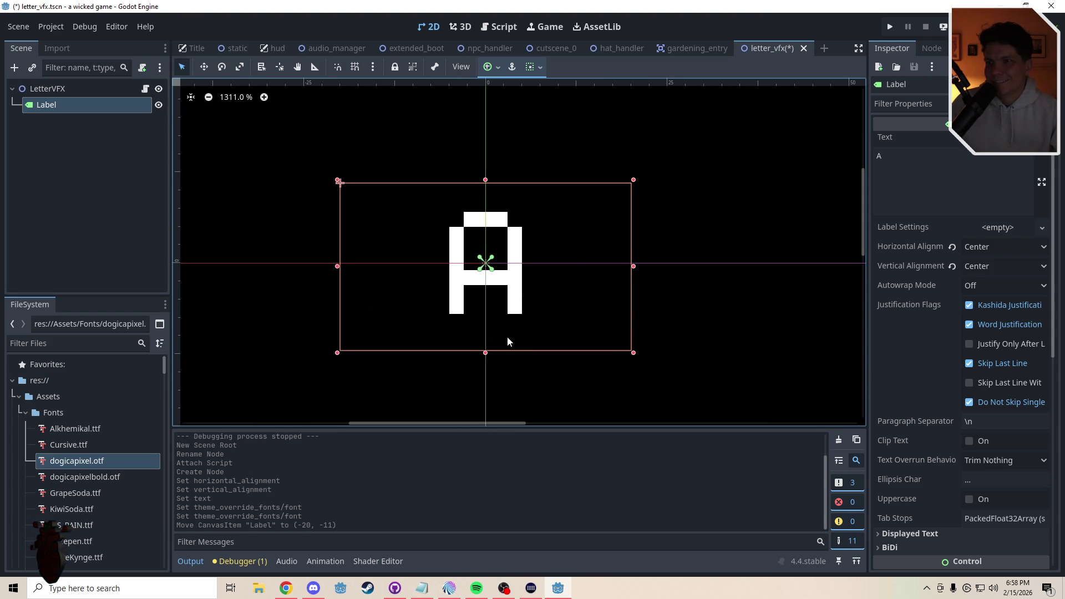
pyautogui.moveTo(487, 354); pyautogui.dragTo(487, 347)
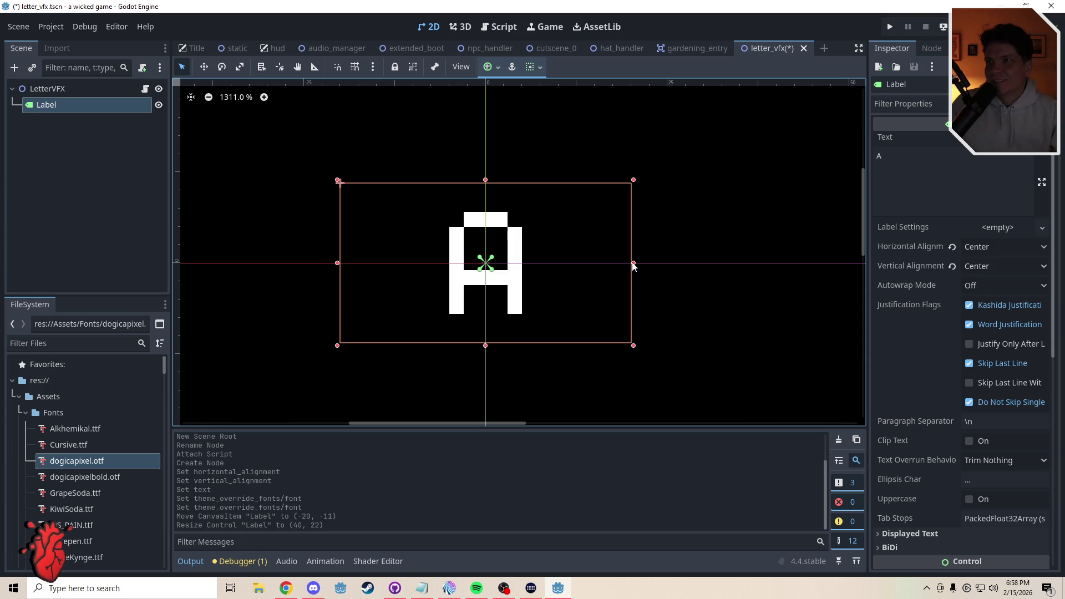
pyautogui.moveTo(634, 267); pyautogui.dragTo(568, 265)
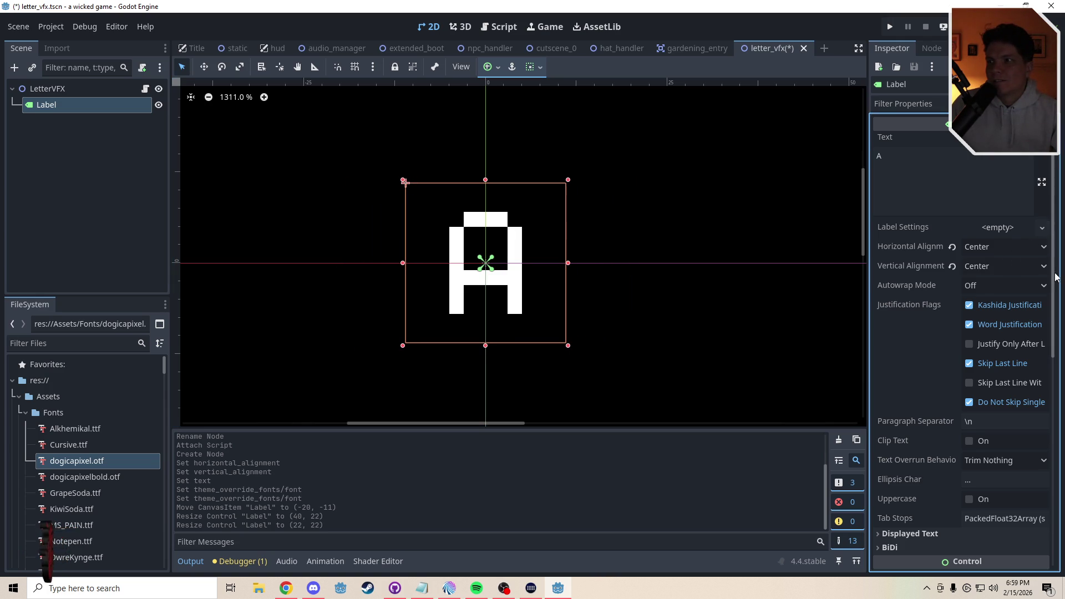
# Size the Label to 20×20 at position (-10, -10) and set its anchor preset to Center
pyautogui.scroll(-5, 997, 372)
pyautogui.click(918, 330)
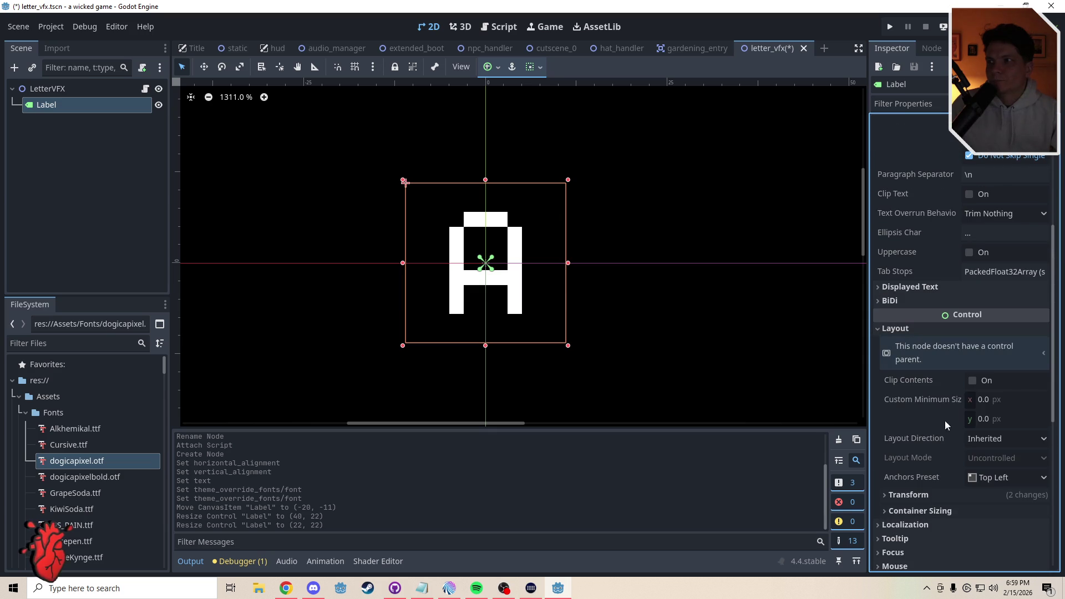
pyautogui.click(912, 495)
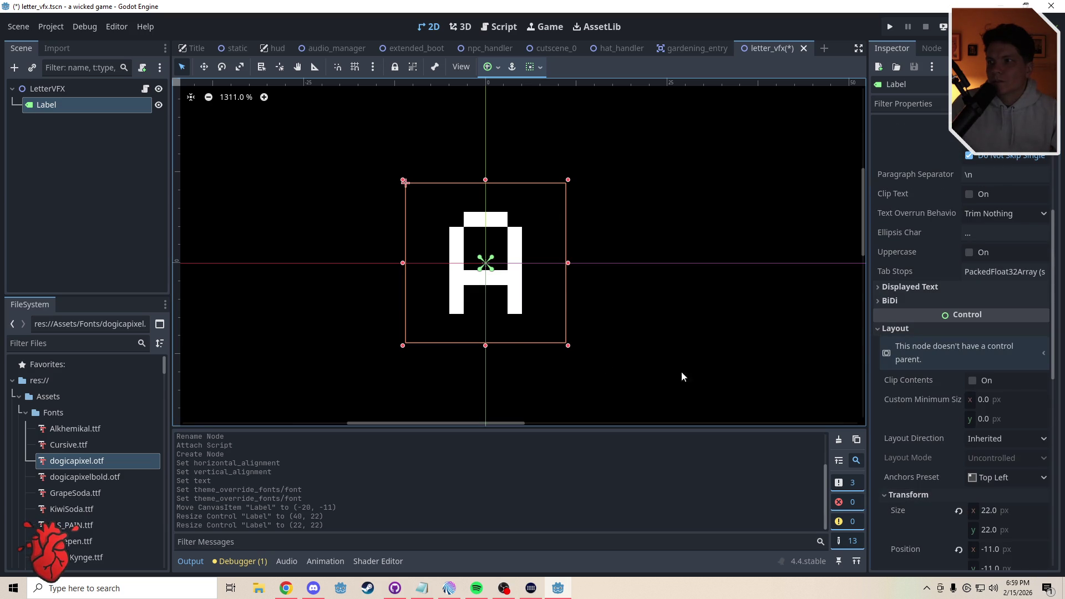
pyautogui.moveTo(486, 345); pyautogui.dragTo(486, 338)
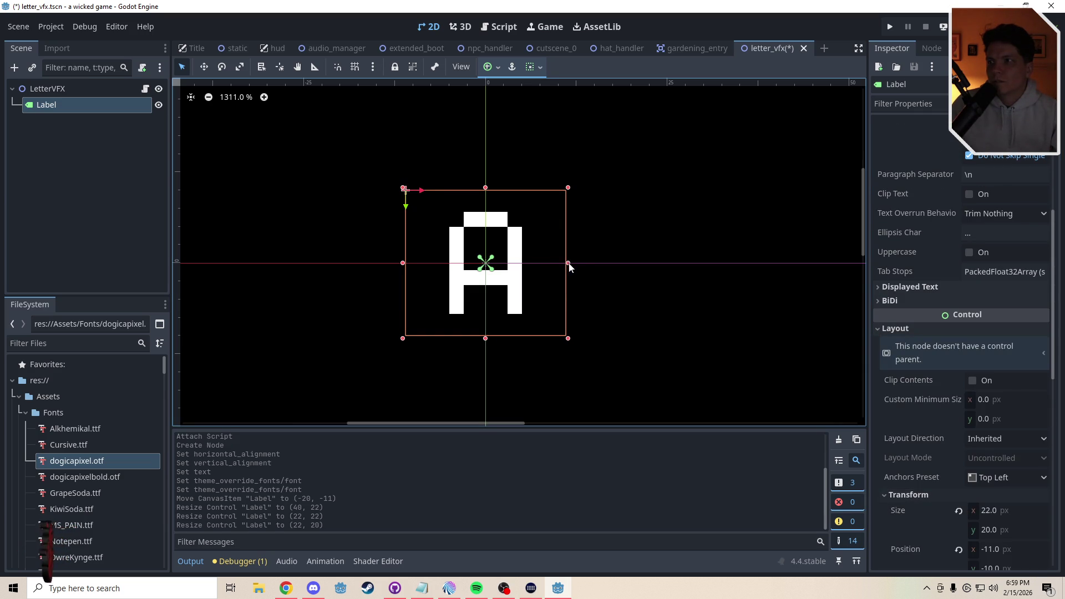
pyautogui.moveTo(567, 264); pyautogui.dragTo(561, 264)
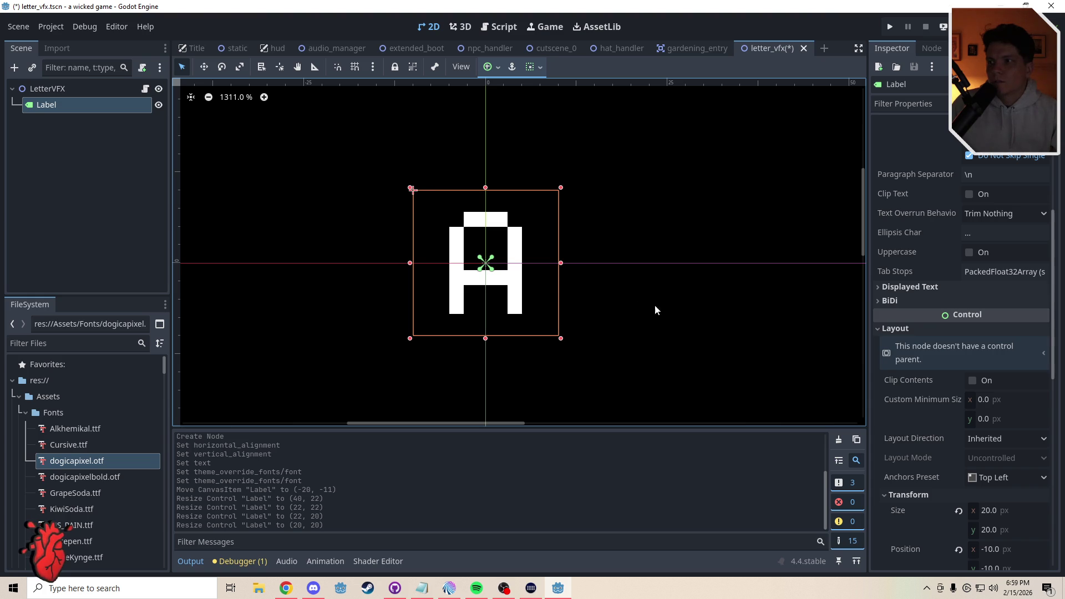
pyautogui.click(998, 479)
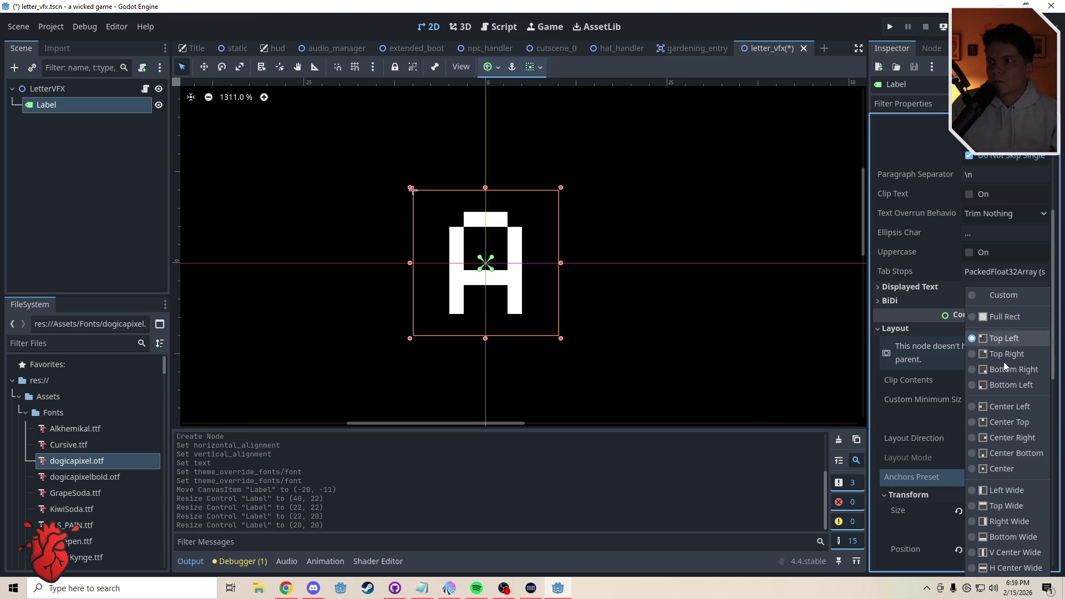
pyautogui.click(998, 468)
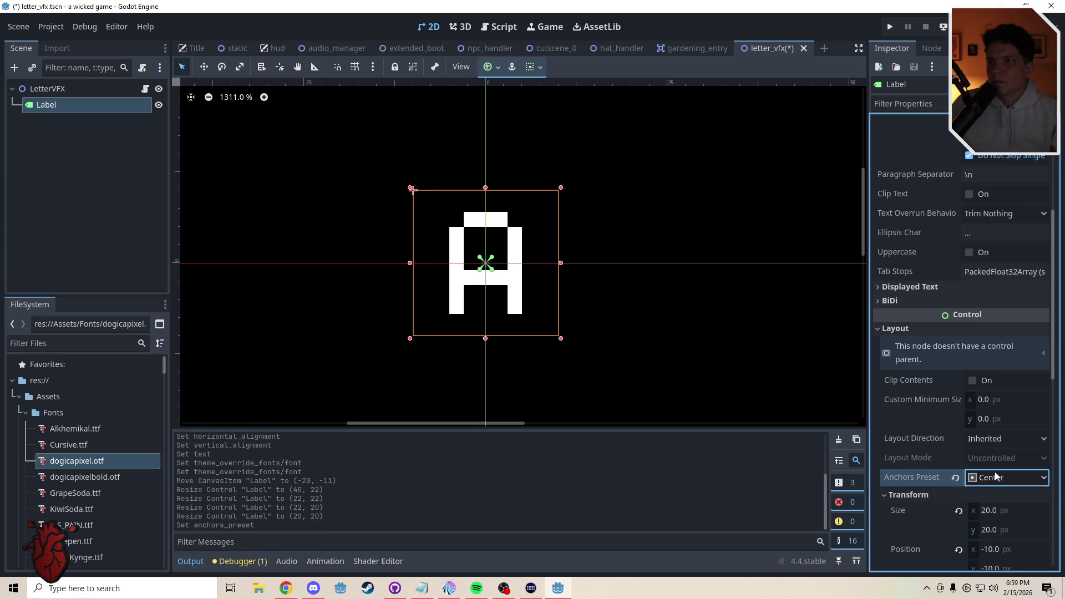
# Check the Label's selection on the canvas and in the tree, ending with LetterVFX selected
pyautogui.click(632, 348)
pyautogui.click(466, 275)
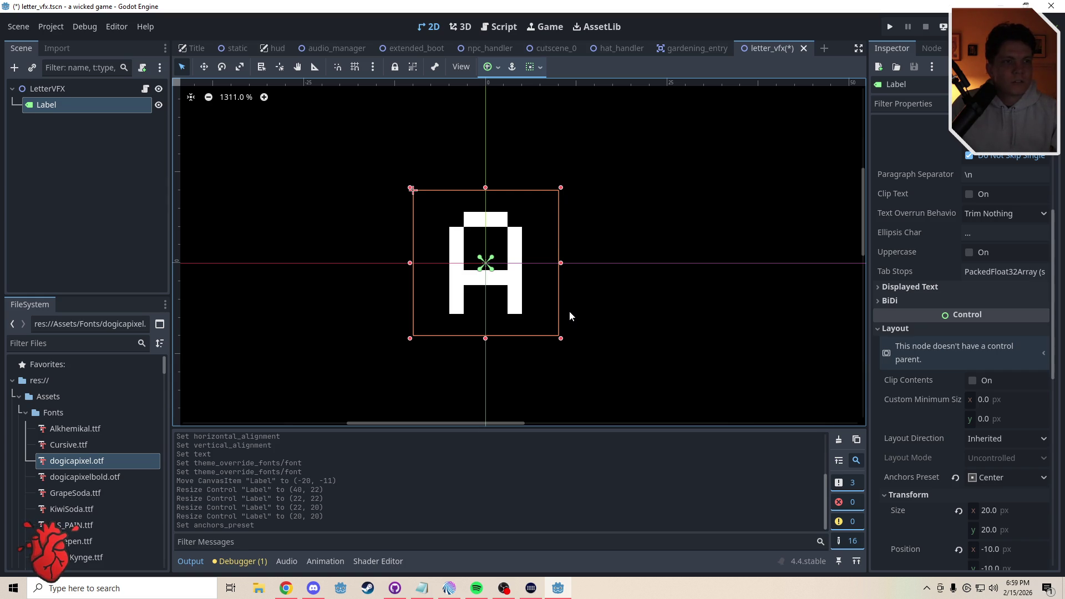
pyautogui.click(588, 314)
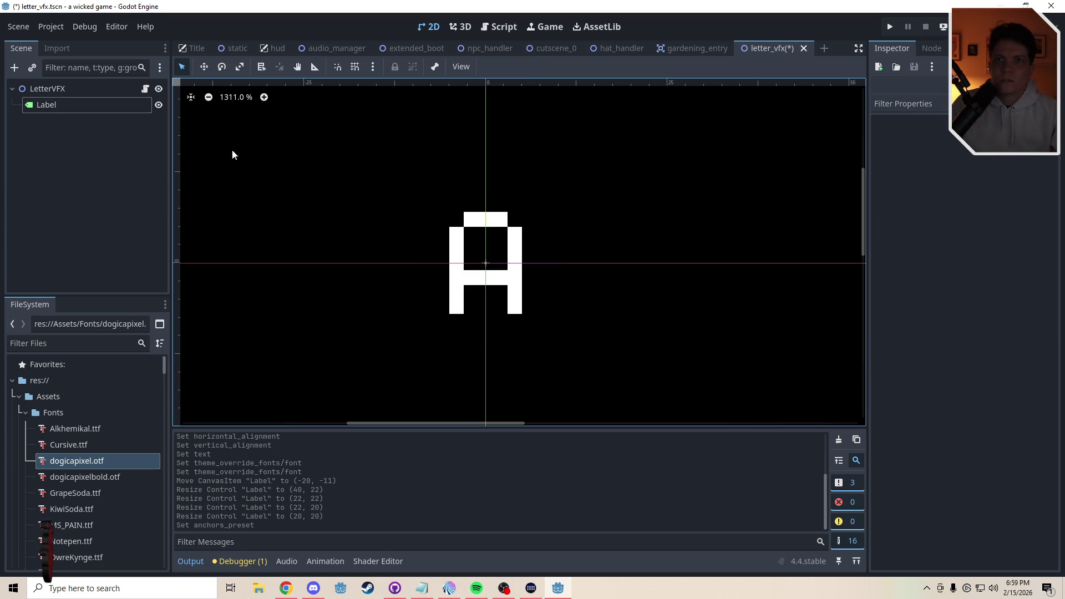
pyautogui.click(84, 113)
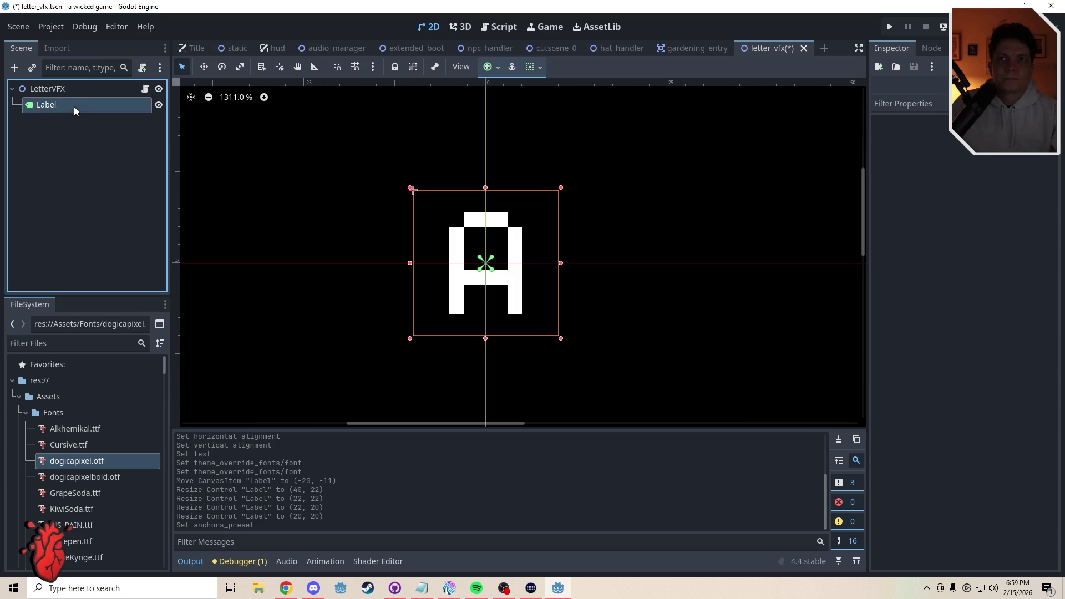
pyautogui.click(74, 89)
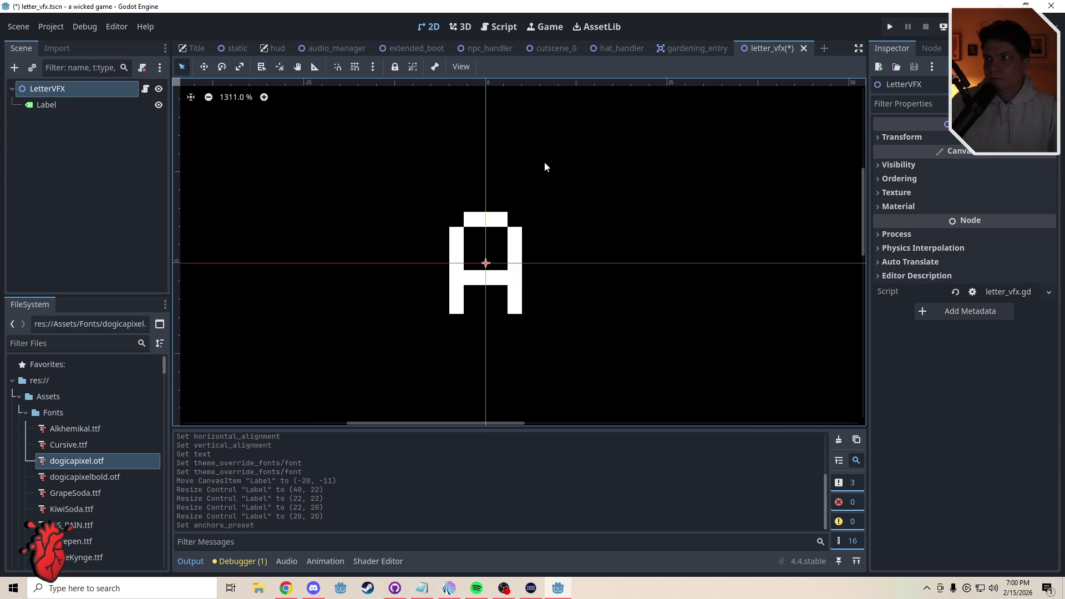
pyautogui.click(502, 29)
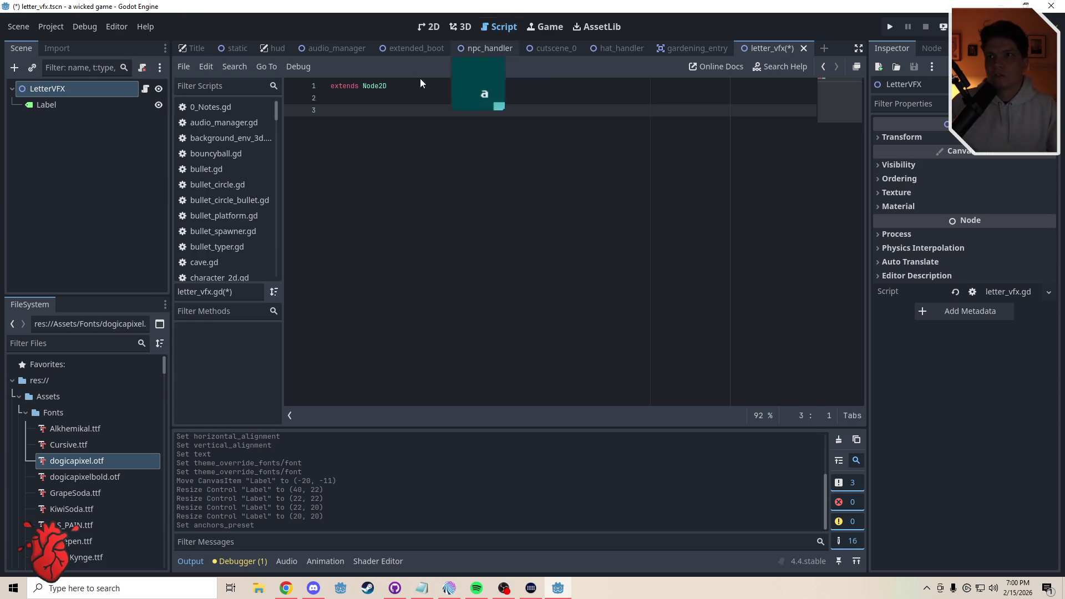
pyautogui.moveTo(65, 108); pyautogui.dragTo(402, 113)
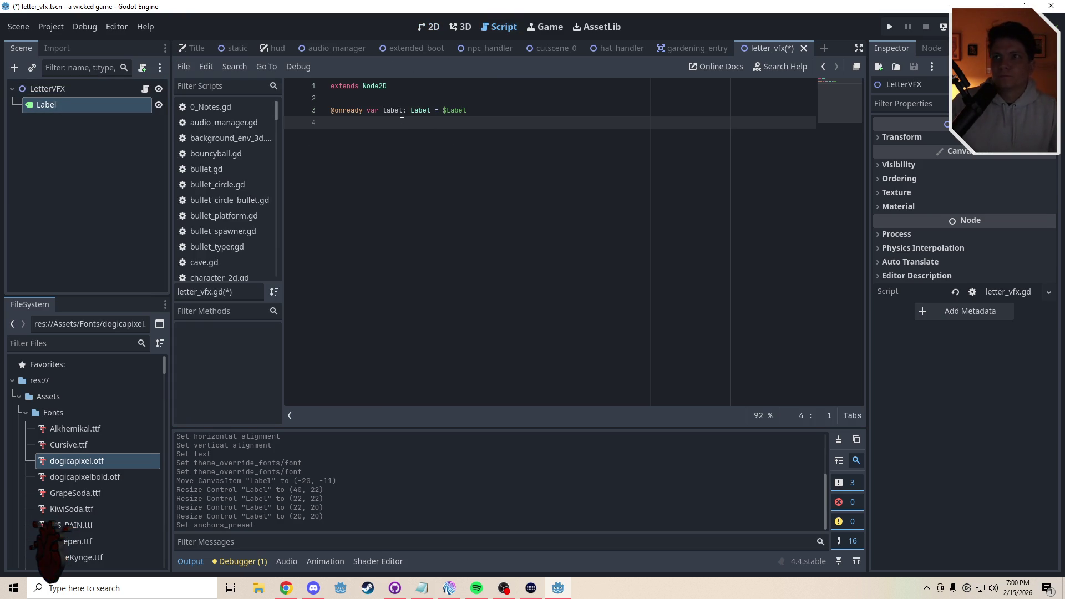
pyautogui.press('Return')
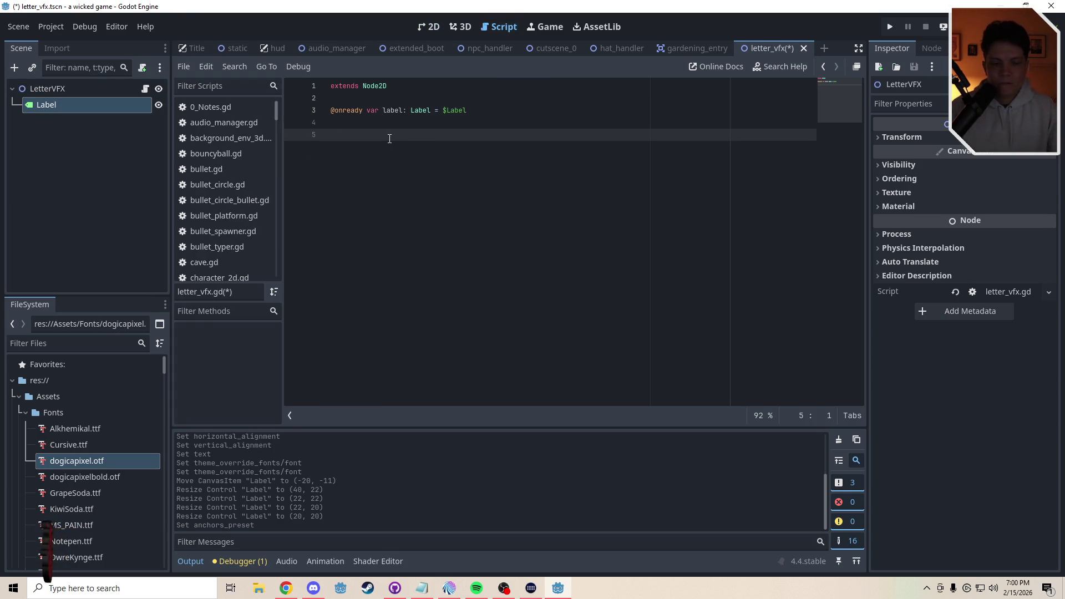
# Add empty _ready() and _process(delta) functions, each containing pass
pyautogui.write('func ')
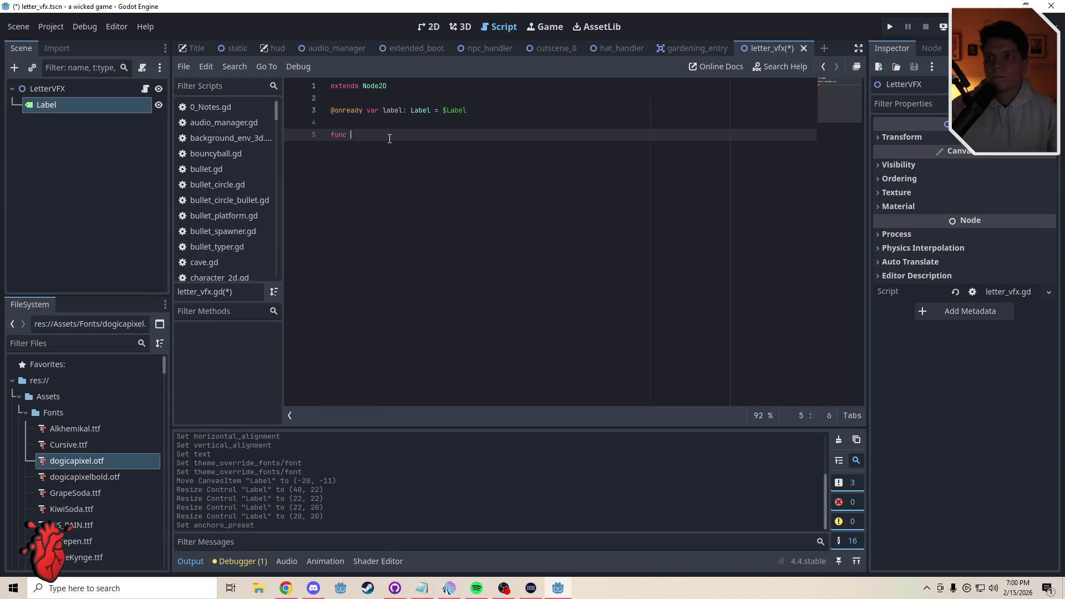
pyautogui.write('re')
pyautogui.press('Down')
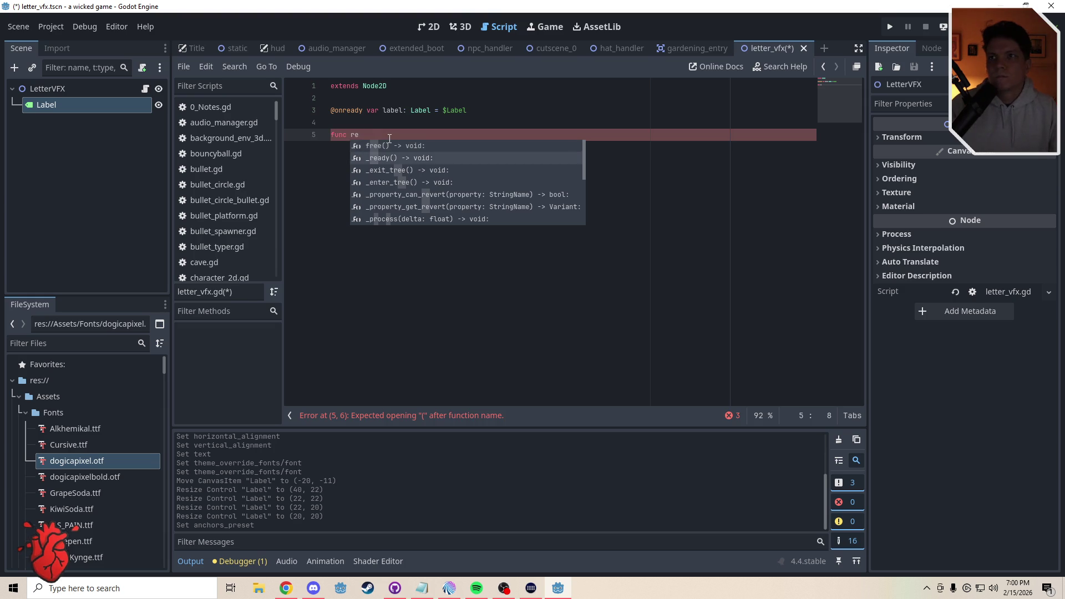
pyautogui.press('Return')
pyautogui.press('Return')
pyautogui.write('pass')
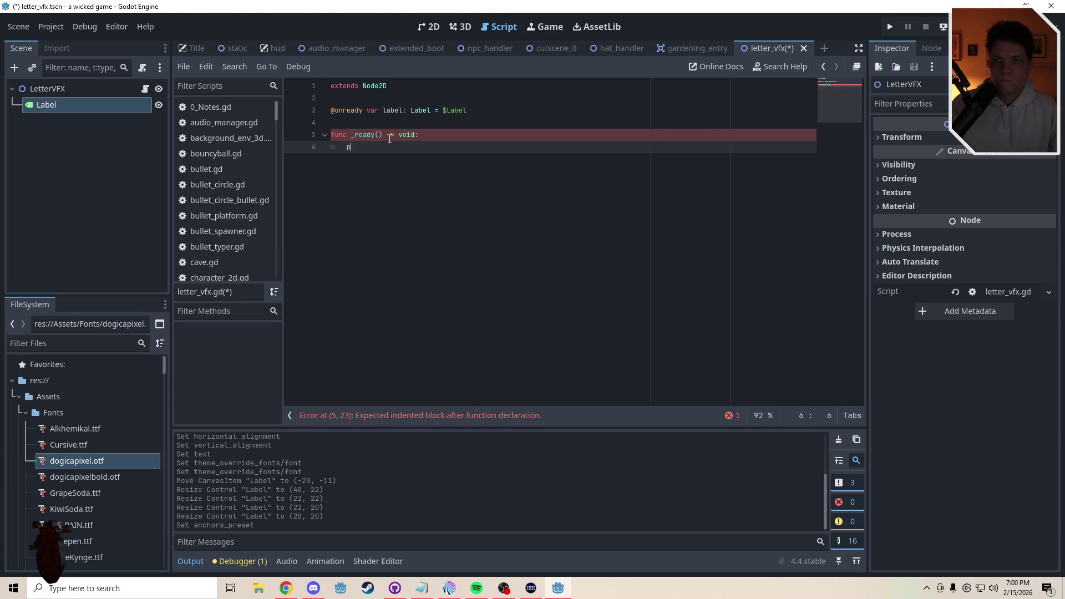
pyautogui.press('Return')
pyautogui.press('Return')
pyautogui.write('fu')
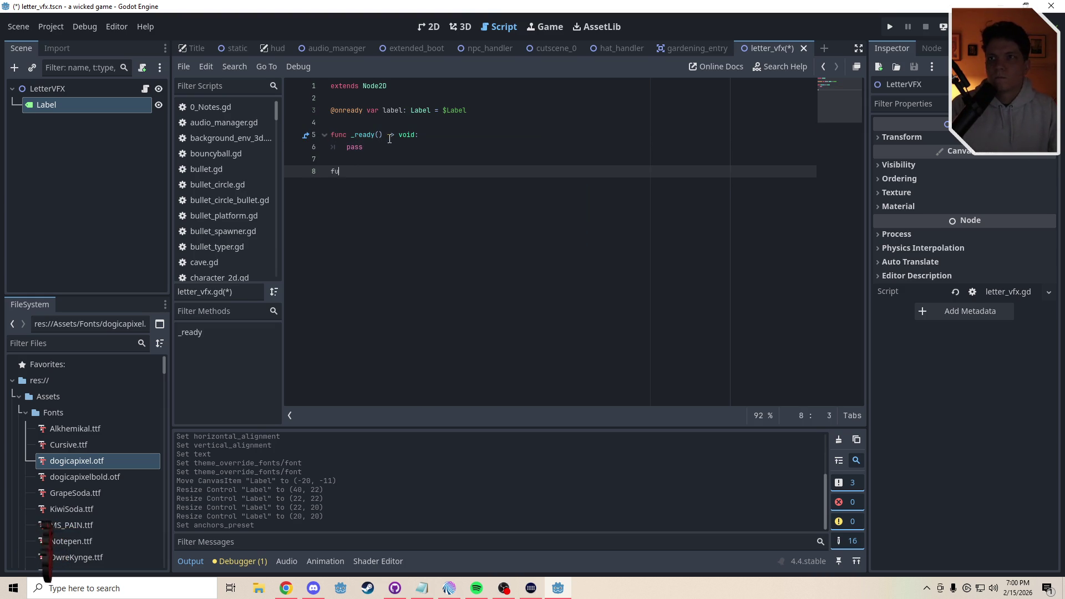
pyautogui.write('nc proc')
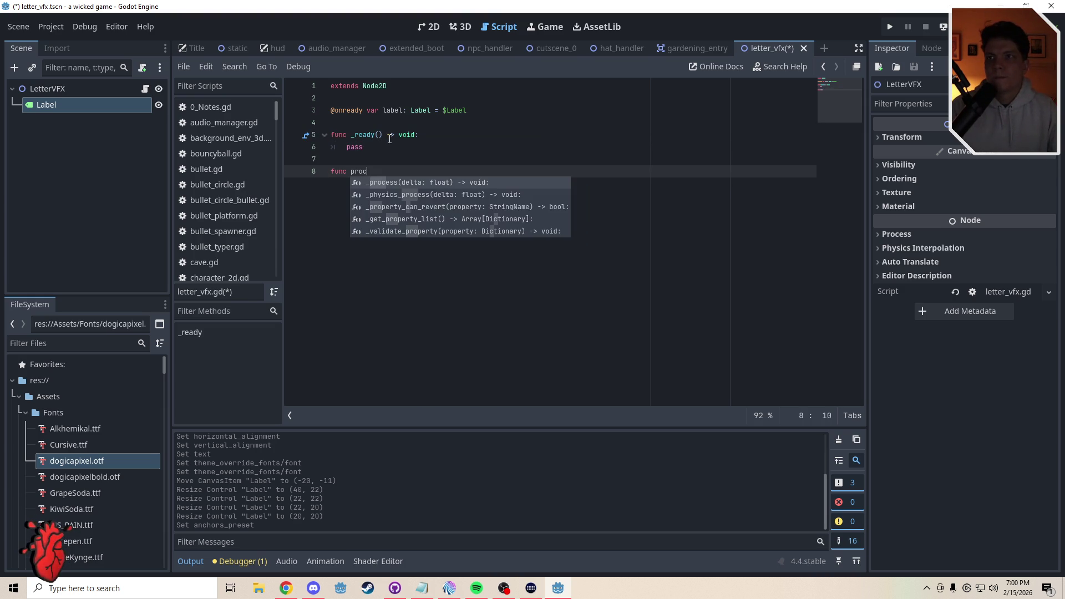
pyautogui.press('Return')
pyautogui.press('Return')
pyautogui.write('pass')
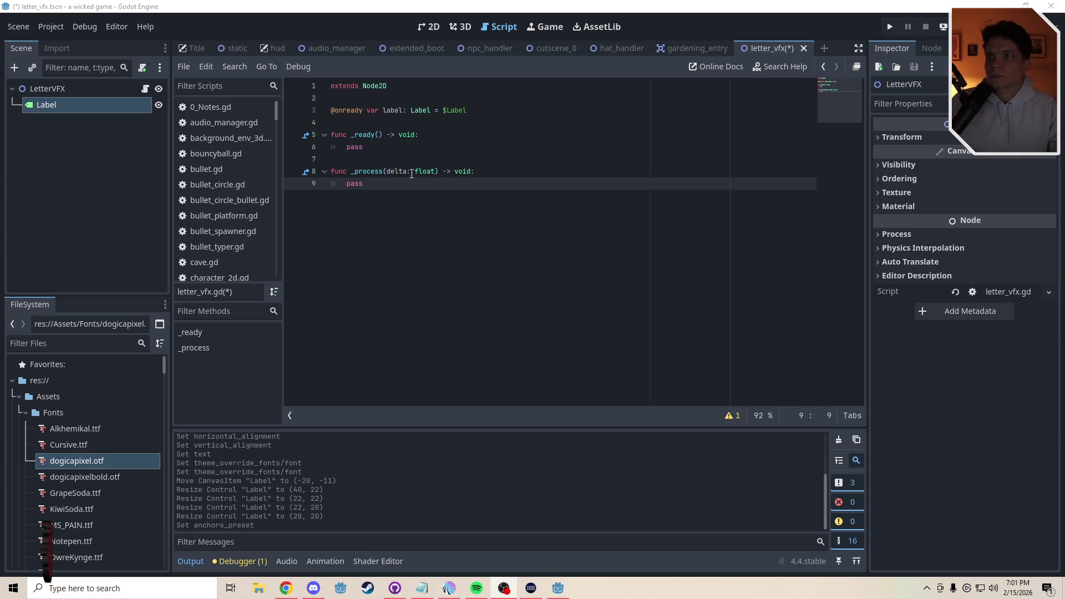
# Tidy the blank lines in letter_vfx.gd and save the script
pyautogui.press('Return')
pyautogui.press('Return')
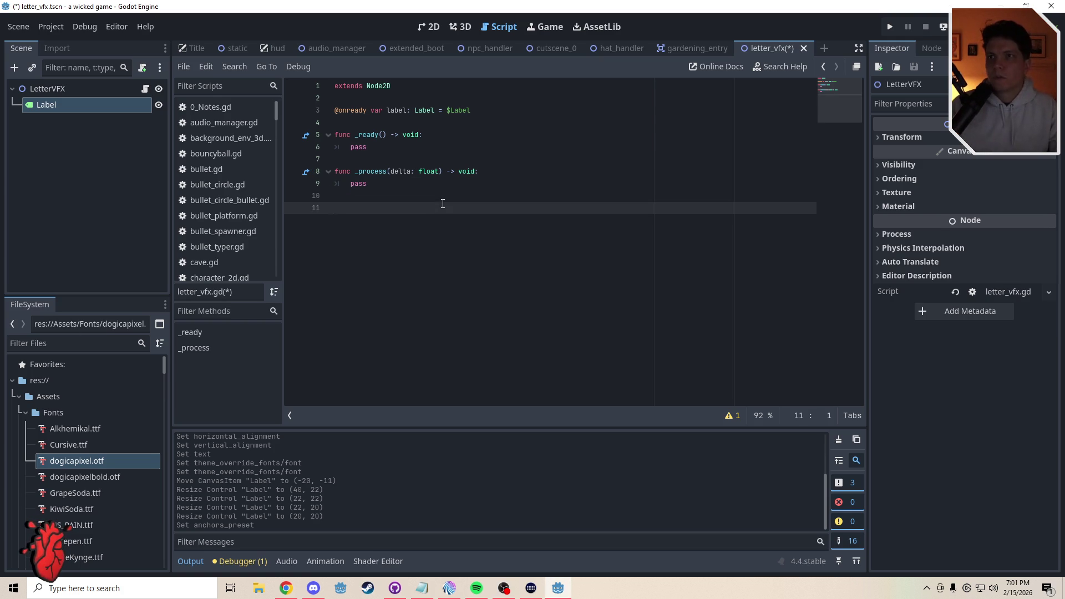
pyautogui.press('BackSpace')
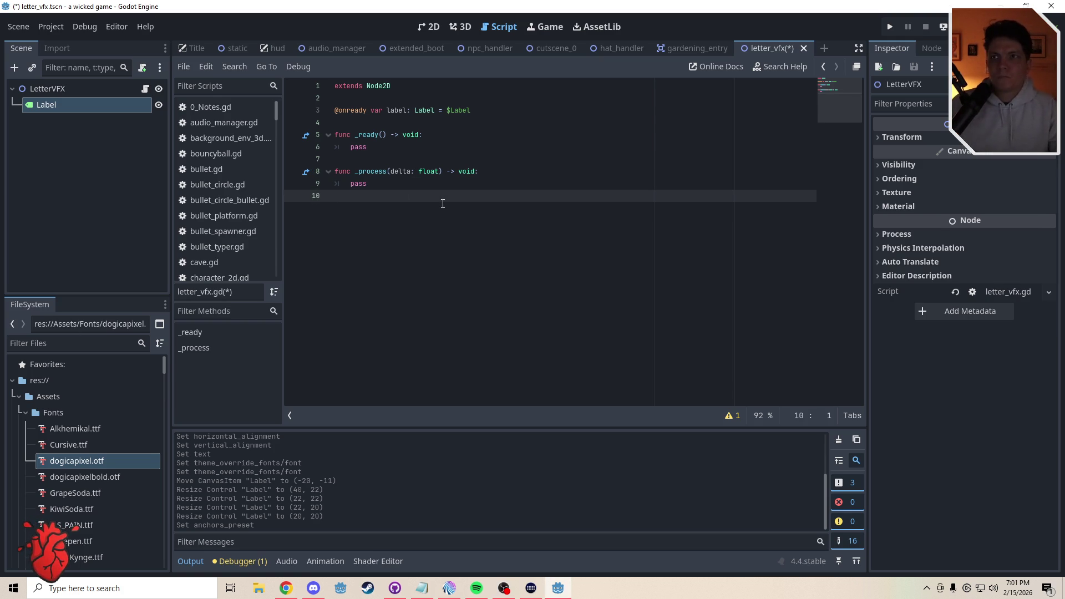
pyautogui.click(381, 163)
pyautogui.click(376, 125)
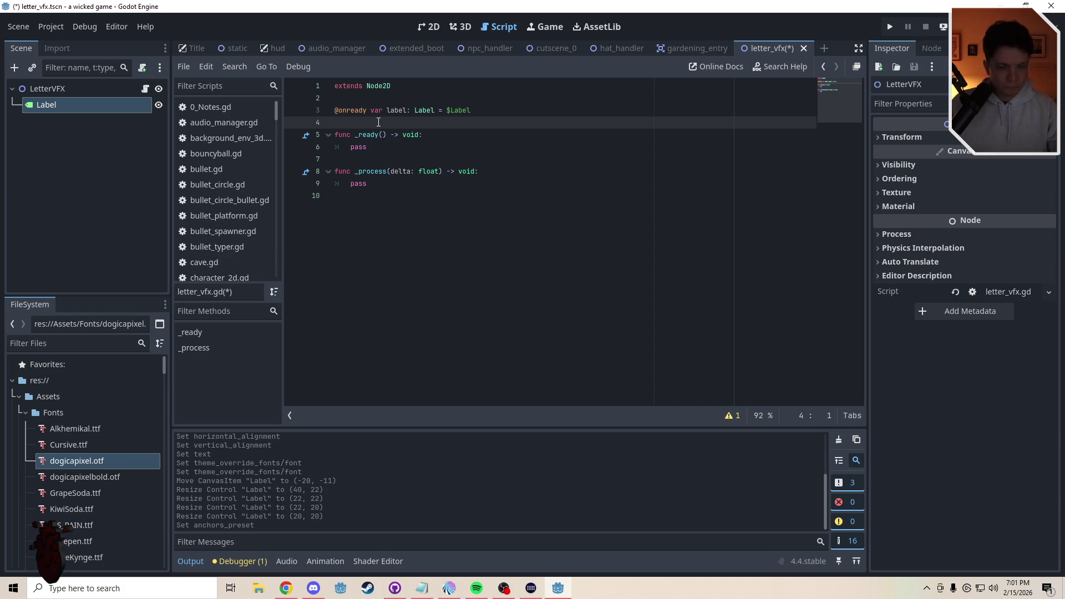
pyautogui.hotkey('ctrl', 's')
# Add a 'var inputs: Array [' declaration below the label variable
pyautogui.click(348, 194)
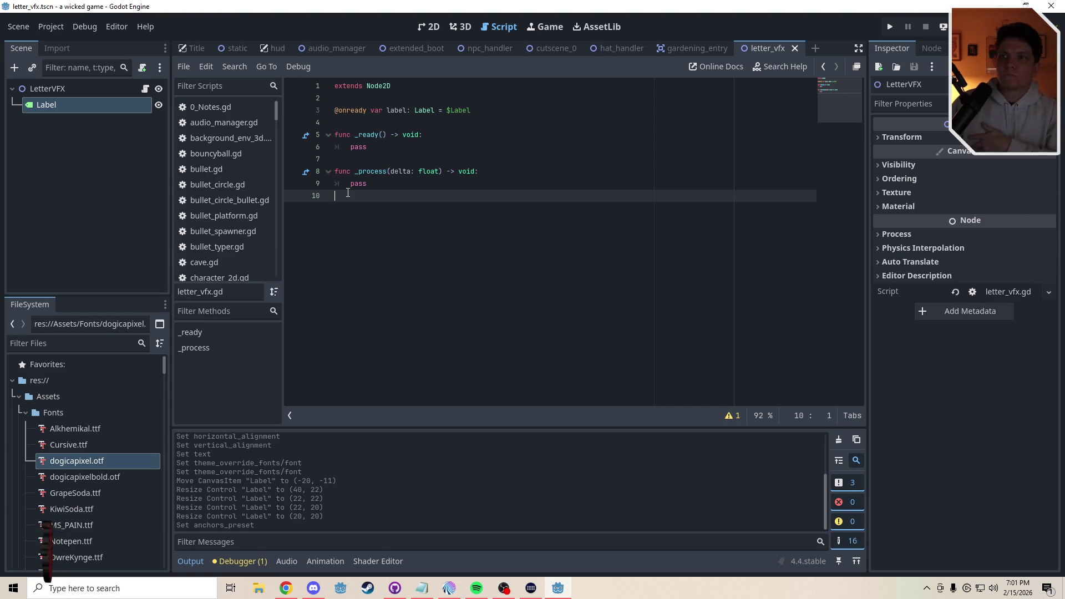
pyautogui.click(364, 117)
pyautogui.press('Return')
pyautogui.press('Return')
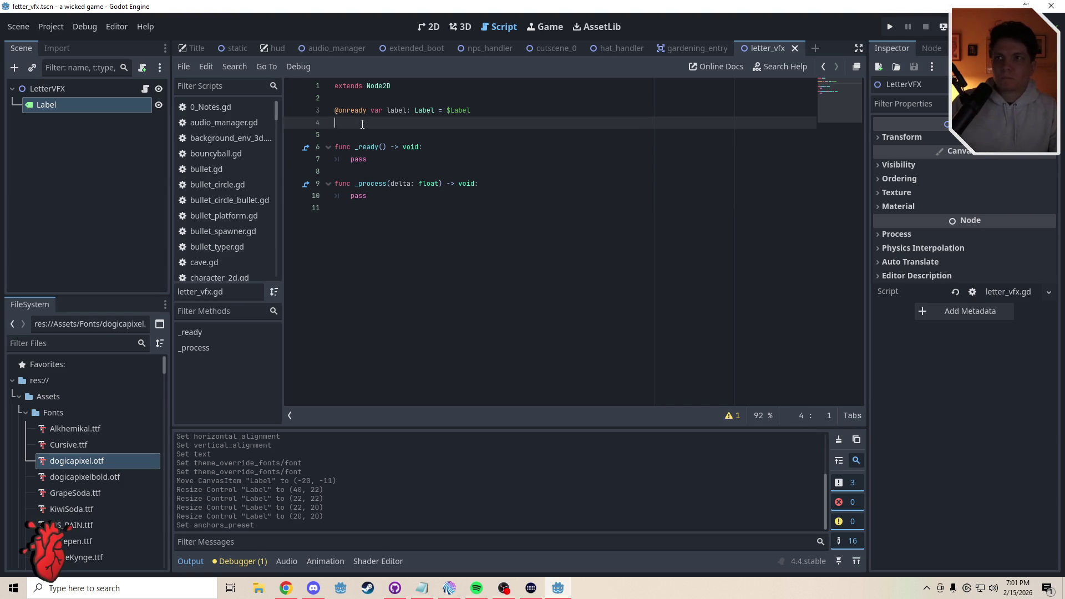
pyautogui.click(363, 124)
pyautogui.press('Down')
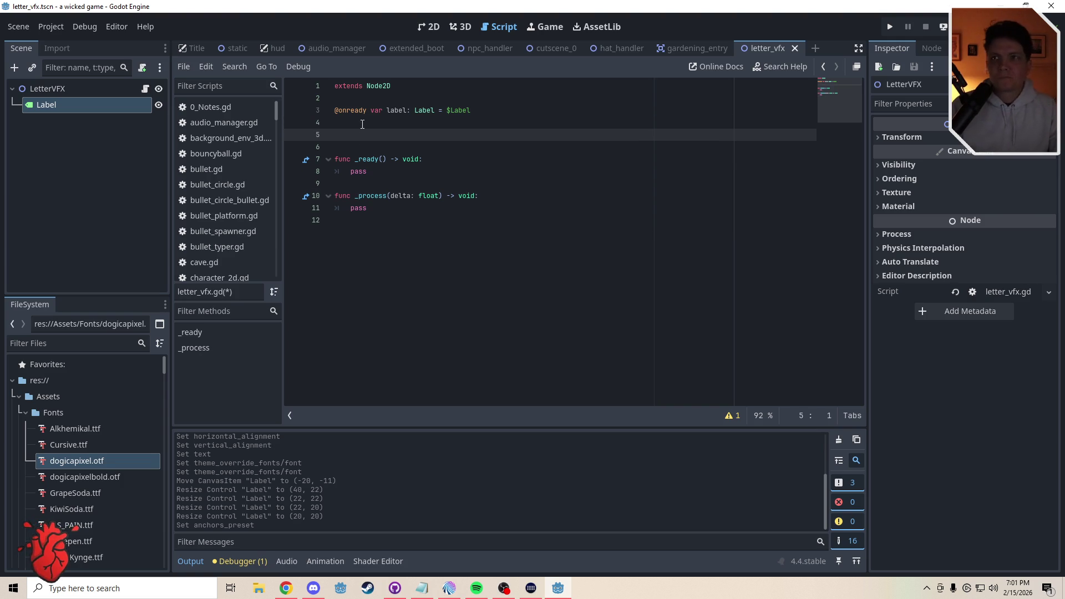
pyautogui.write('var ')
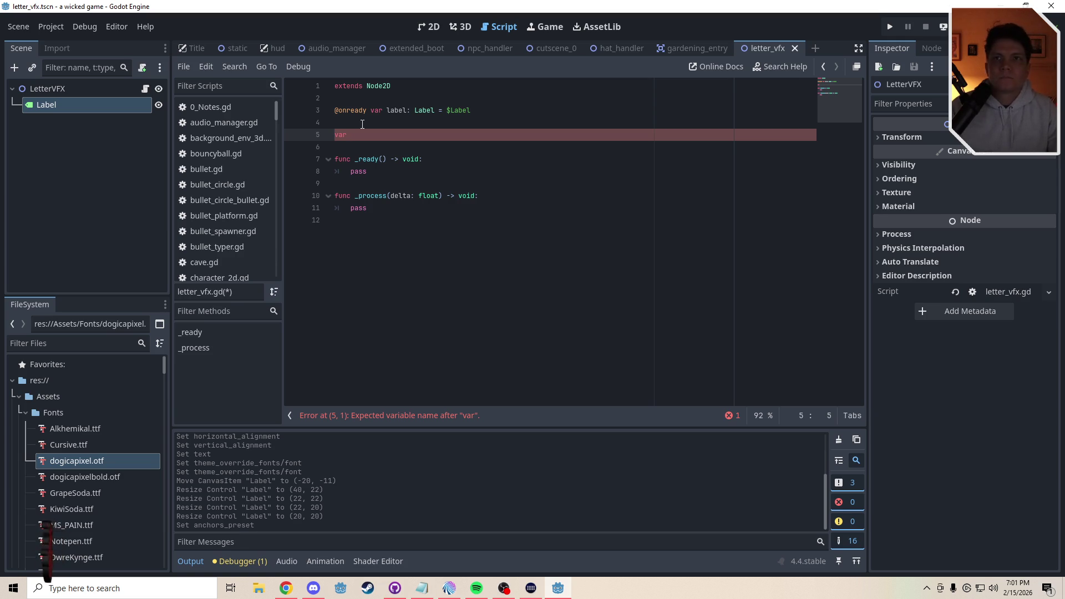
pyautogui.write('inputs: Array [')
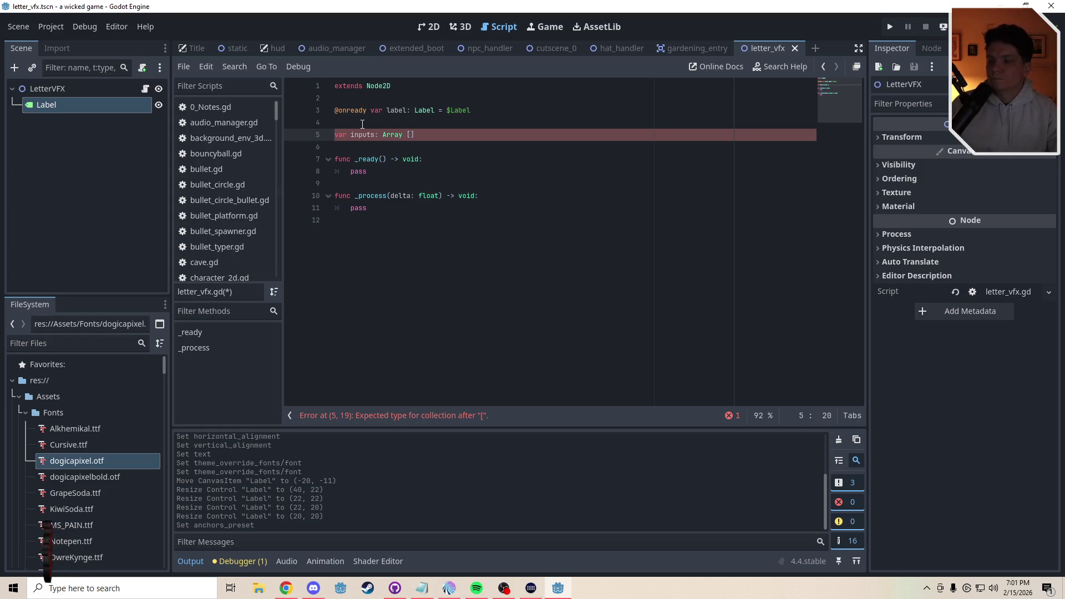
pyautogui.click(372, 123)
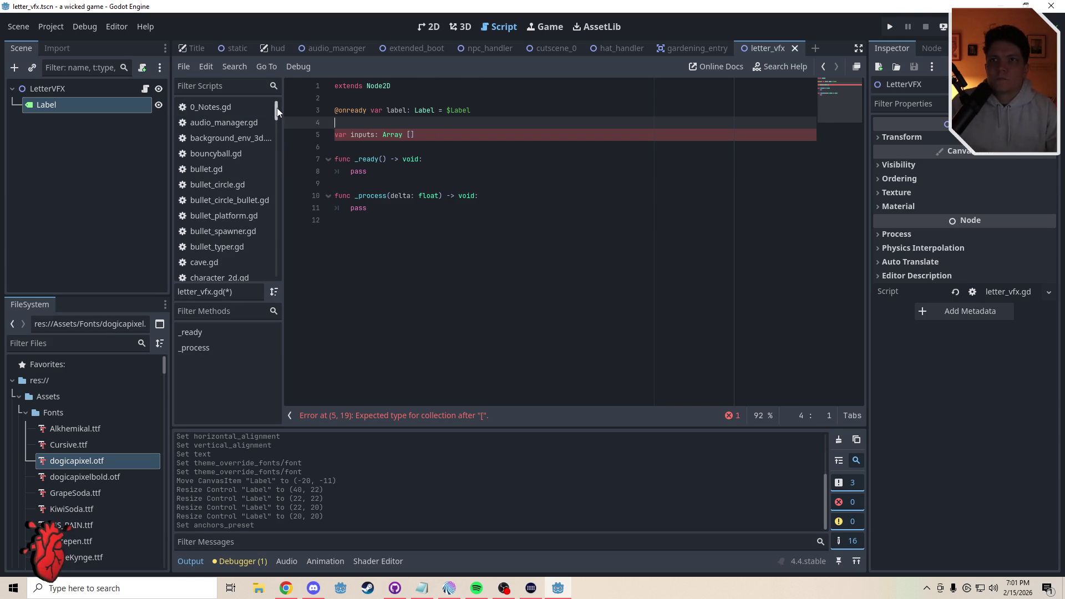
pyautogui.scroll(-5, 276, 114)
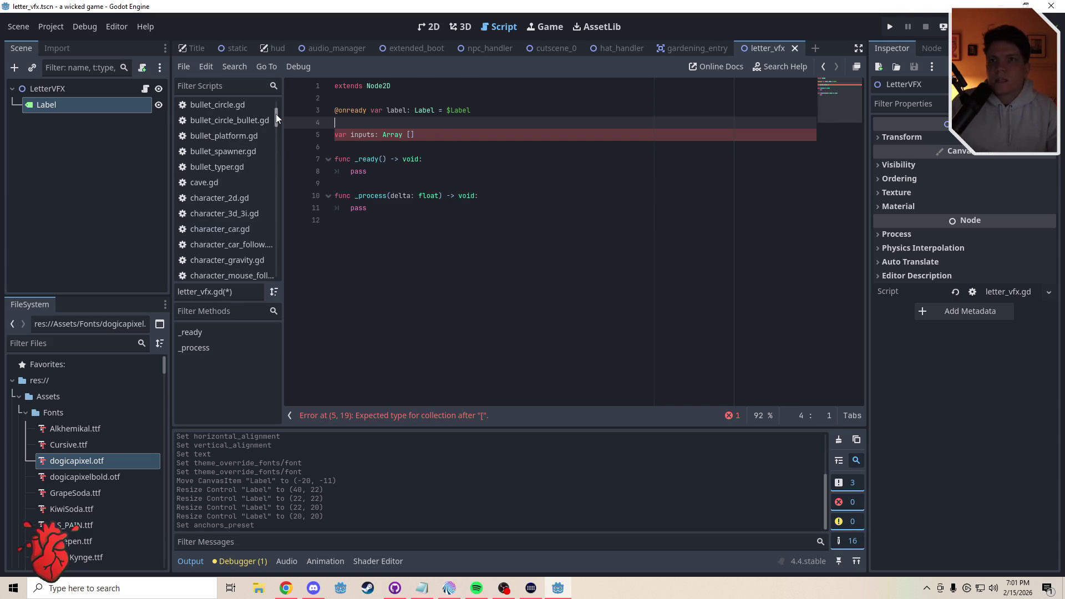
# Open Globals.gd and select the bracketed key list of inputs_all
pyautogui.click(430, 27)
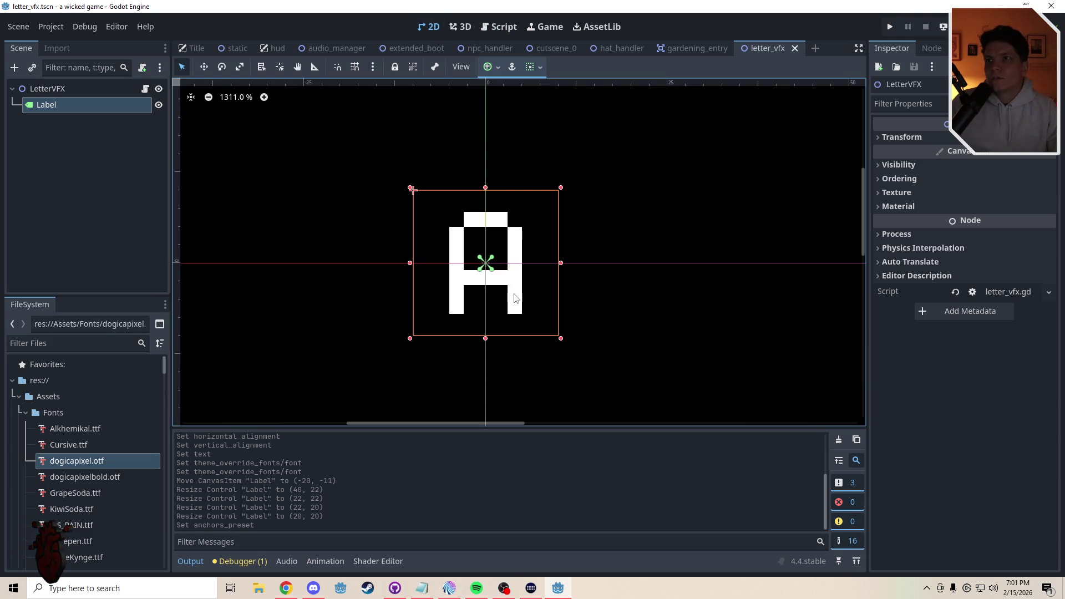
pyautogui.click(643, 268)
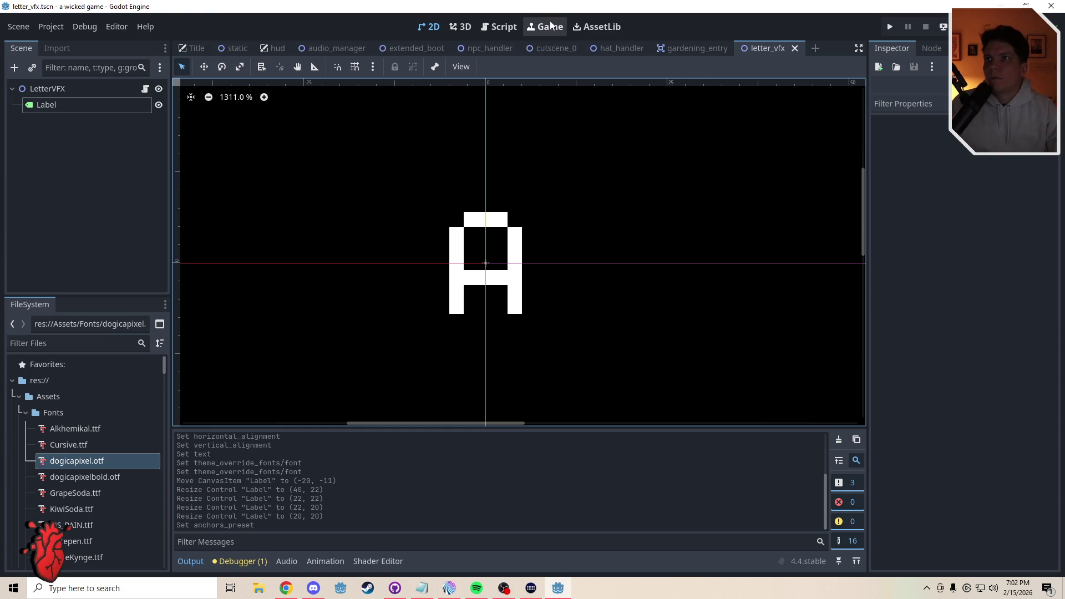
pyautogui.click(494, 29)
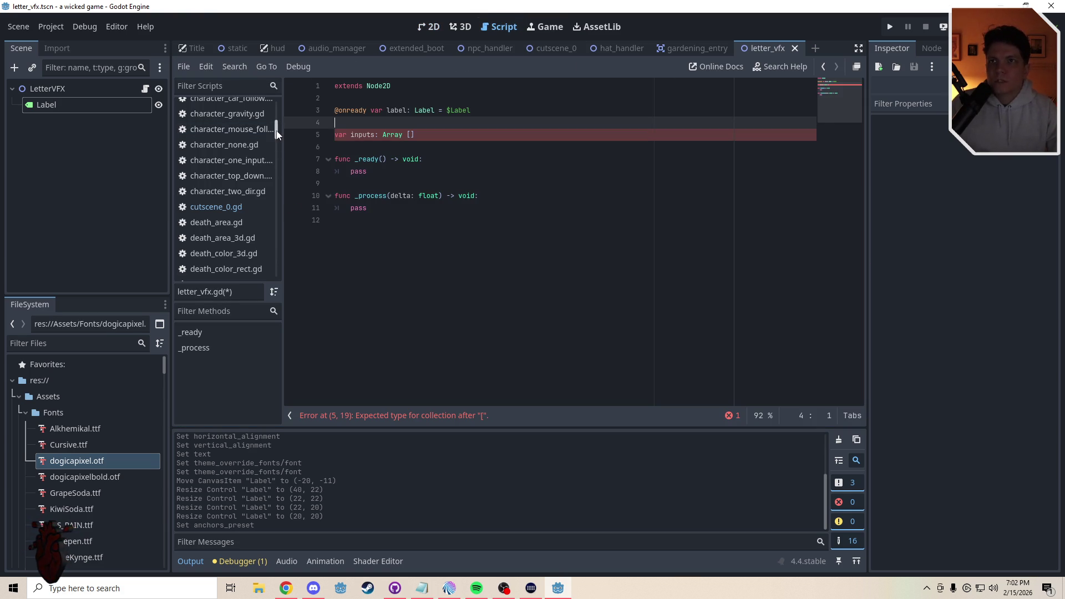
pyautogui.scroll(-5, 282, 149)
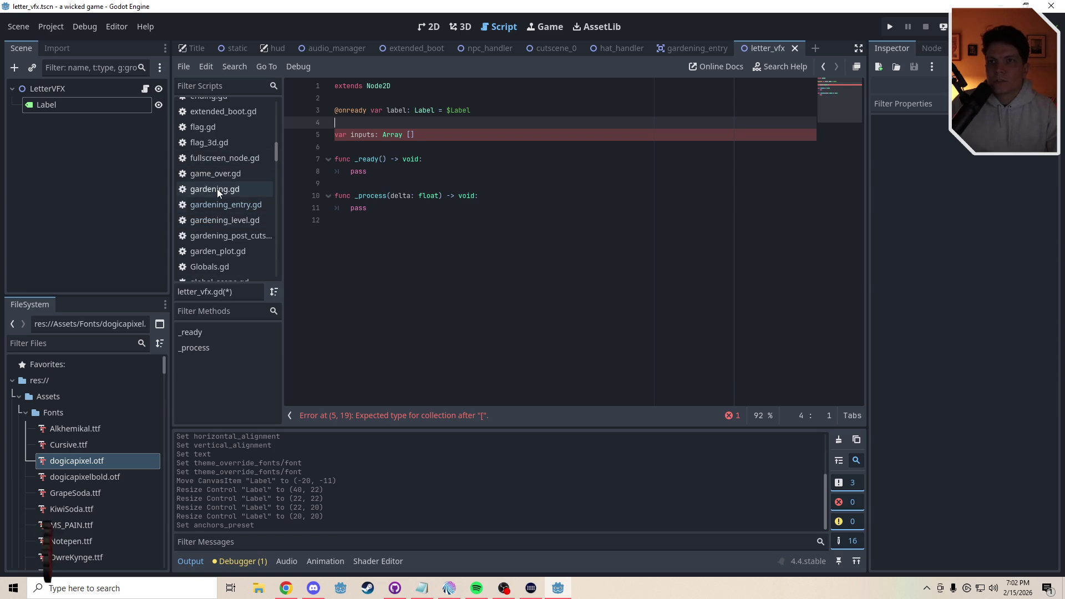
pyautogui.click(215, 267)
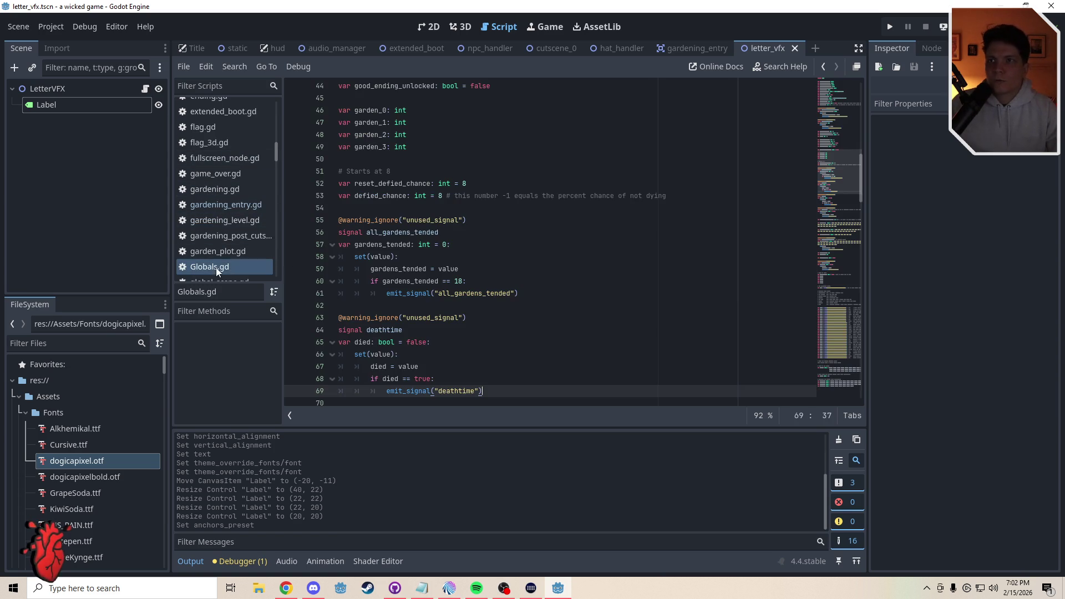
pyautogui.moveTo(832, 170); pyautogui.dragTo(834, 228)
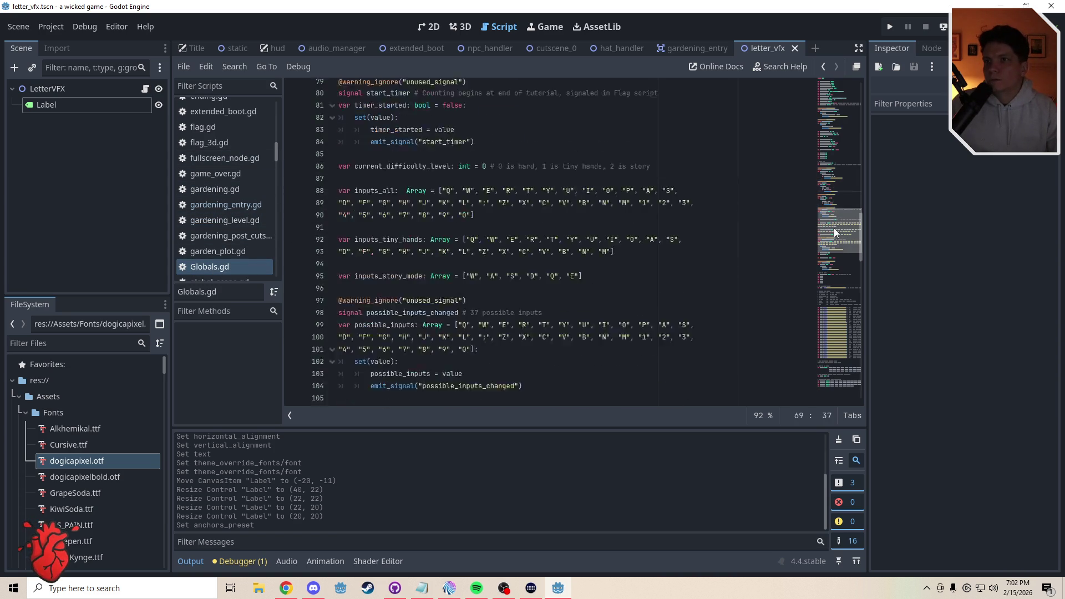
pyautogui.moveTo(474, 186); pyautogui.dragTo(441, 166)
pyautogui.hotkey('ctrl', 'c')
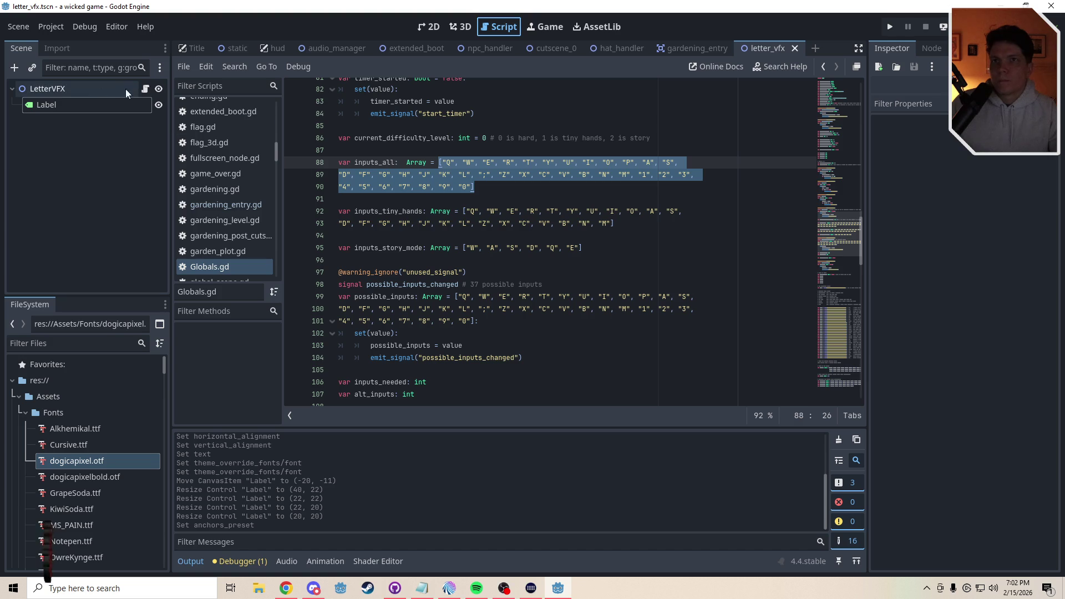
# Paste the copied key list into the inputs Array on line 5 and add '=' before it
pyautogui.click(144, 88)
pyautogui.click(411, 134)
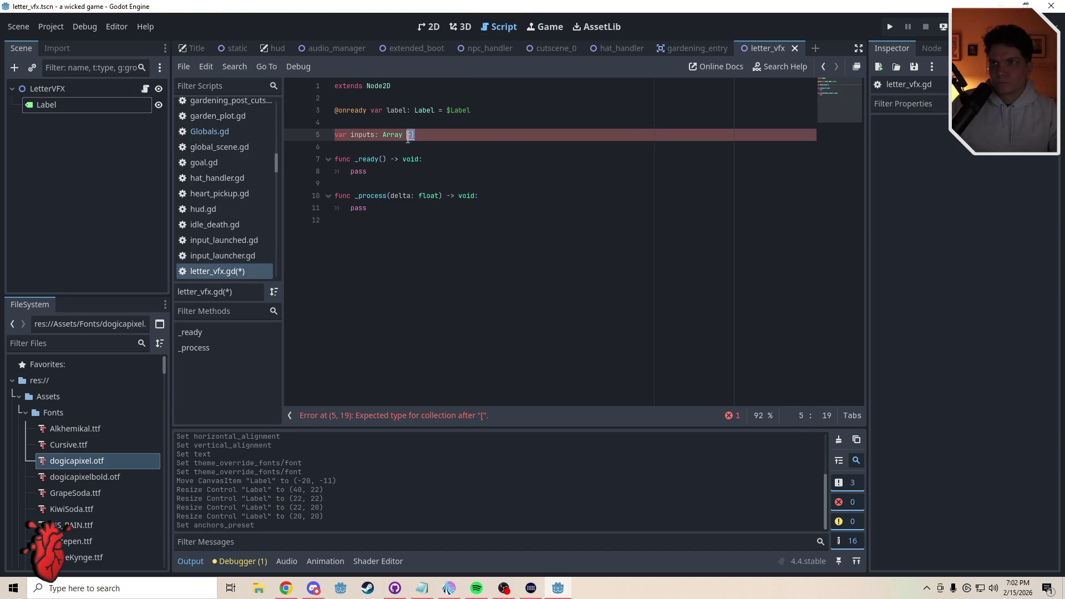
pyautogui.hotkey('ctrl', 'v')
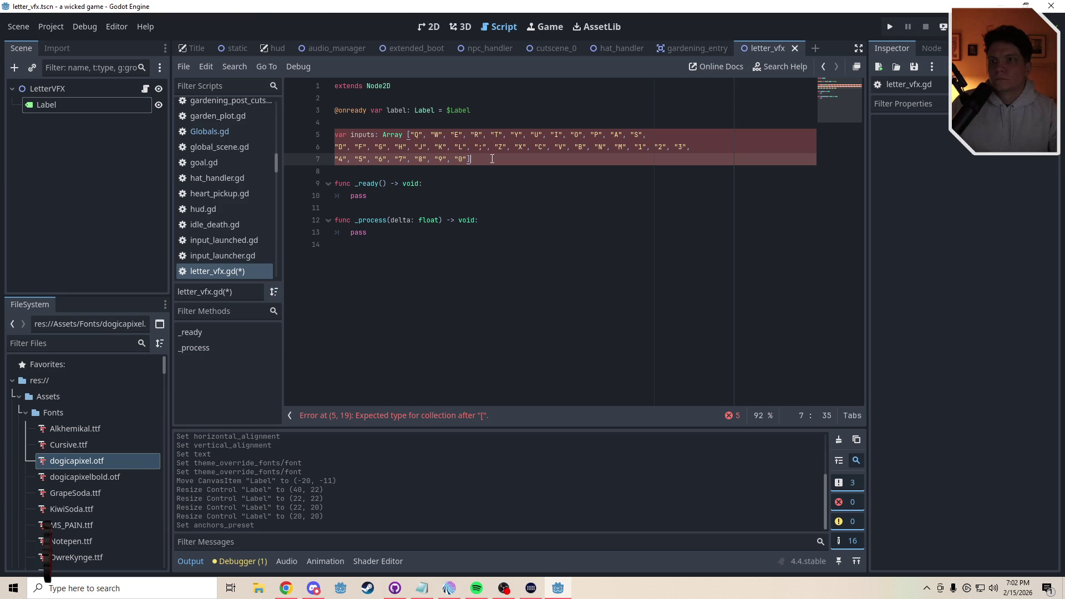
pyautogui.hotkey('alt', 'Left')
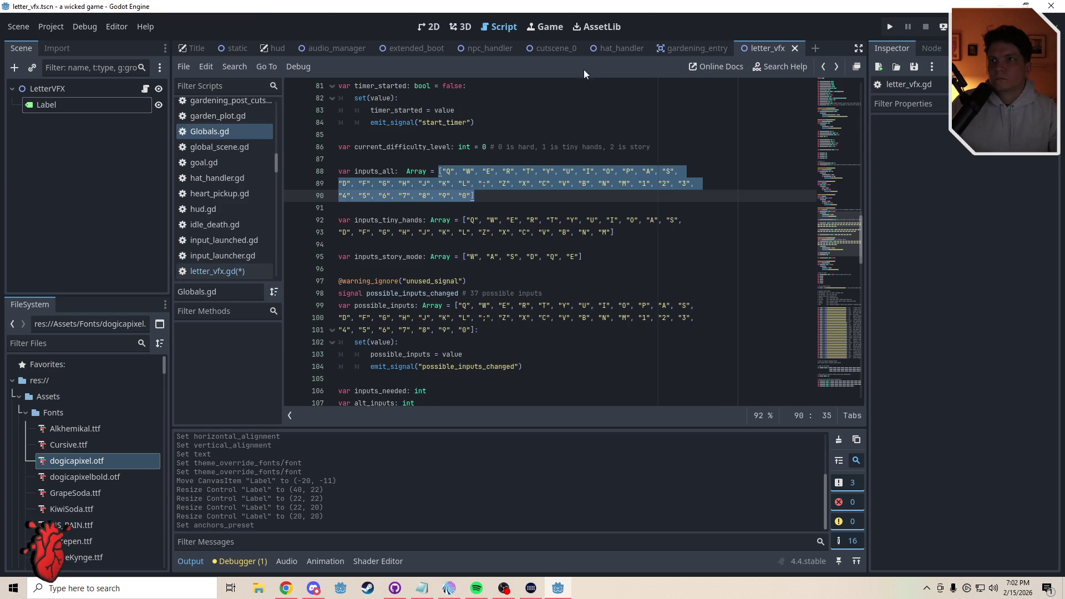
pyautogui.hotkey('alt', 'Right')
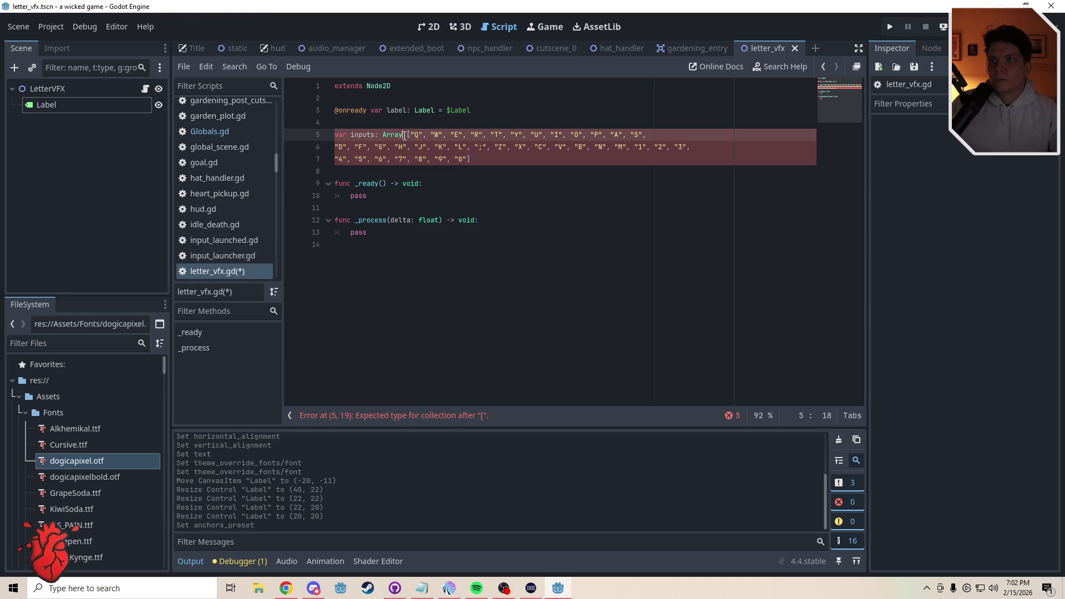
pyautogui.write('=')
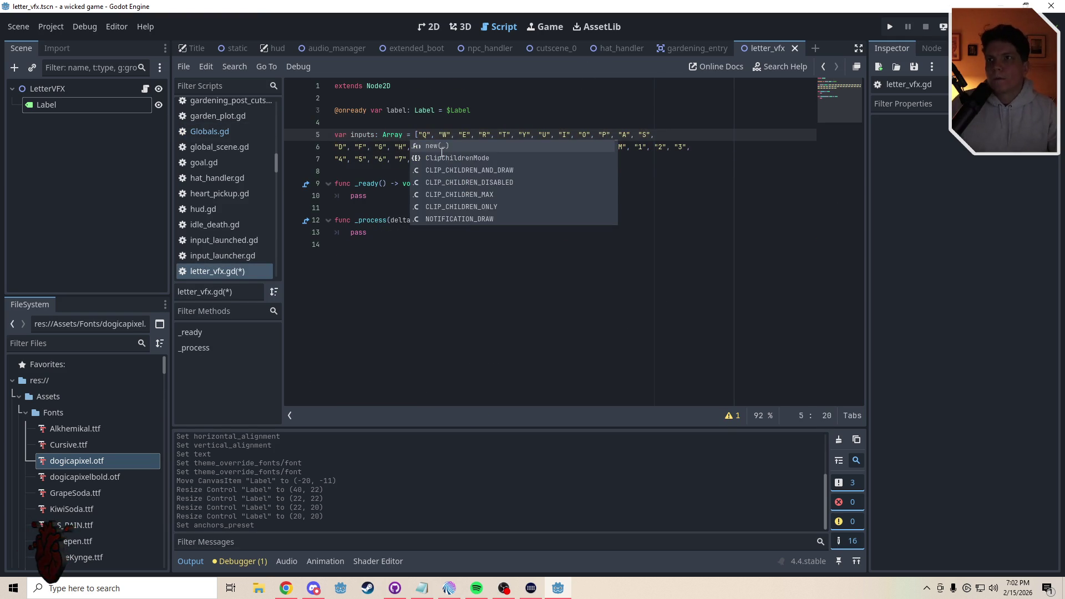
pyautogui.click(359, 183)
# Declare 'var cycle_time: float = 0' on line 8 below the array
pyautogui.click(371, 171)
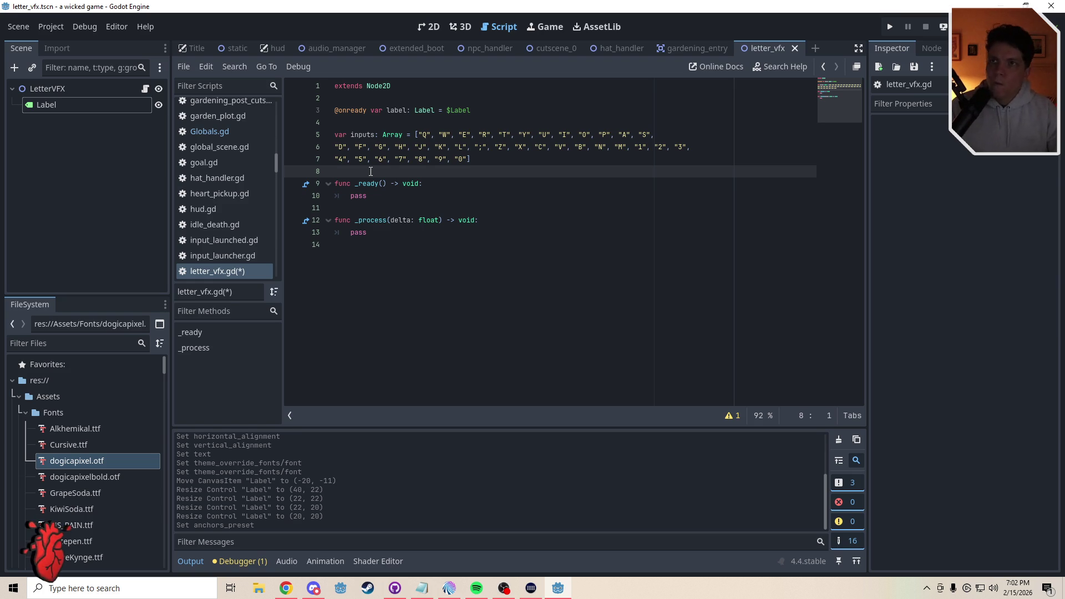
pyautogui.press('Return')
pyautogui.press('Up')
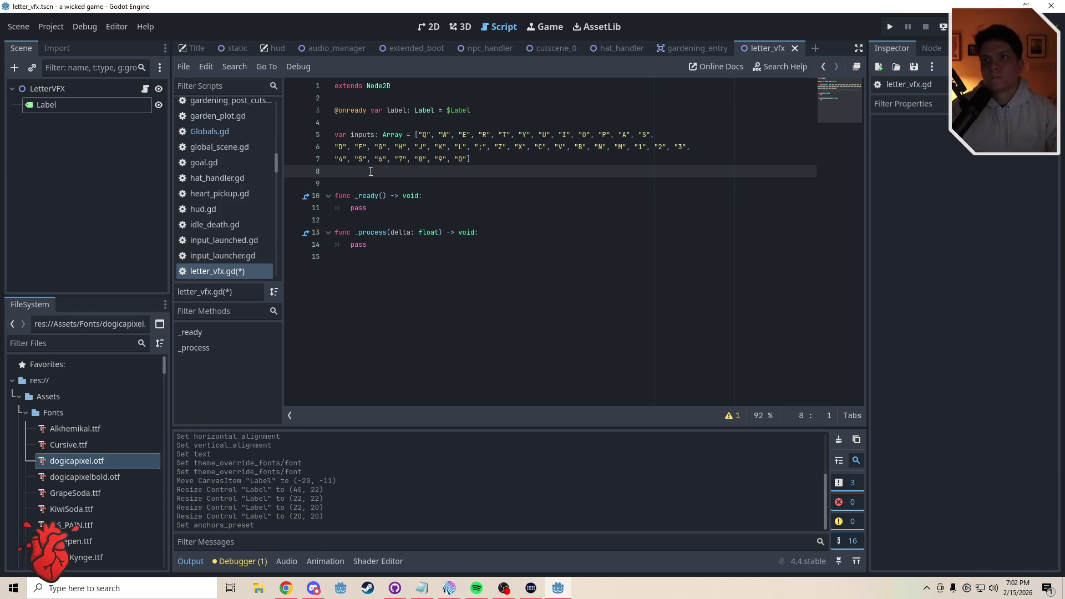
pyautogui.write('cy')
pyautogui.press('BackSpace')
pyautogui.press('BackSpace')
pyautogui.write('var ')
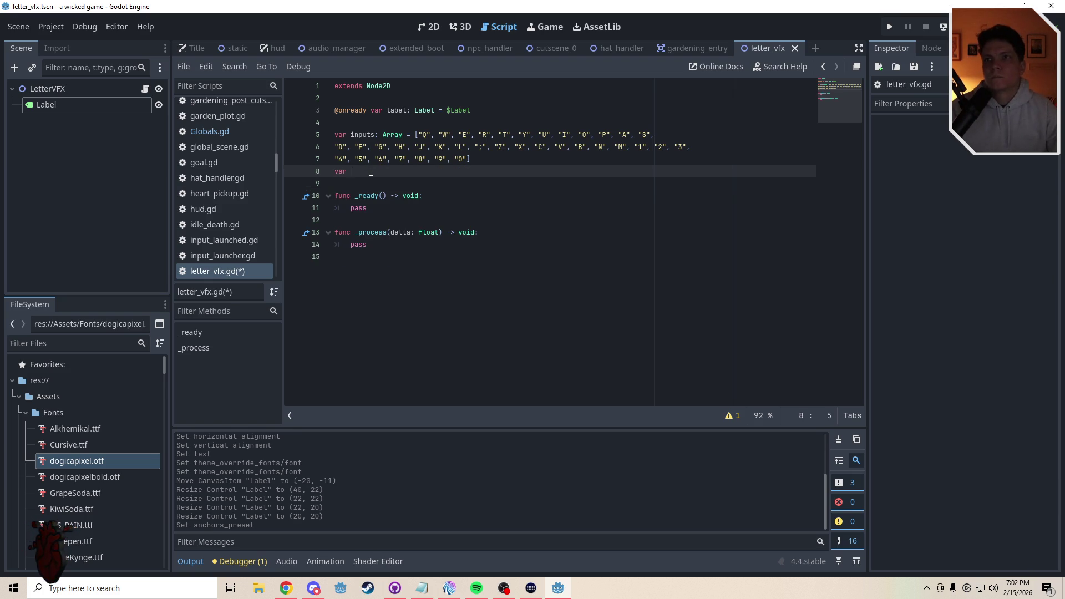
pyautogui.write('cycle_time: ')
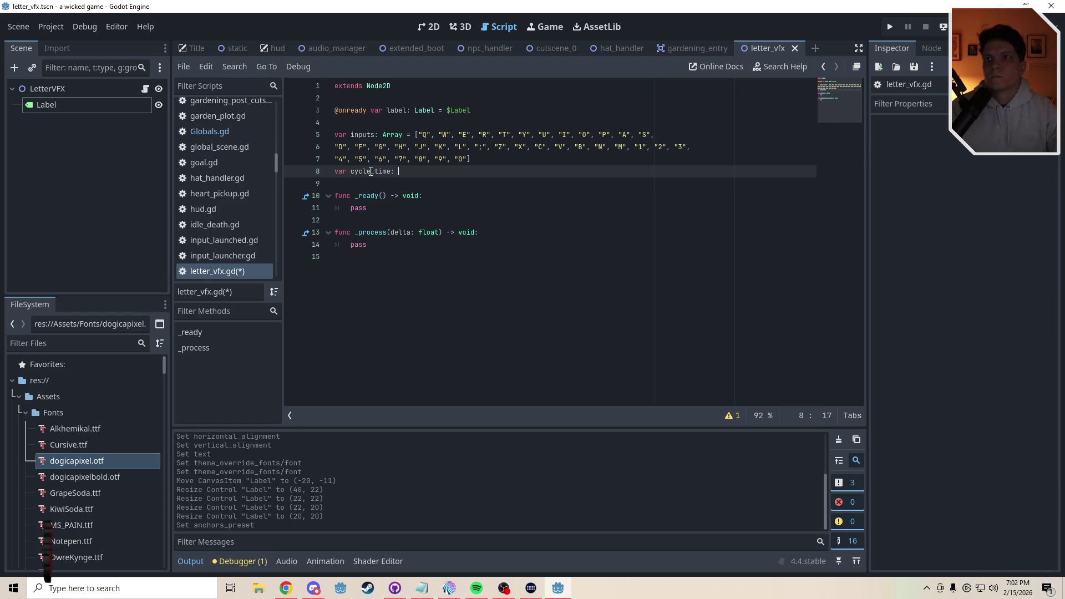
pyautogui.write('float = ')
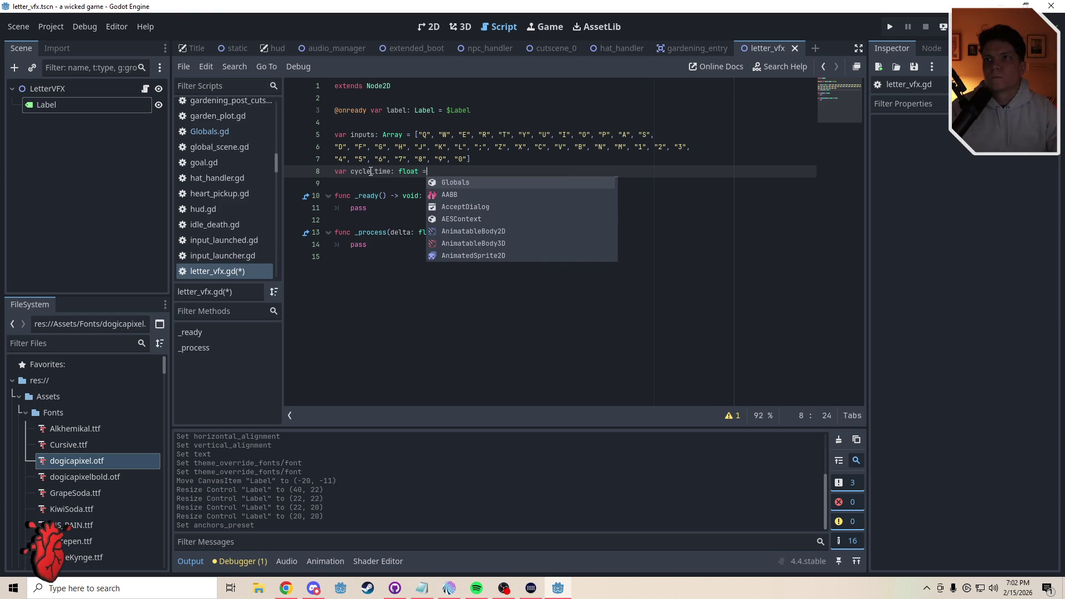
pyautogui.write('0')
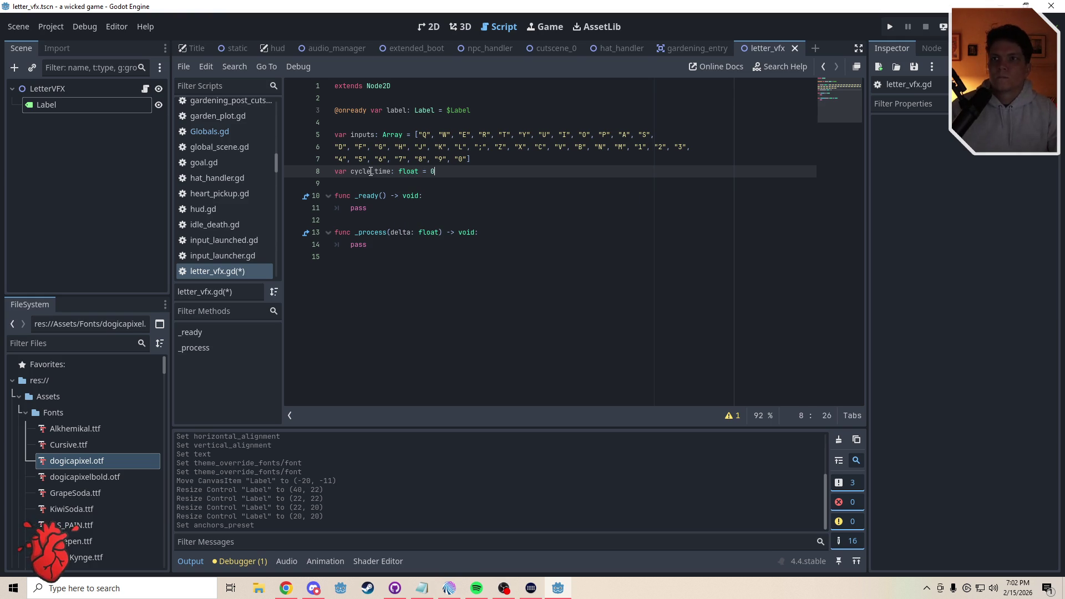
pyautogui.press('Return')
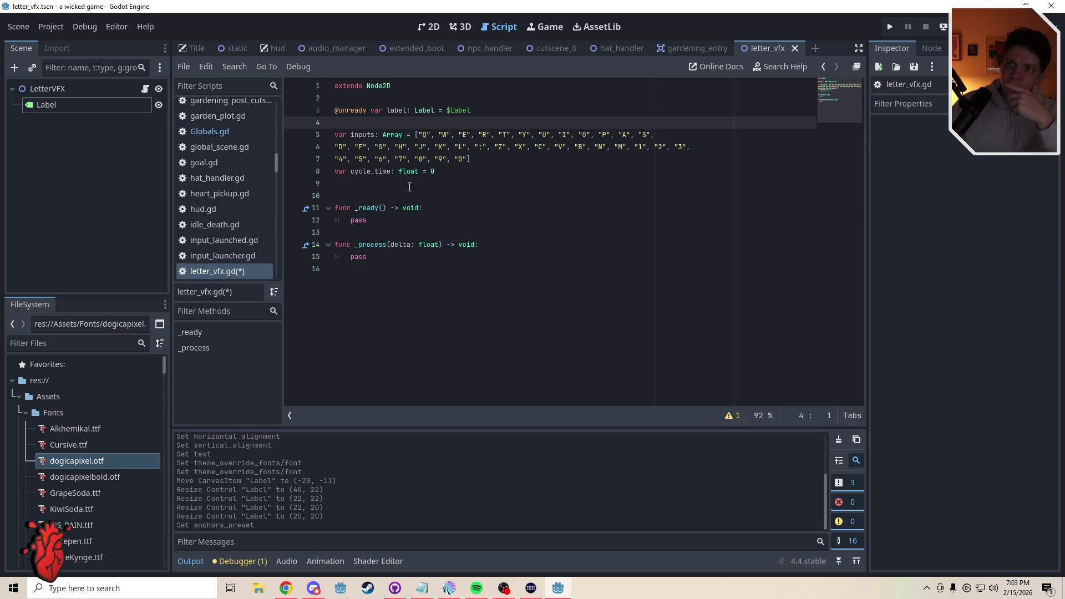
# Move through lines 9–10, selecting the cycle_time declaration and the pass in _ready
pyautogui.click(410, 187)
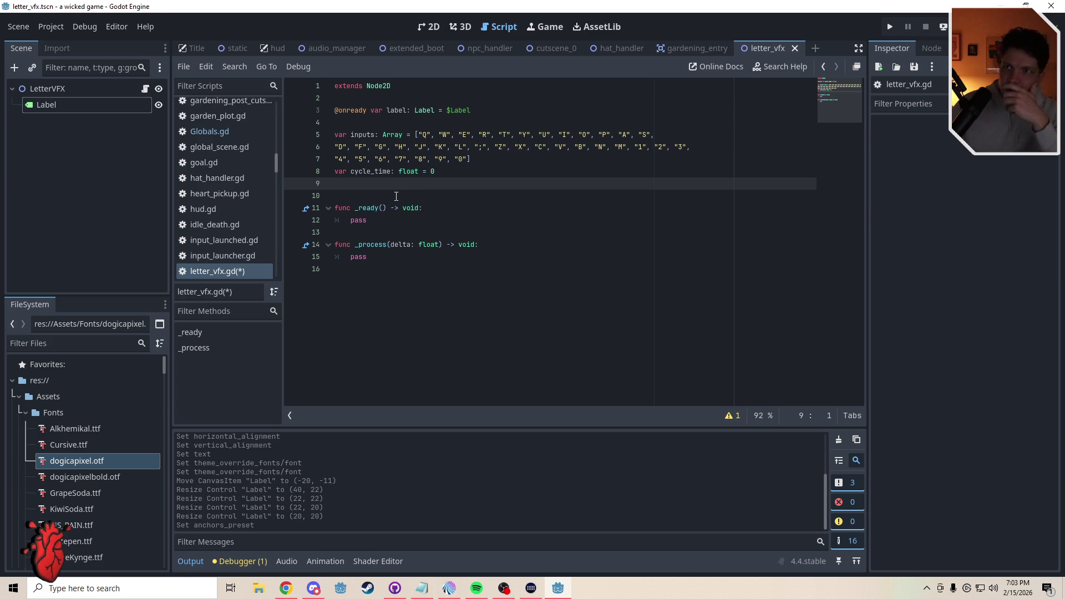
pyautogui.click(396, 189)
pyautogui.press('Up')
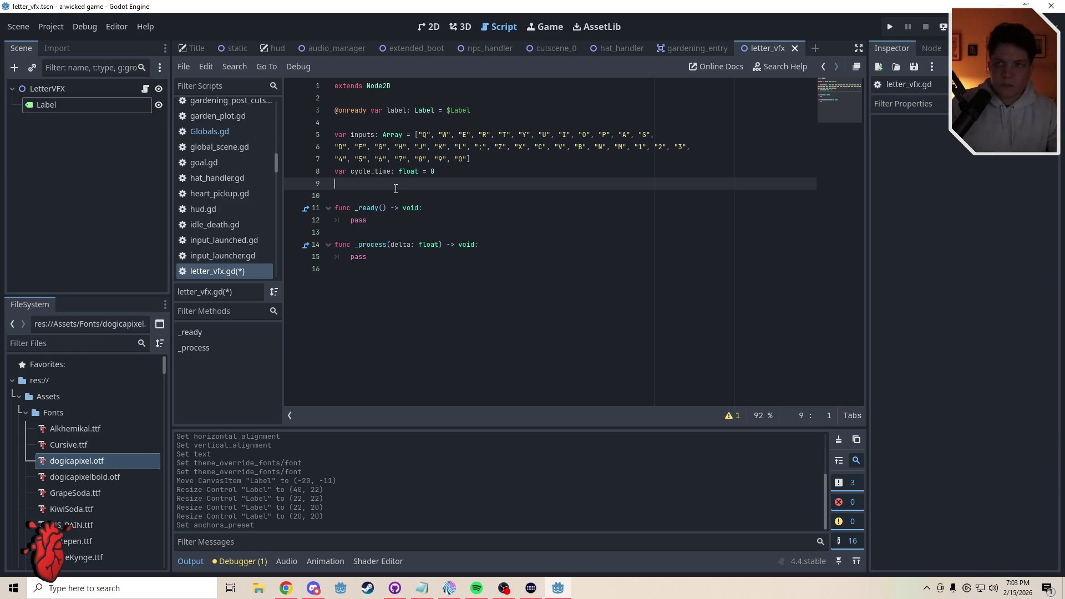
pyautogui.click(377, 224)
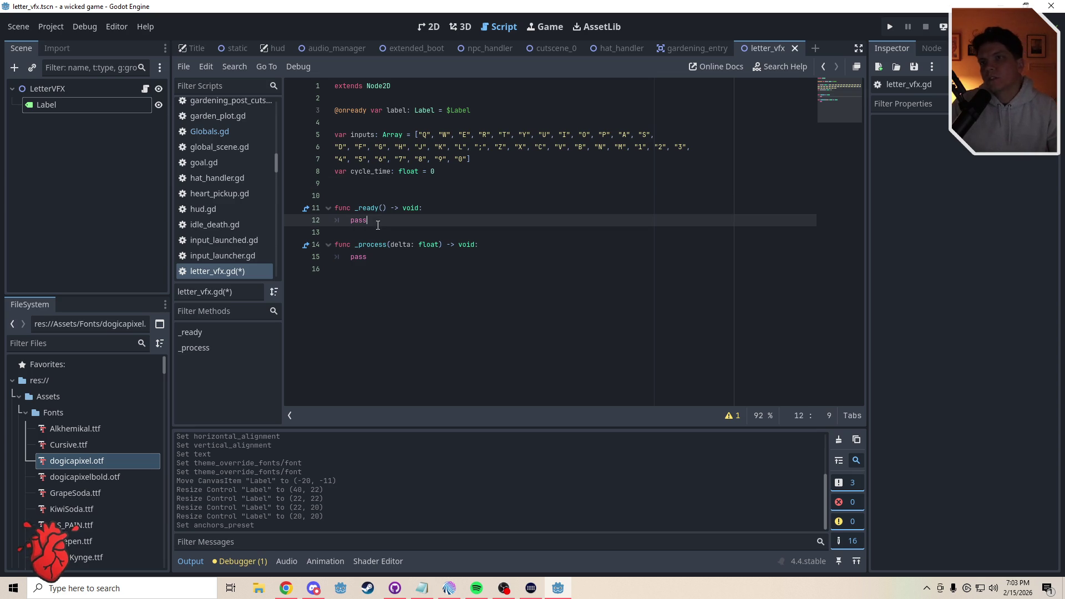
pyautogui.tripleClick(349, 172)
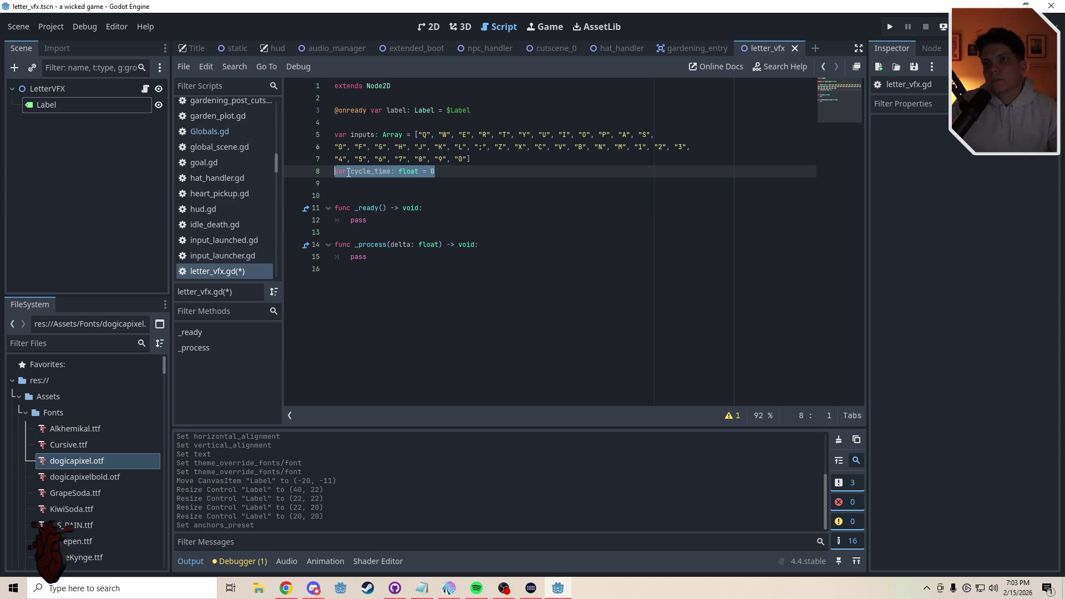
pyautogui.moveTo(434, 172); pyautogui.dragTo(372, 174)
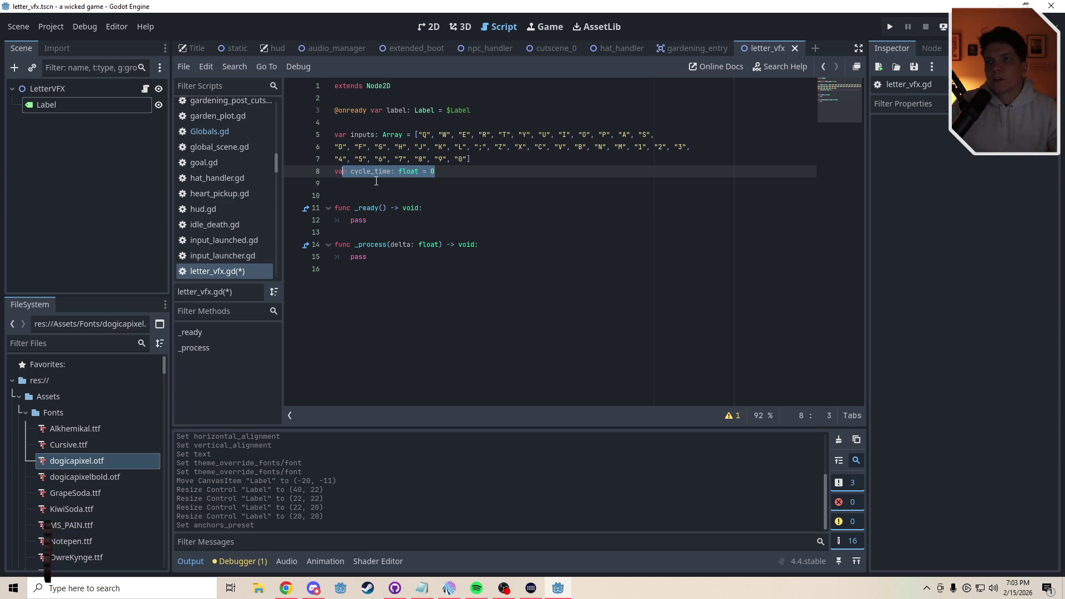
pyautogui.click(352, 189)
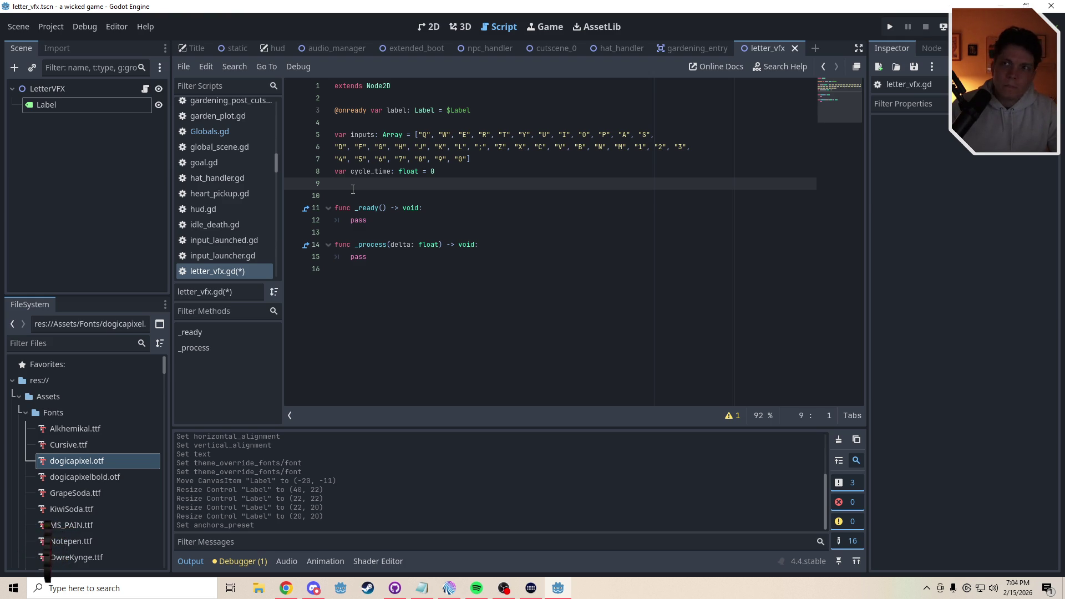
pyautogui.press('Down')
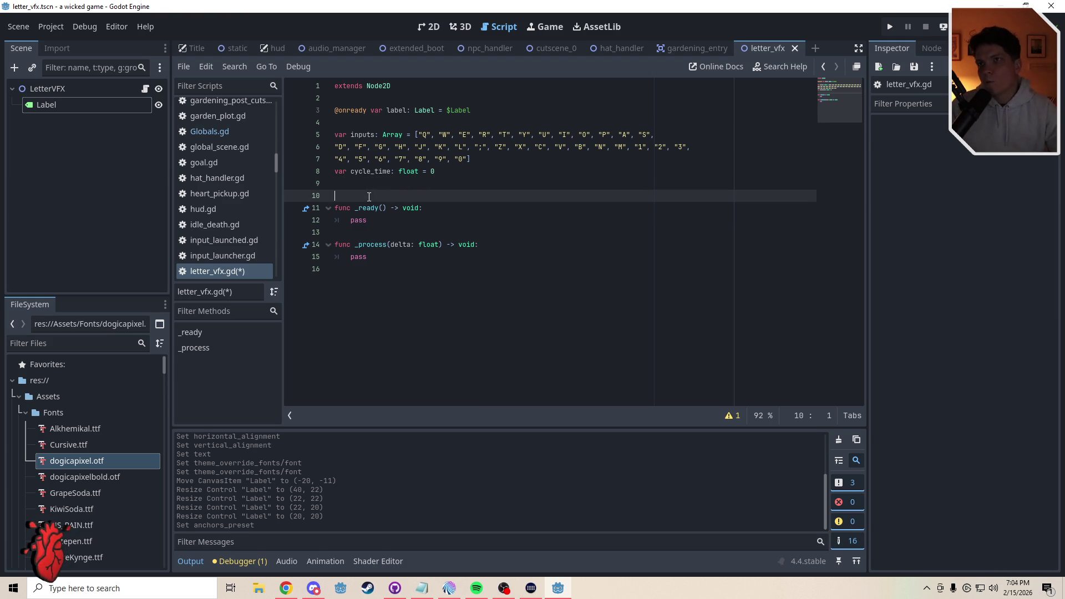
pyautogui.moveTo(375, 221)
pyautogui.mouseDown()
pyautogui.moveTo(336, 221)
pyautogui.moveTo(351, 222)
pyautogui.mouseUp()
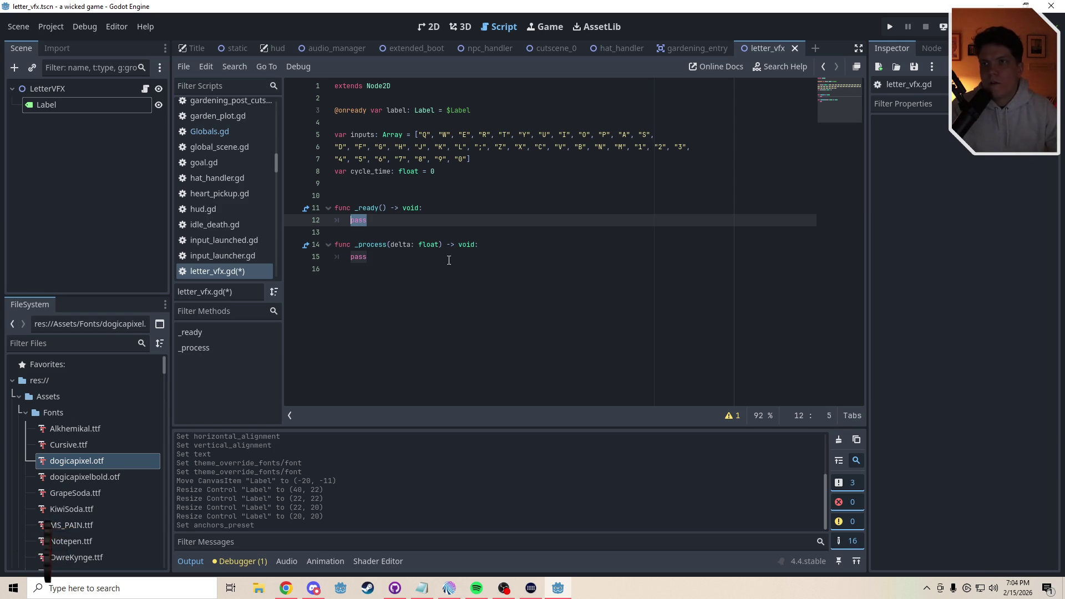
# Insert two blank lines above pass in _process, leaving the caret on the first
pyautogui.click(344, 245)
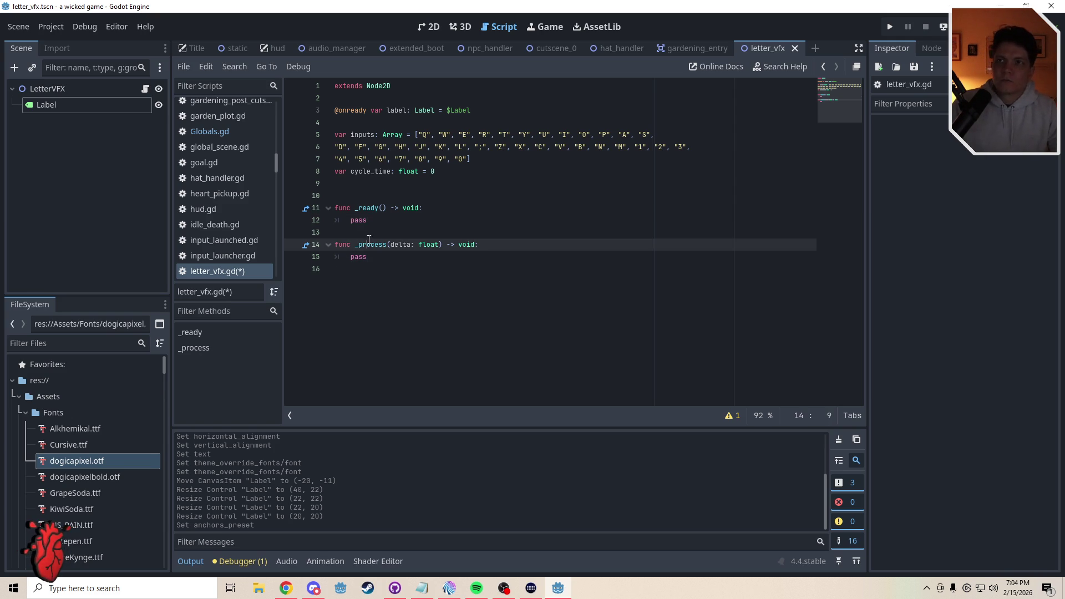
pyautogui.moveTo(369, 257); pyautogui.dragTo(351, 257)
pyautogui.press('Left')
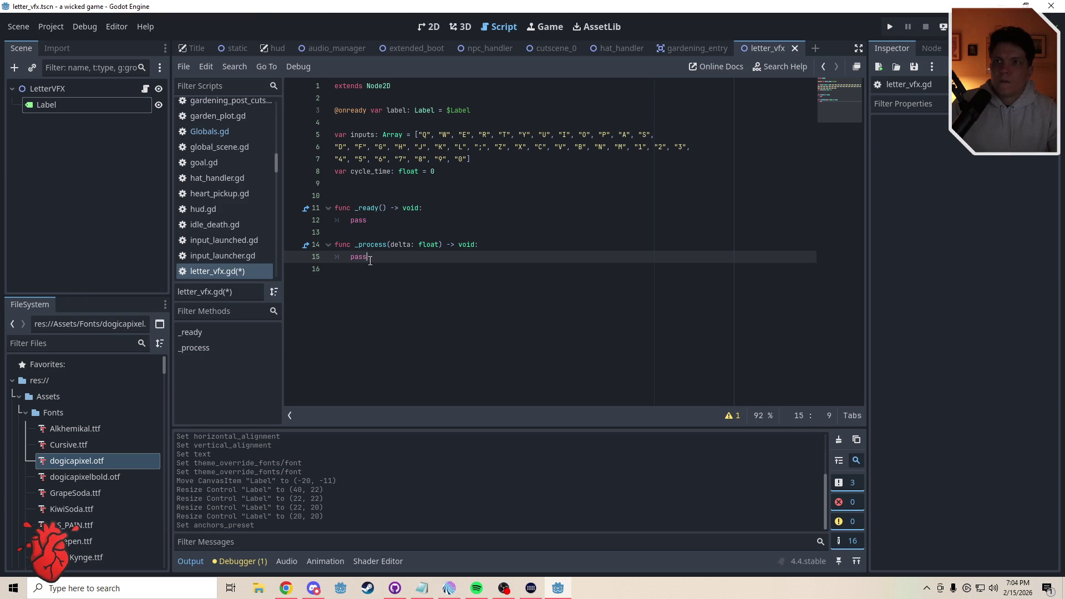
pyautogui.press('Return')
pyautogui.press('Return')
pyautogui.press('Up')
pyautogui.press('Up')
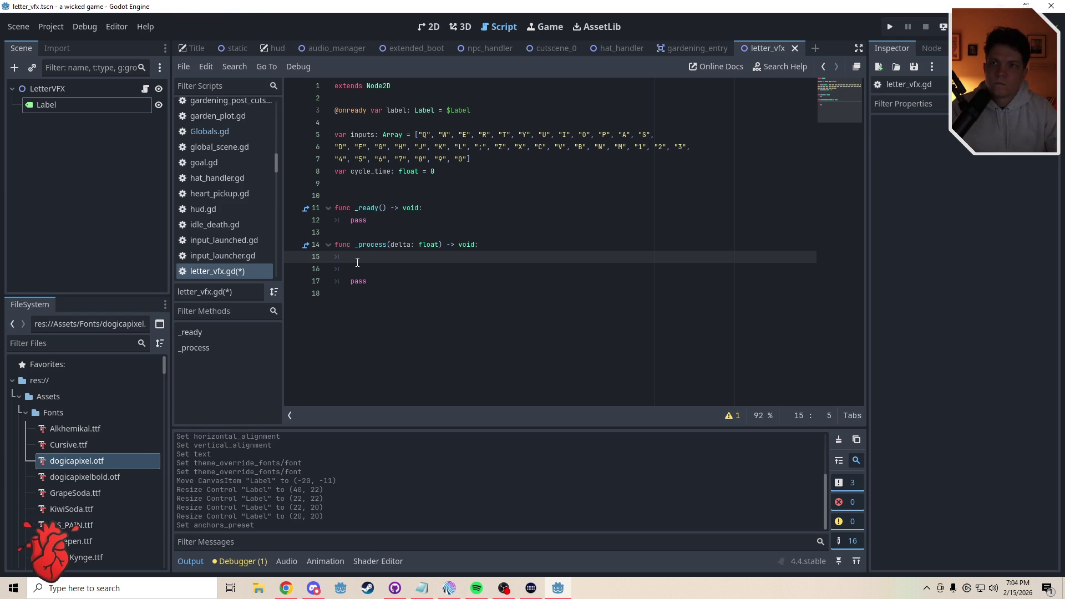
# Declare 'var clock: float' below cycle_time, replacing a first 'reset' attempt, and select _ready's pass
pyautogui.press('Return')
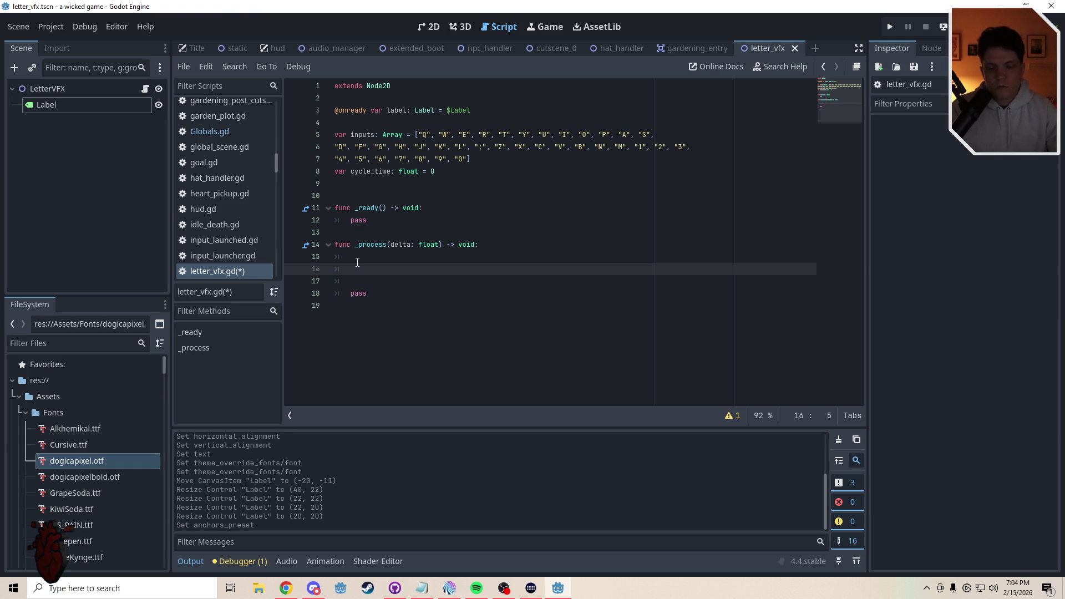
pyautogui.click(351, 183)
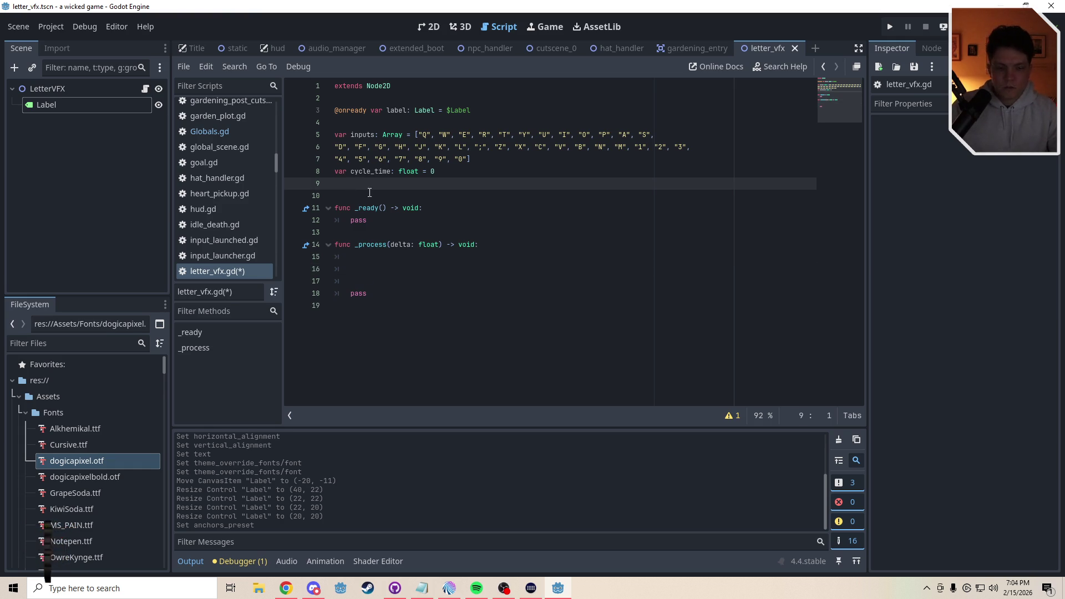
pyautogui.write('var res')
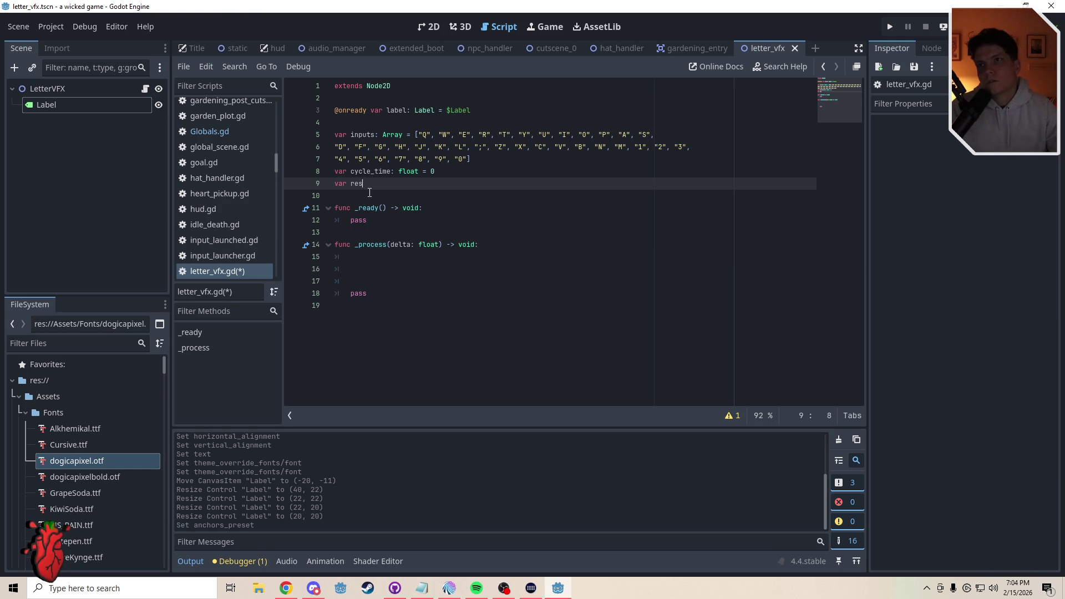
pyautogui.write('et')
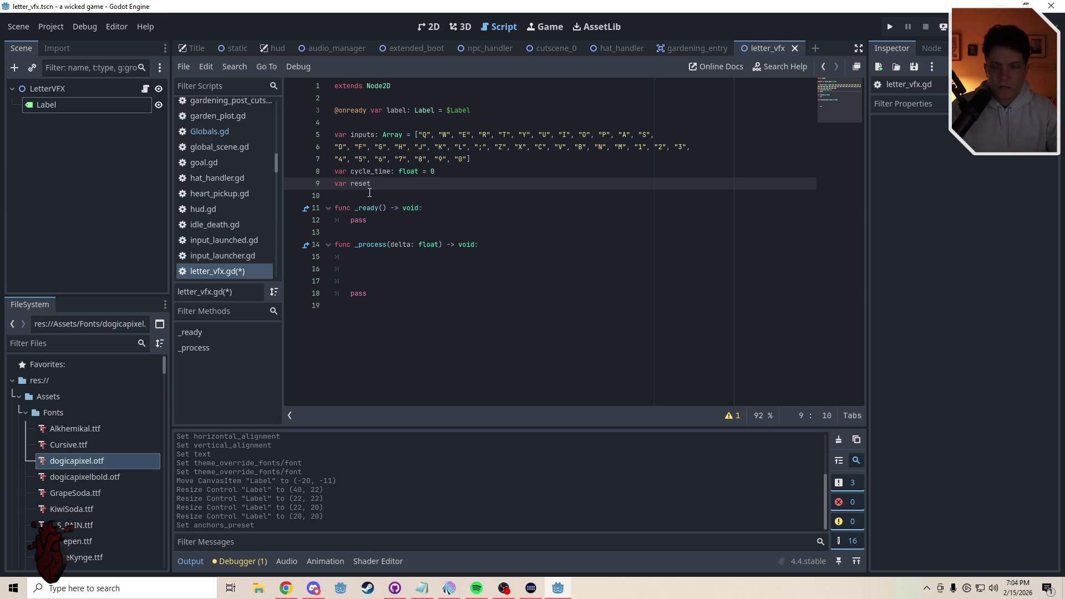
pyautogui.press('BackSpace')
pyautogui.press('BackSpace')
pyautogui.press('BackSpace')
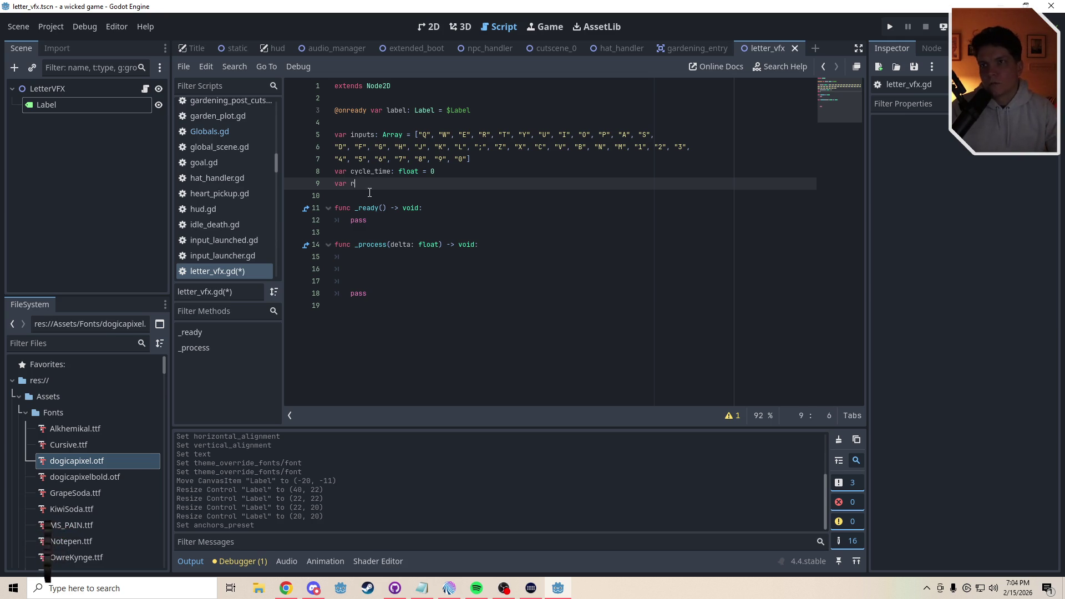
pyautogui.write('clock')
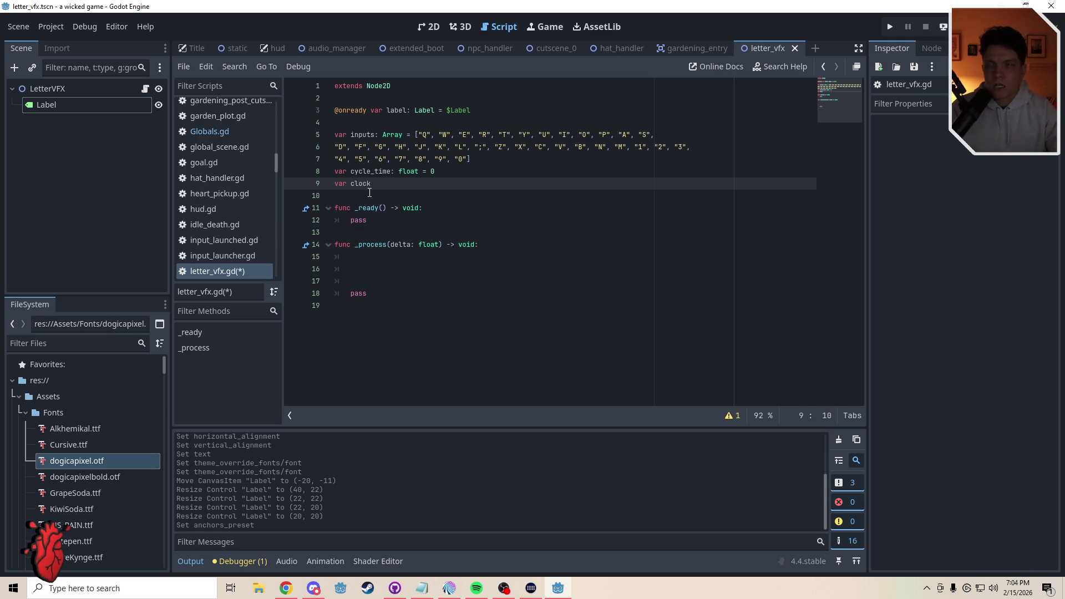
pyautogui.write(': float')
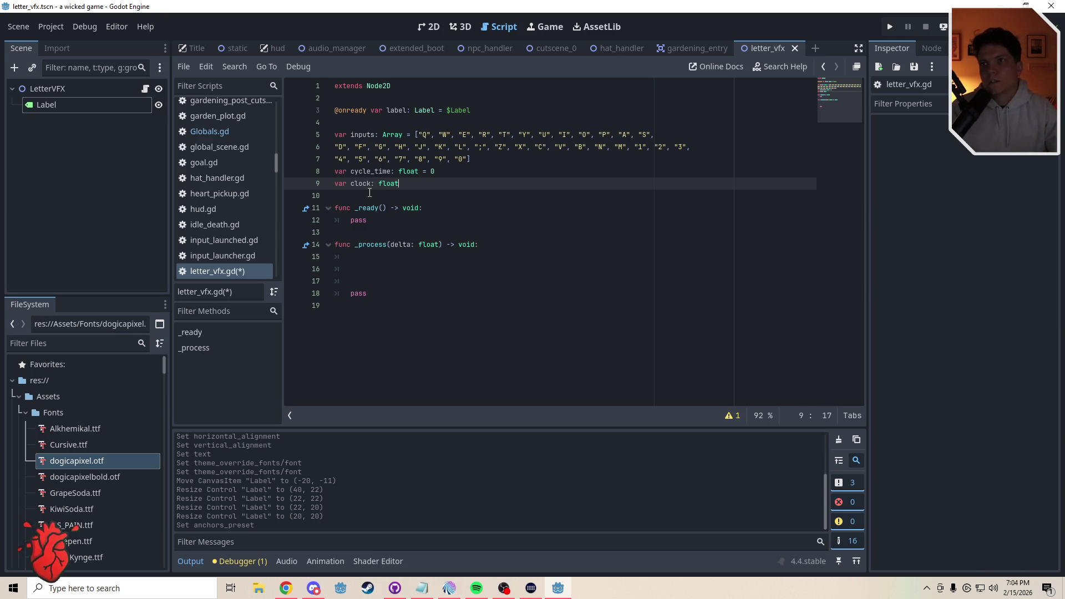
pyautogui.click(360, 237)
pyautogui.click(369, 262)
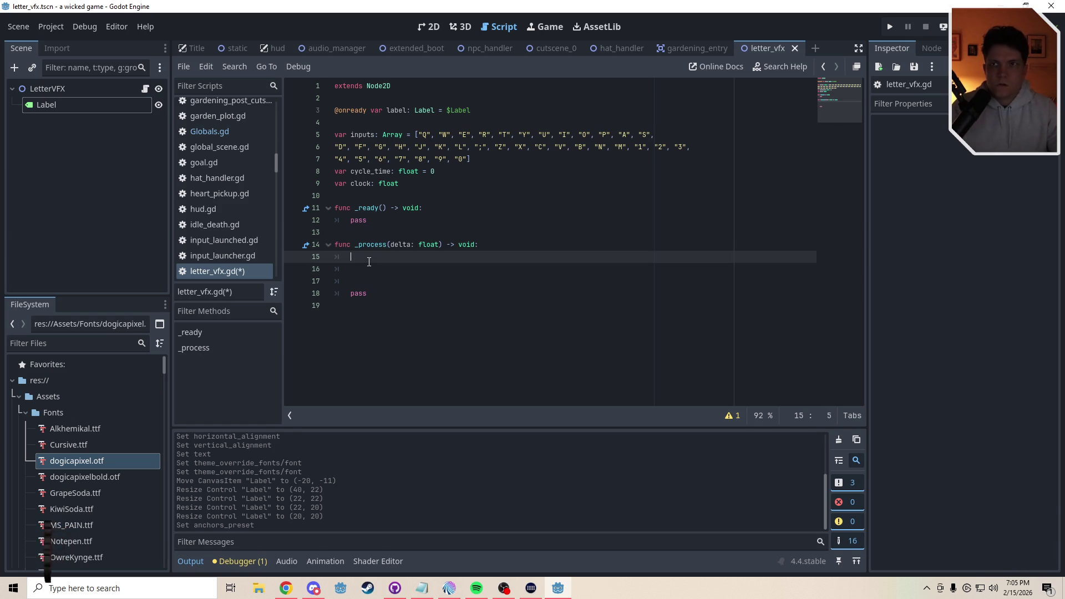
pyautogui.moveTo(367, 221); pyautogui.dragTo(352, 225)
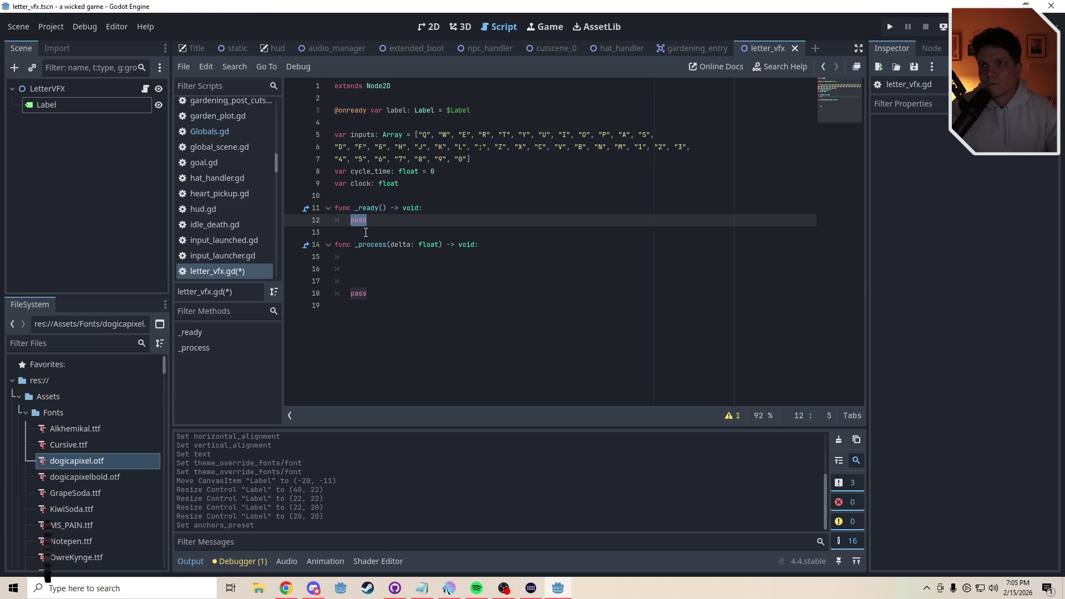
# Replace _ready's pass with 'cycle_time = 10 # Replace later with a Global Variable'
pyautogui.write('cycl')
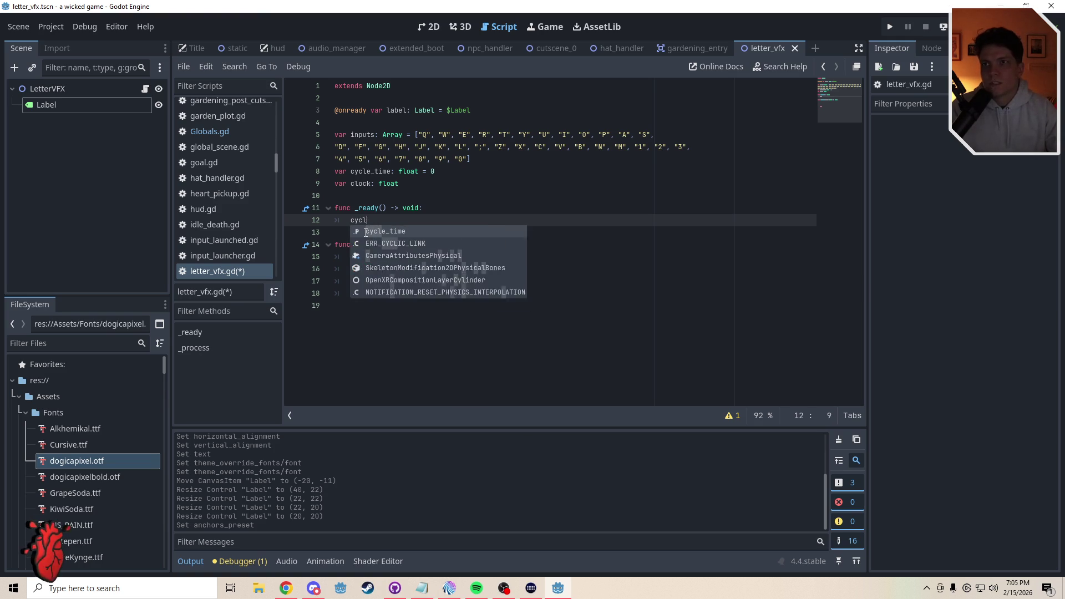
pyautogui.write('e')
pyautogui.press('BackSpace')
pyautogui.press('BackSpace')
pyautogui.press('BackSpace')
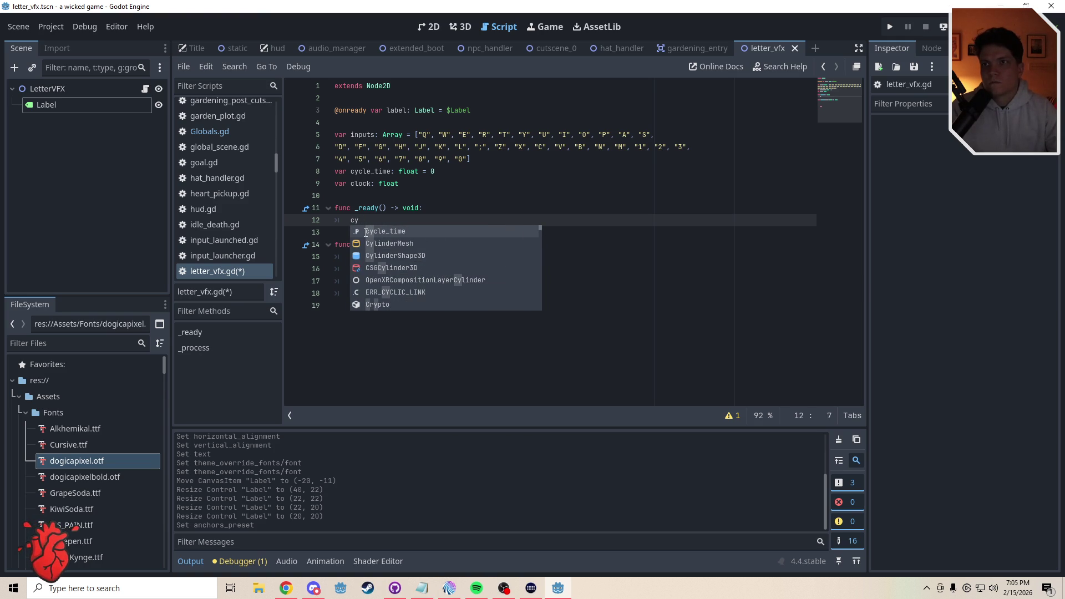
pyautogui.press('Return')
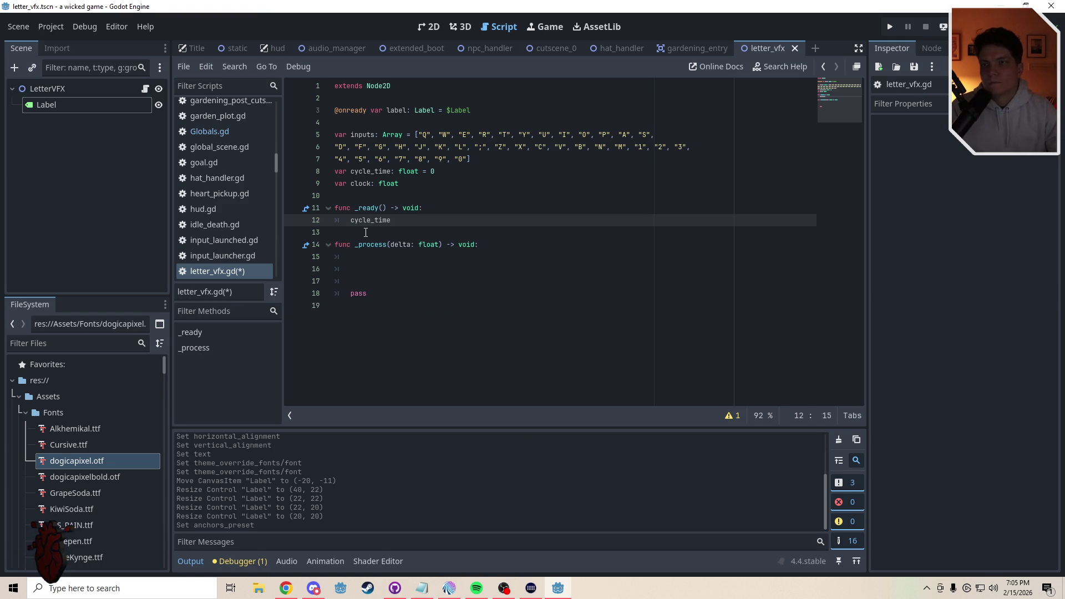
pyautogui.write(' =')
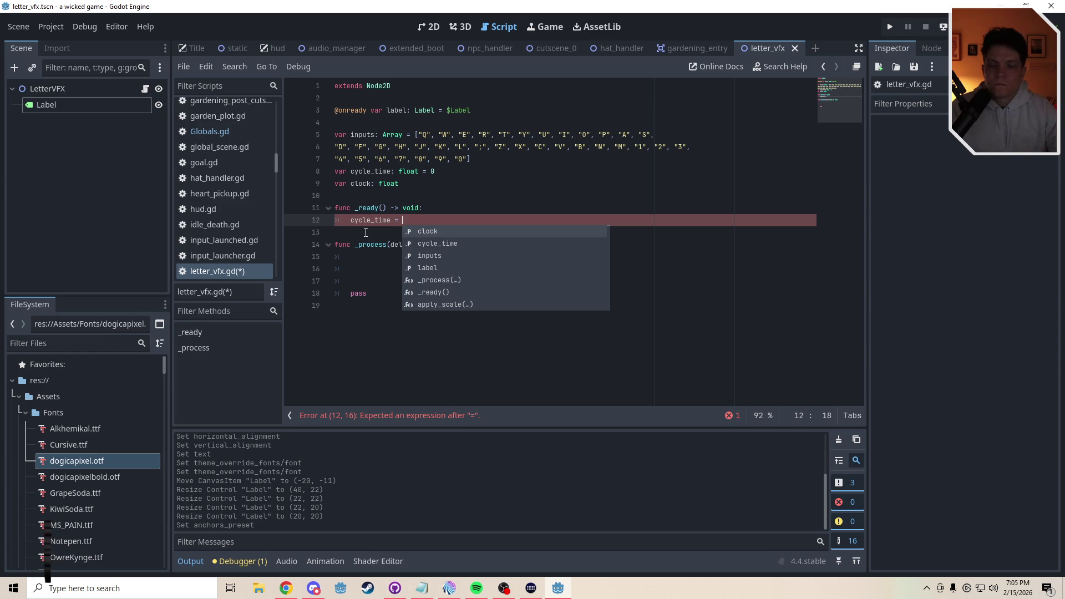
pyautogui.write('10')
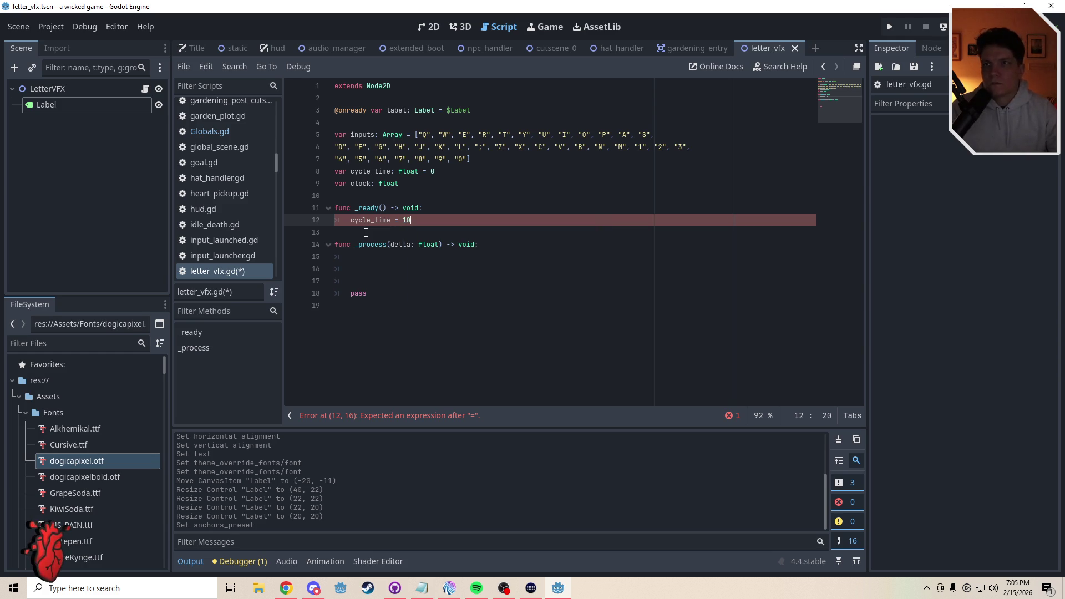
pyautogui.write(' #')
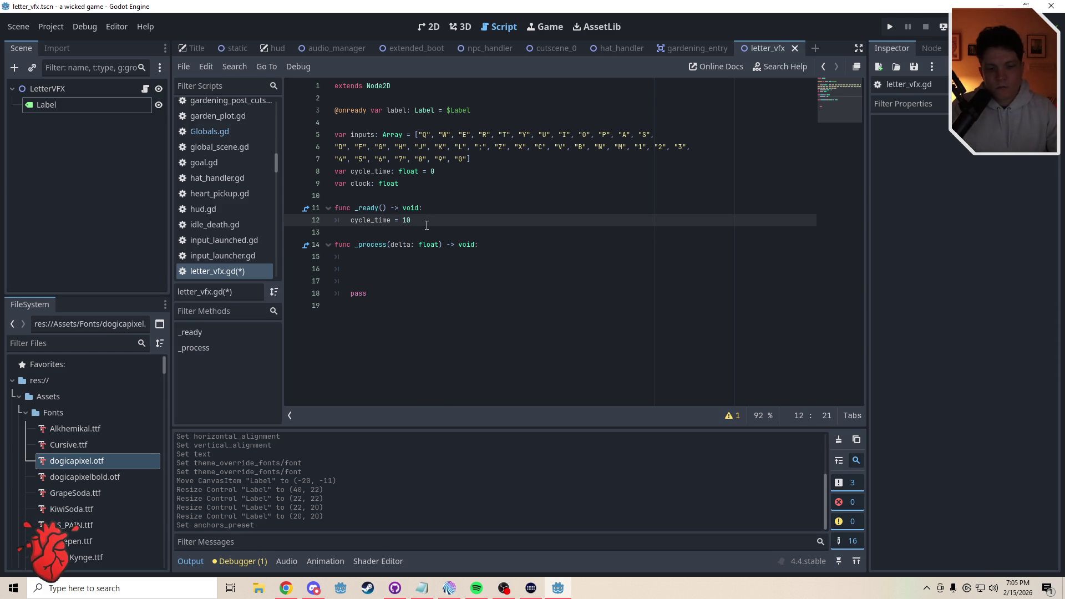
pyautogui.write(' Replace')
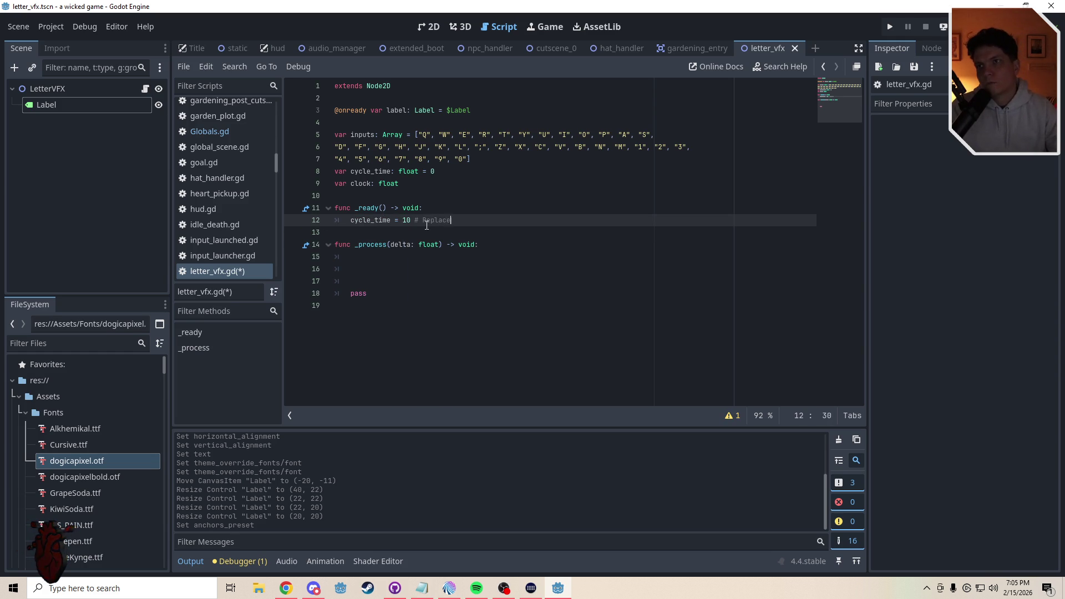
pyautogui.write(' later with a Globa')
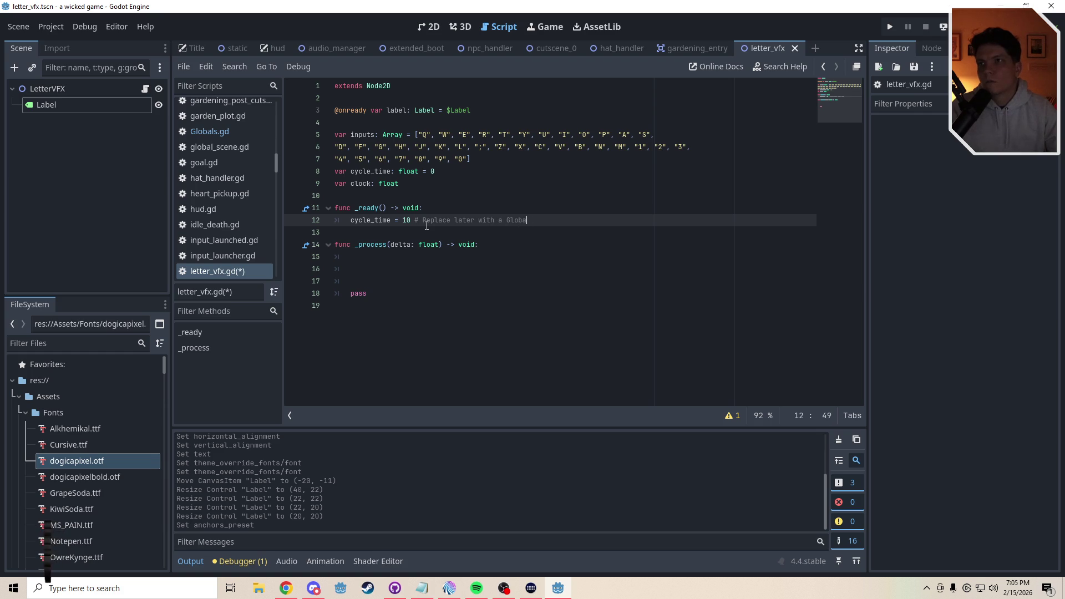
pyautogui.write('l Variable')
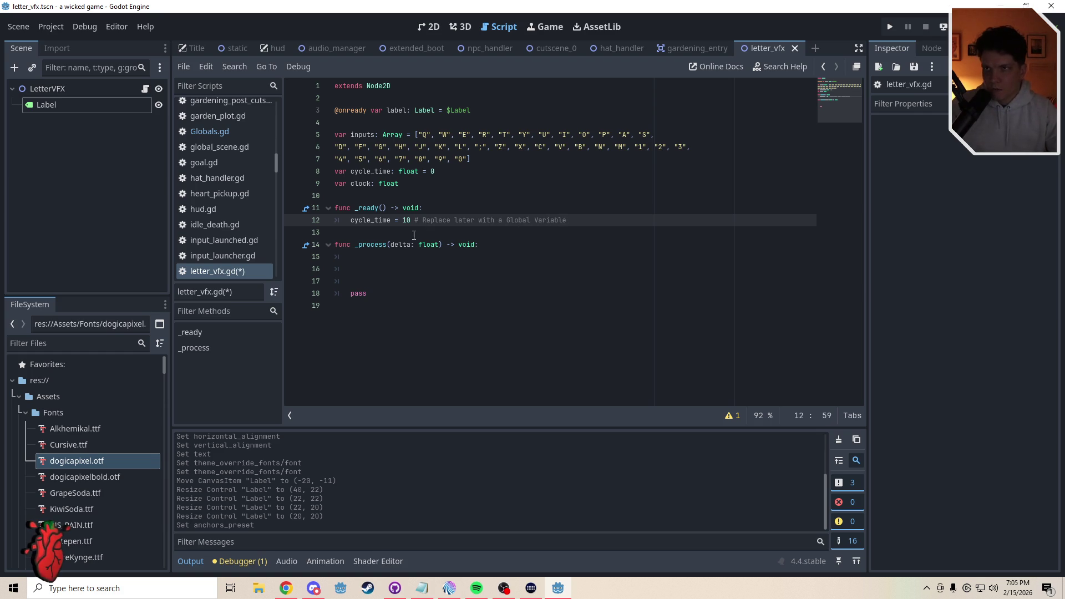
pyautogui.press('Down')
pyautogui.click(365, 260)
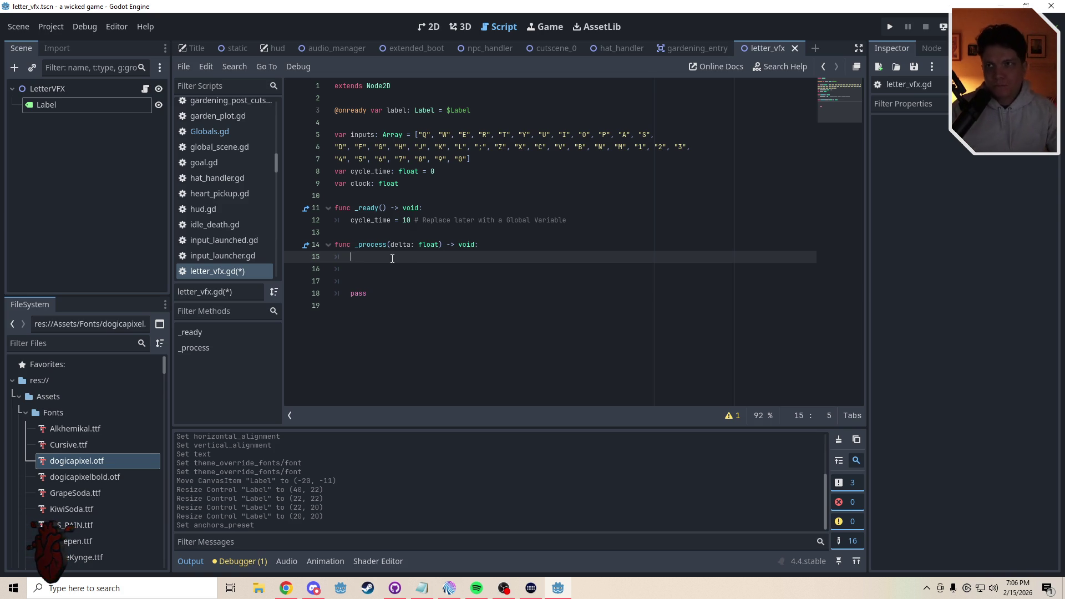
# Add 'clock = cycle_time' under the cycle_time assignment in _ready
pyautogui.click(572, 220)
pyautogui.press('Return')
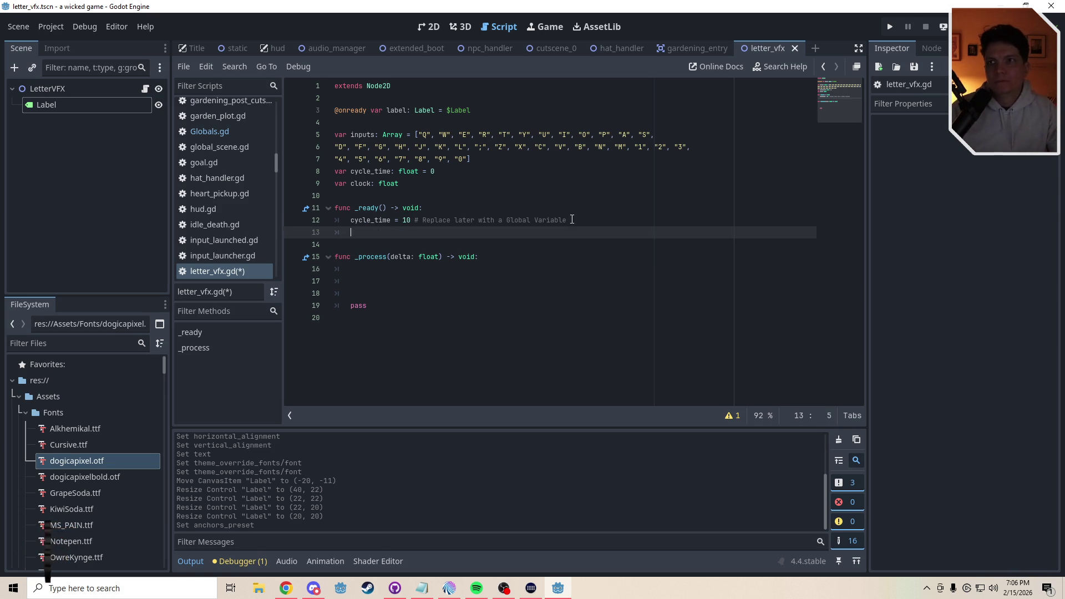
pyautogui.write('clock = ')
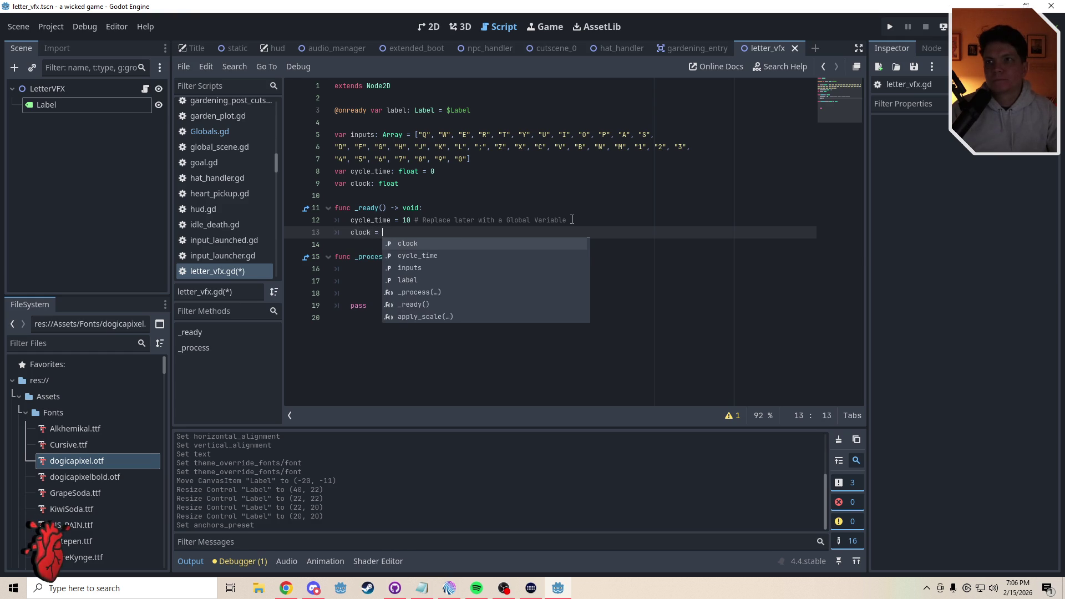
pyautogui.write('cy')
pyautogui.press('Return')
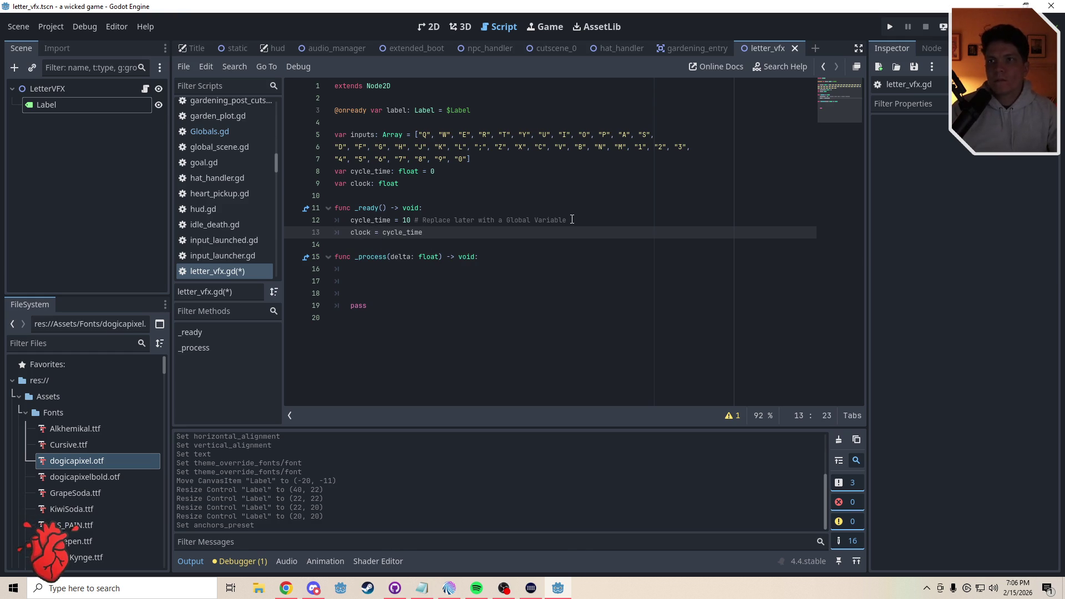
# Make _process begin with 'clock -= delta'
pyautogui.click(379, 269)
pyautogui.write('clock')
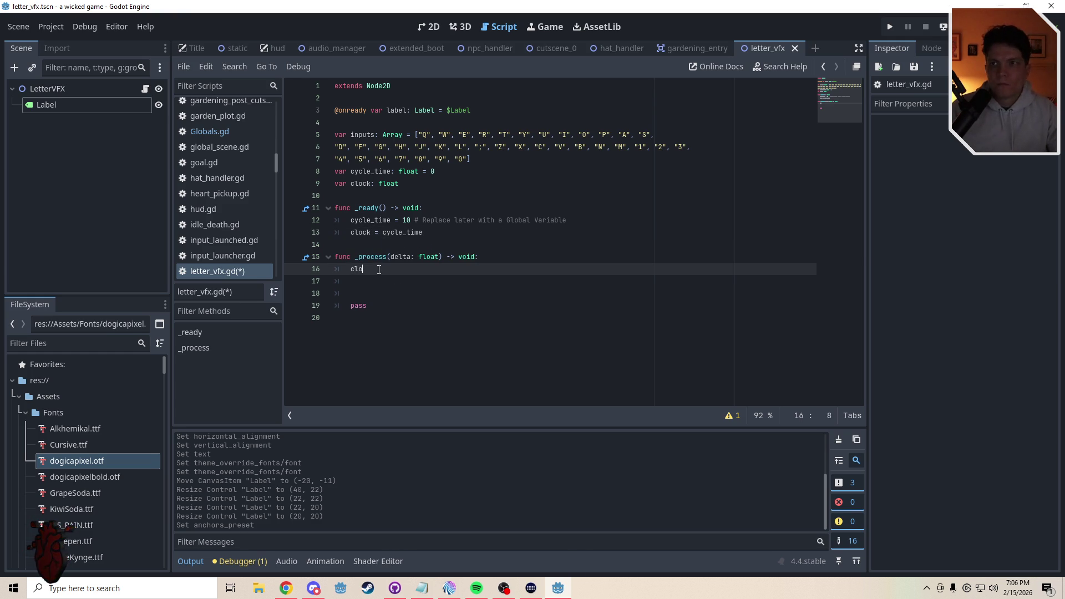
pyautogui.write(' -= delta')
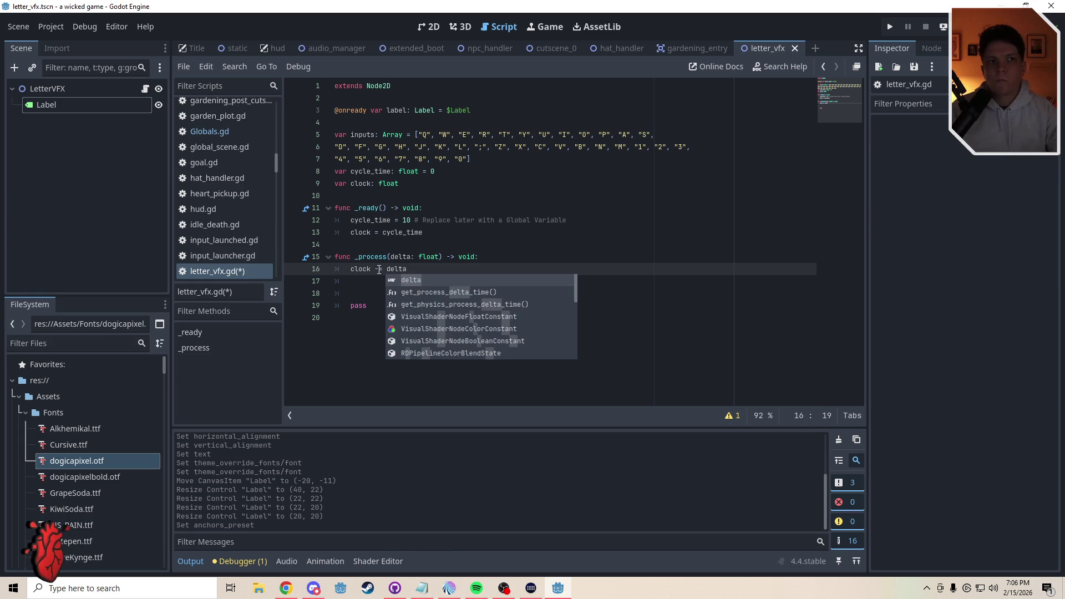
pyautogui.click(353, 289)
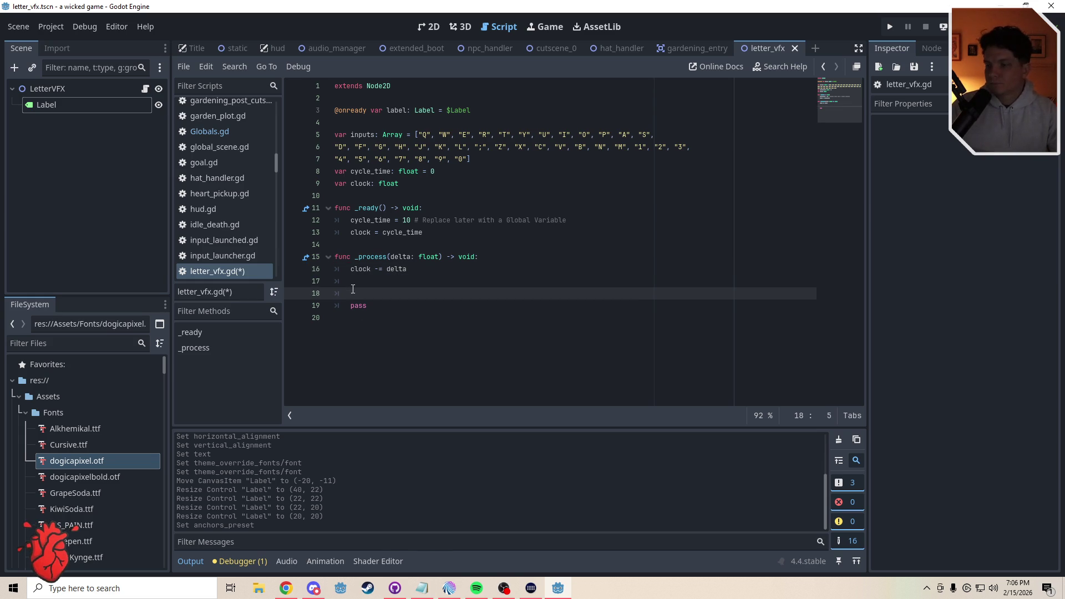
pyautogui.click(369, 279)
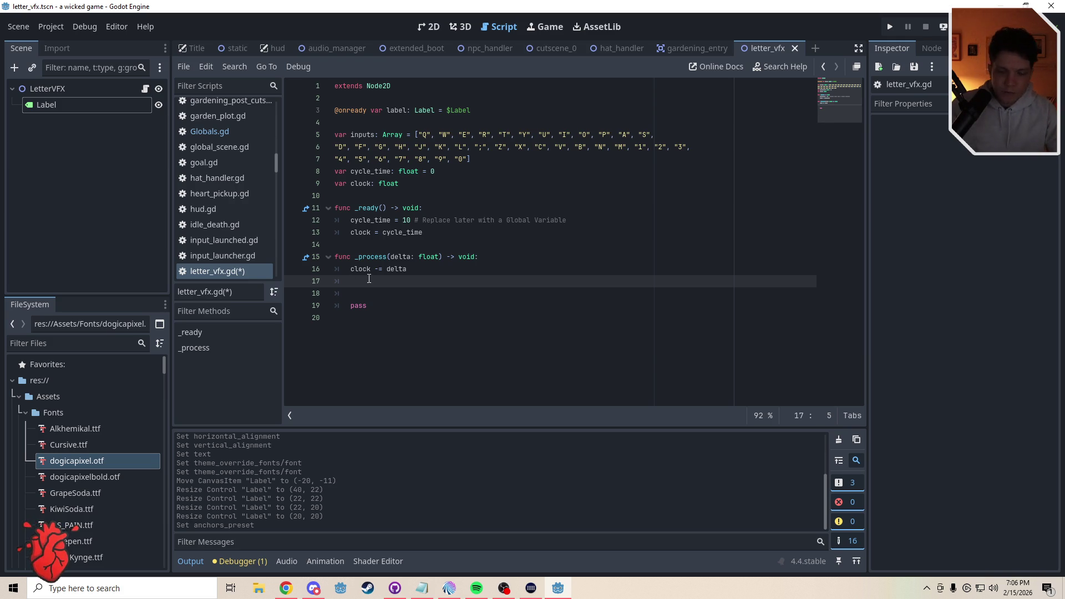
# Add an 'if clock <= 0:' block that calls inputs.shuffle() and sets label.text = inputs[0]
pyautogui.press('Return')
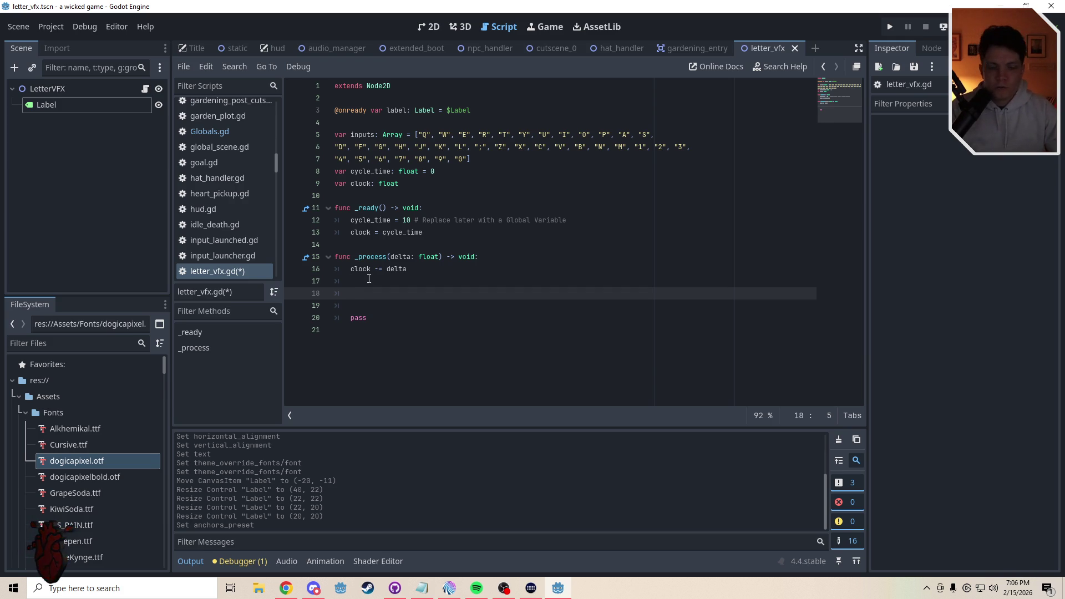
pyautogui.write('if clock')
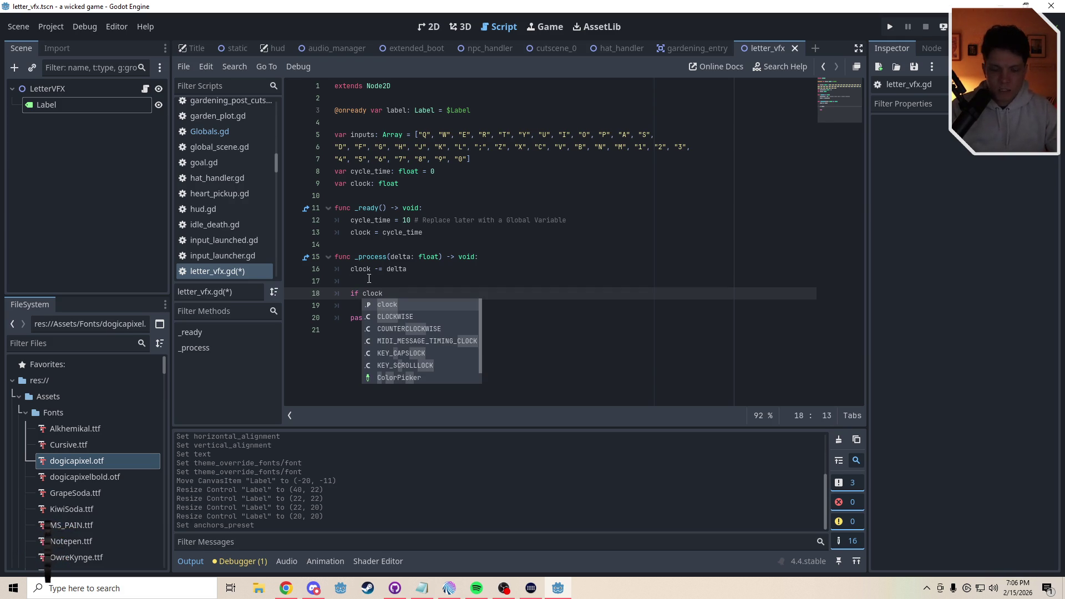
pyautogui.write(' <=')
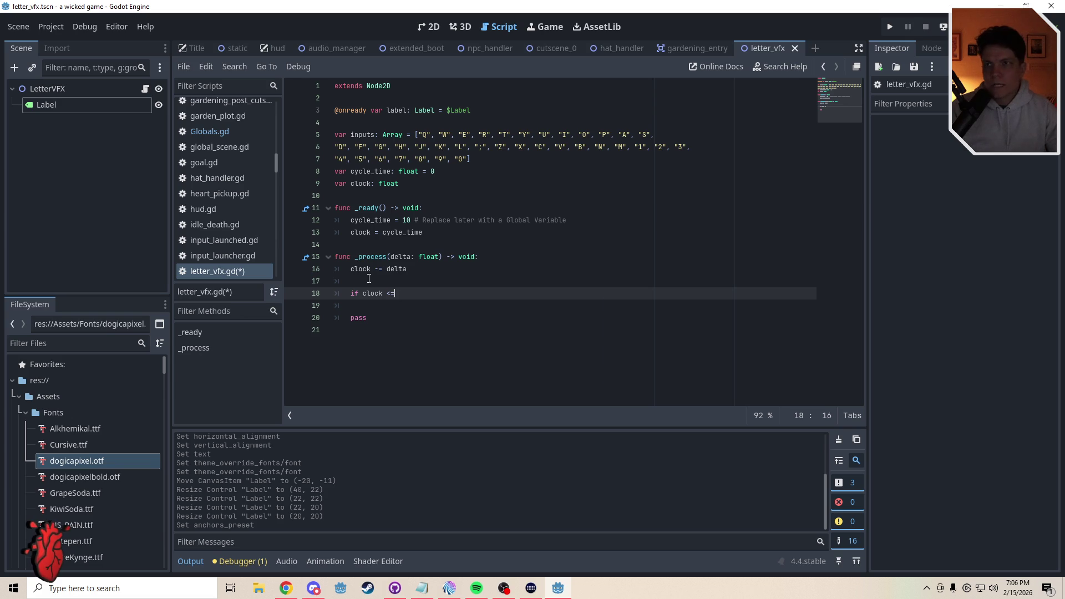
pyautogui.write(' 0:')
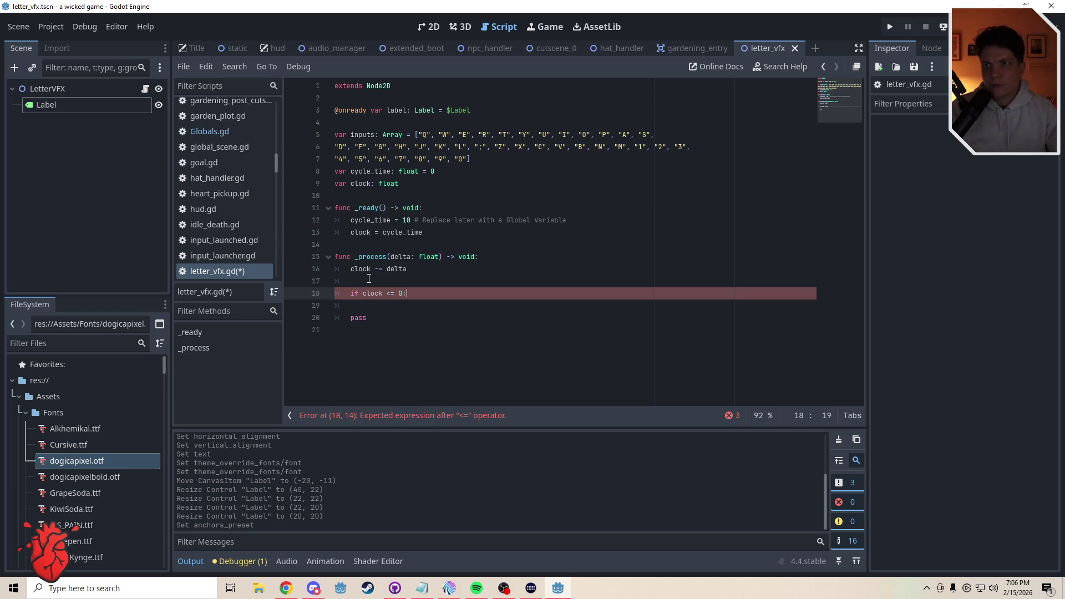
pyautogui.press('Return')
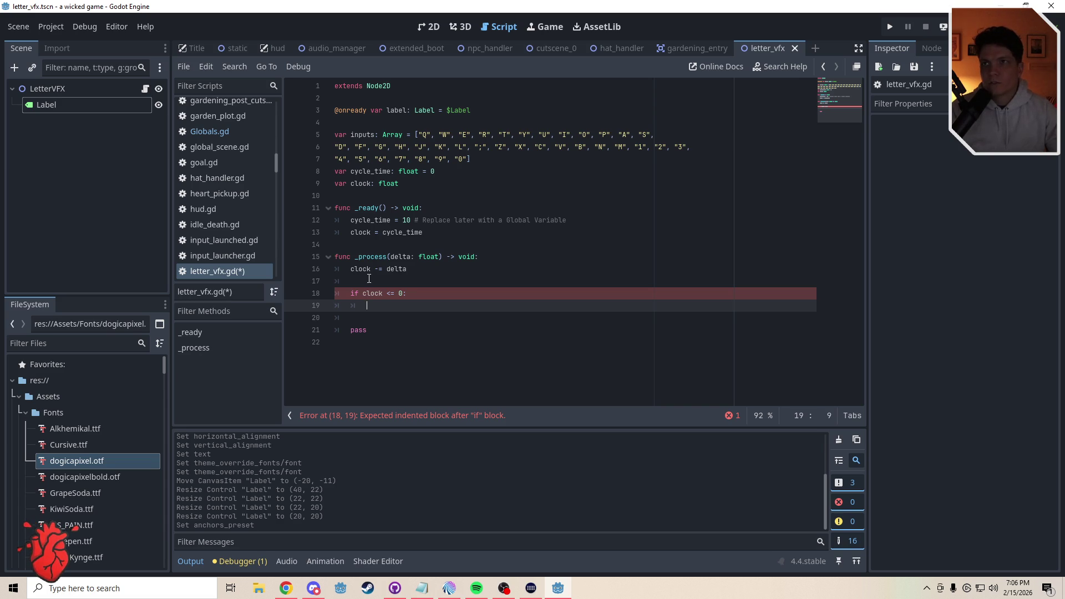
pyautogui.write('inputs.')
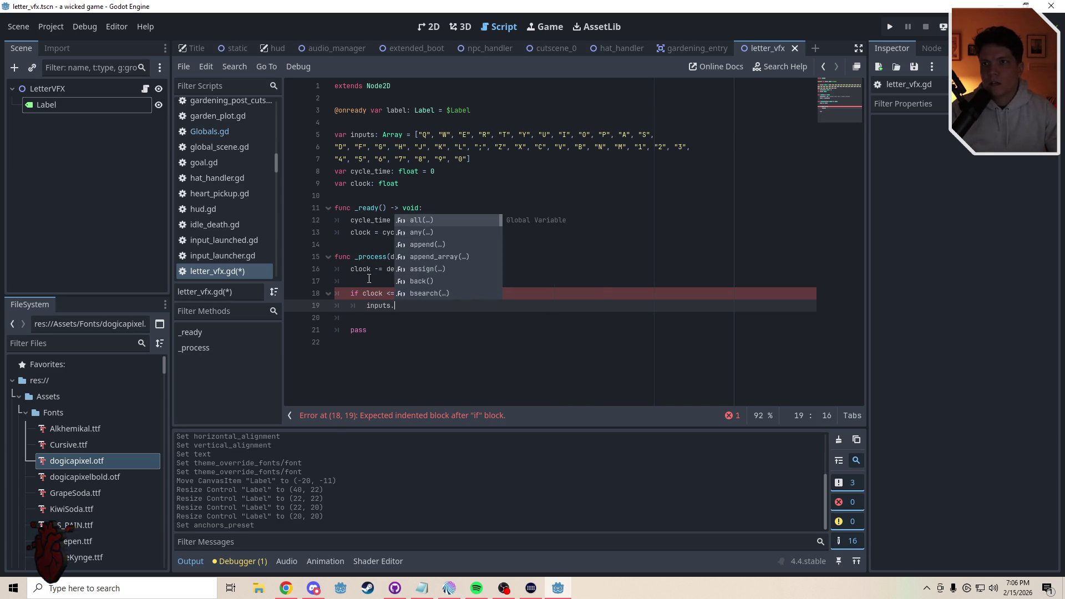
pyautogui.write('shu')
pyautogui.press('Return')
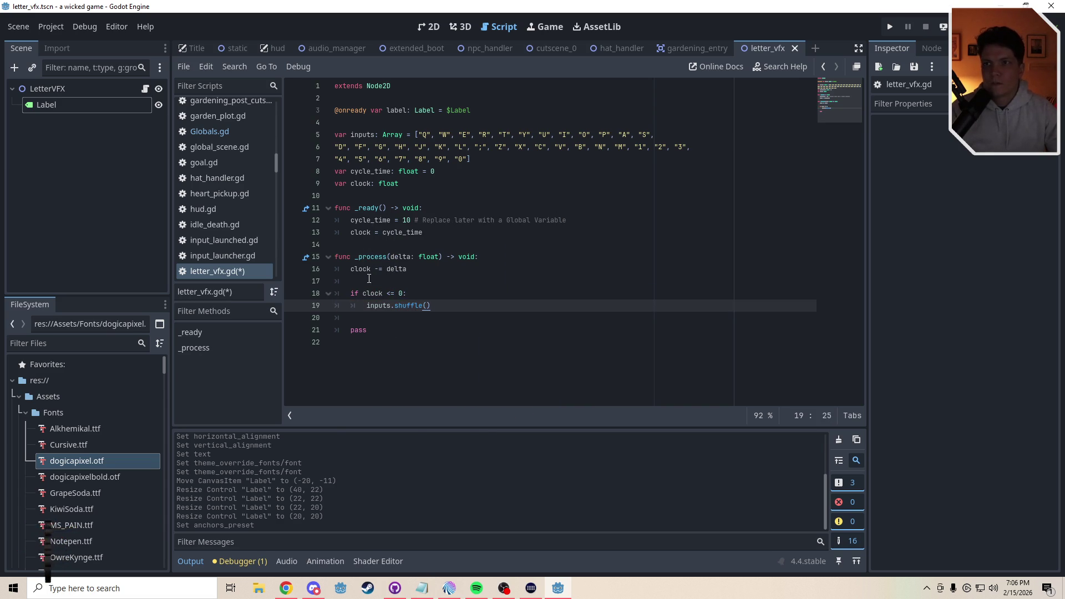
pyautogui.press('Return')
pyautogui.write('lab')
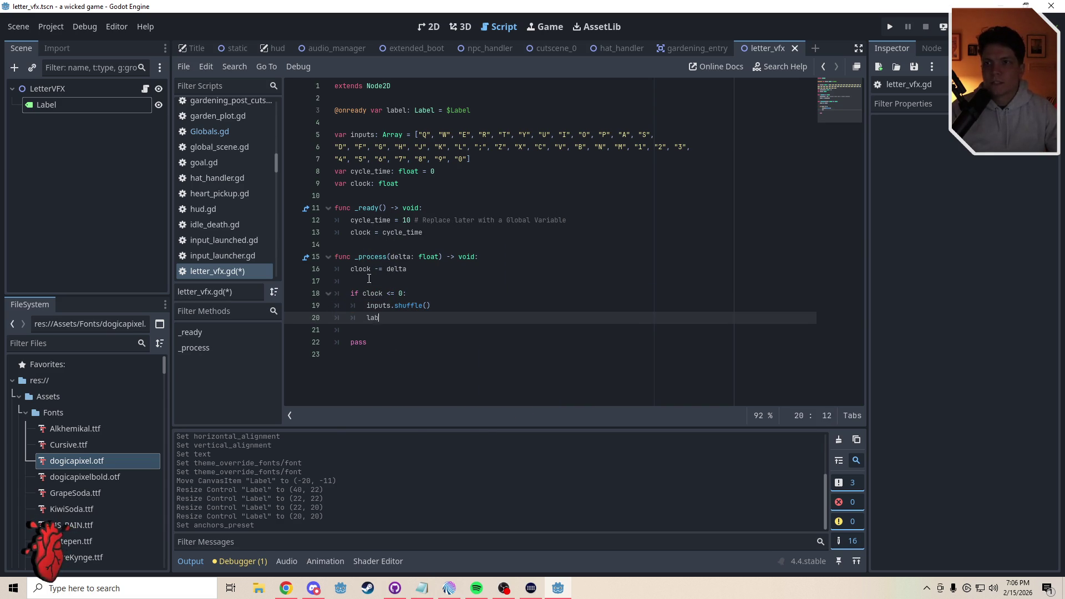
pyautogui.write('el.text = ')
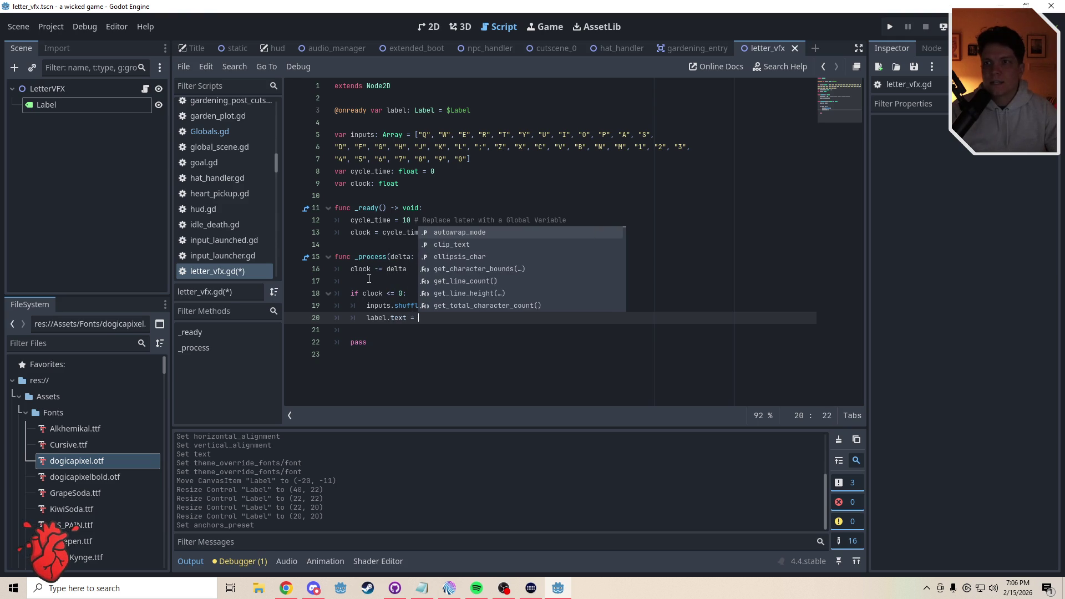
pyautogui.write('in')
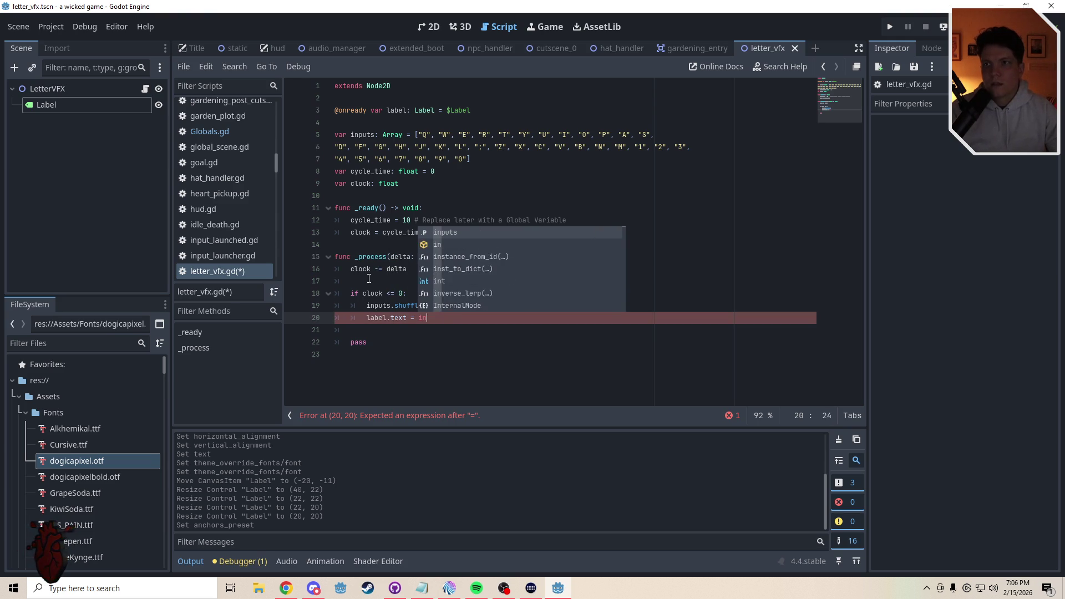
pyautogui.write('puts[0')
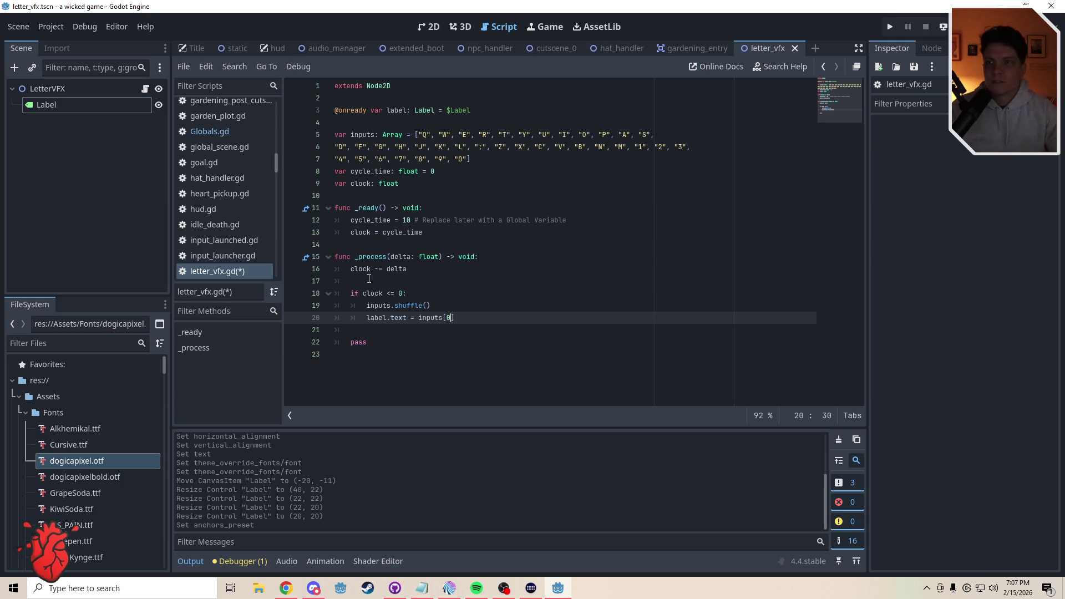
# Reset clock = cycle_time inside the block, commented that it will later be a Global Variable
pyautogui.press('Return')
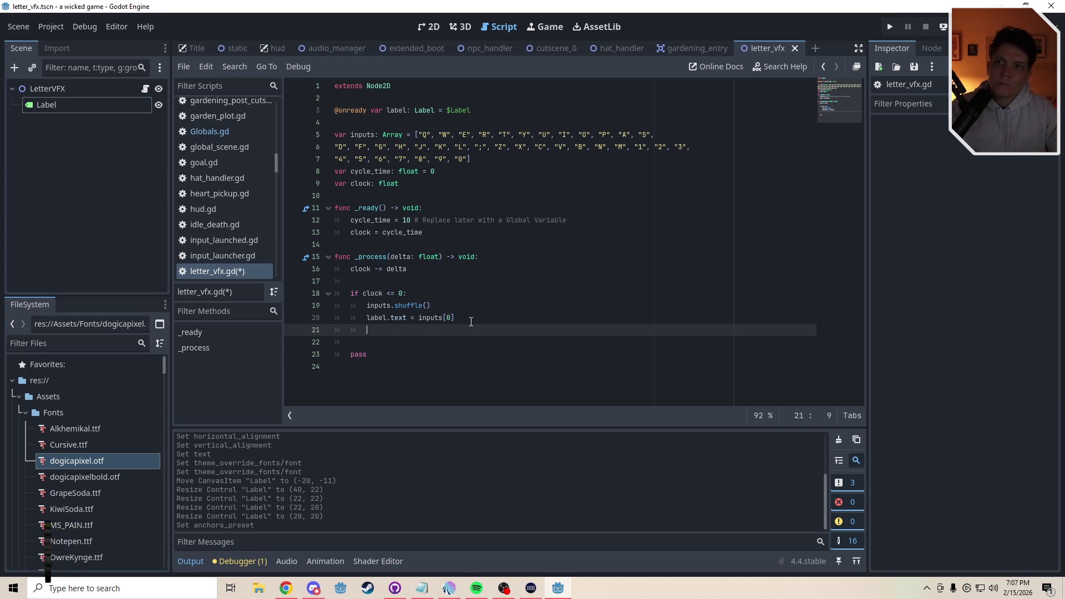
pyautogui.write('clock =')
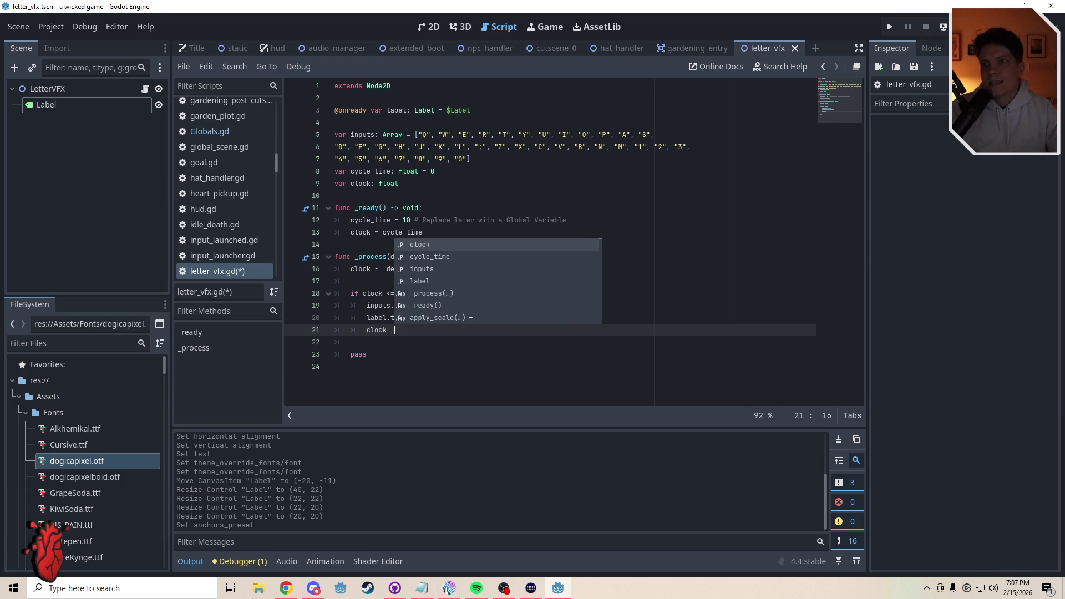
pyautogui.write(' cycle')
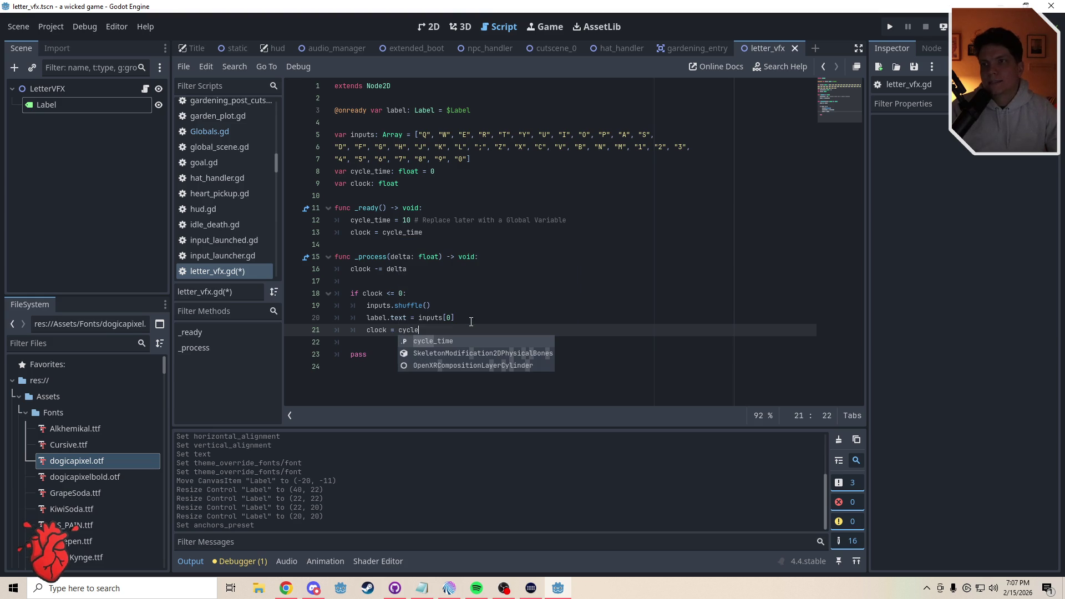
pyautogui.press('Return')
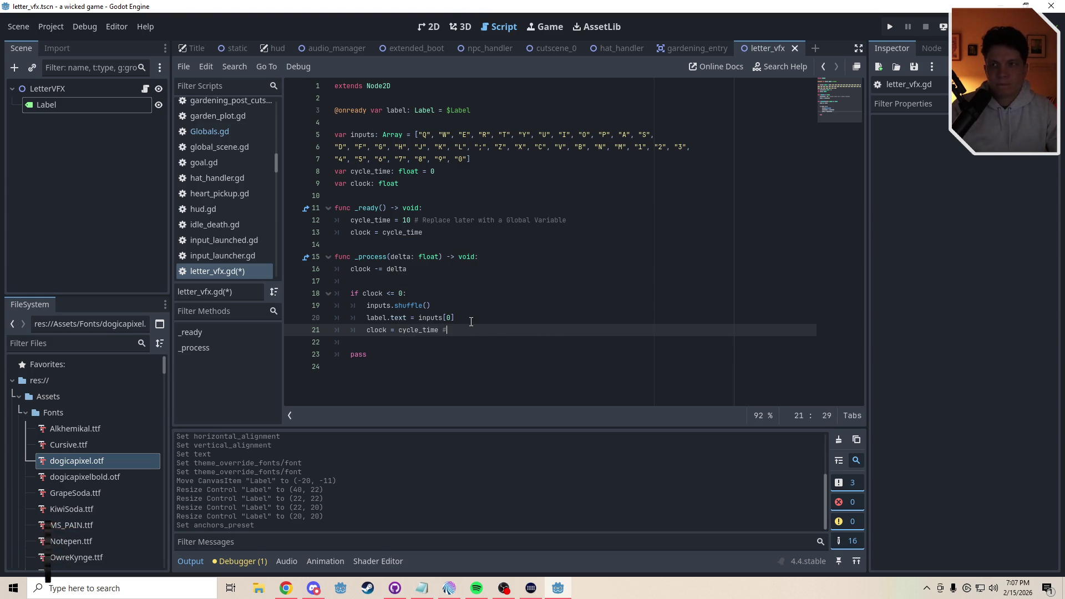
pyautogui.write('later this i')
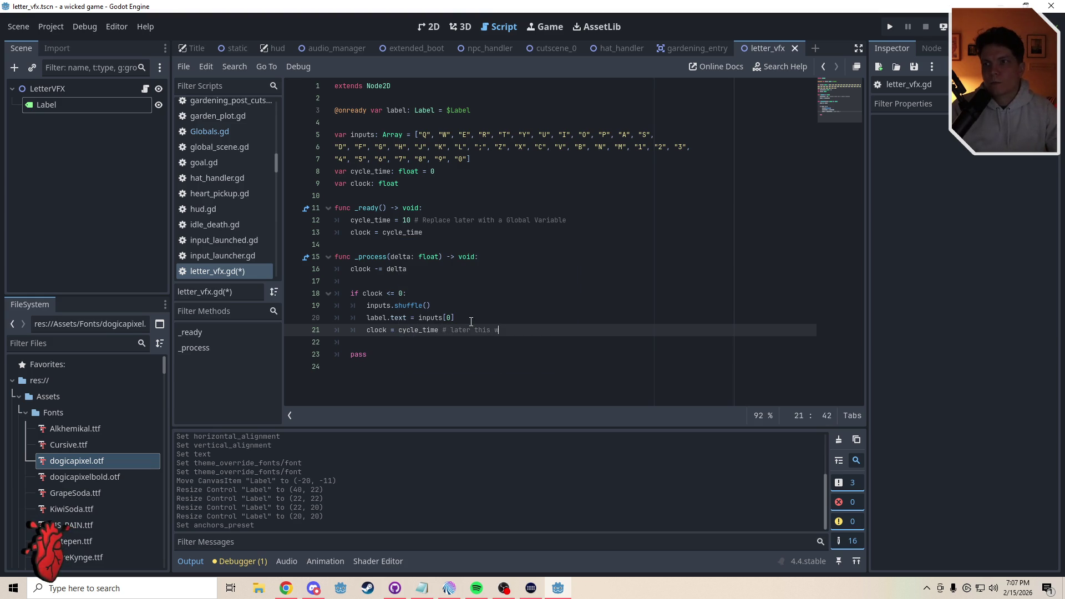
pyautogui.write('ill also be')
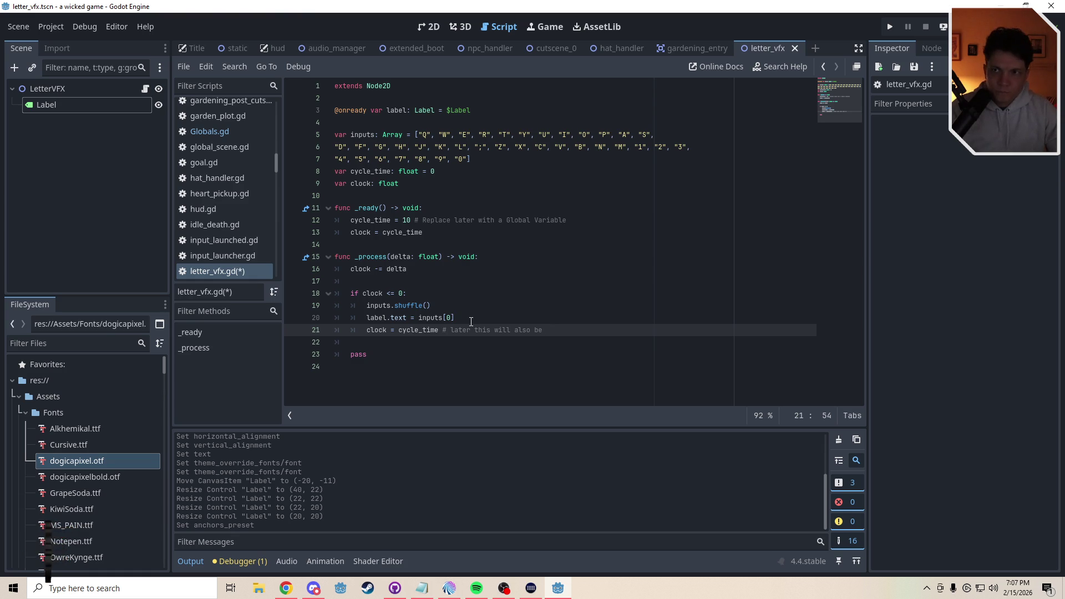
pyautogui.write('Global Variable')
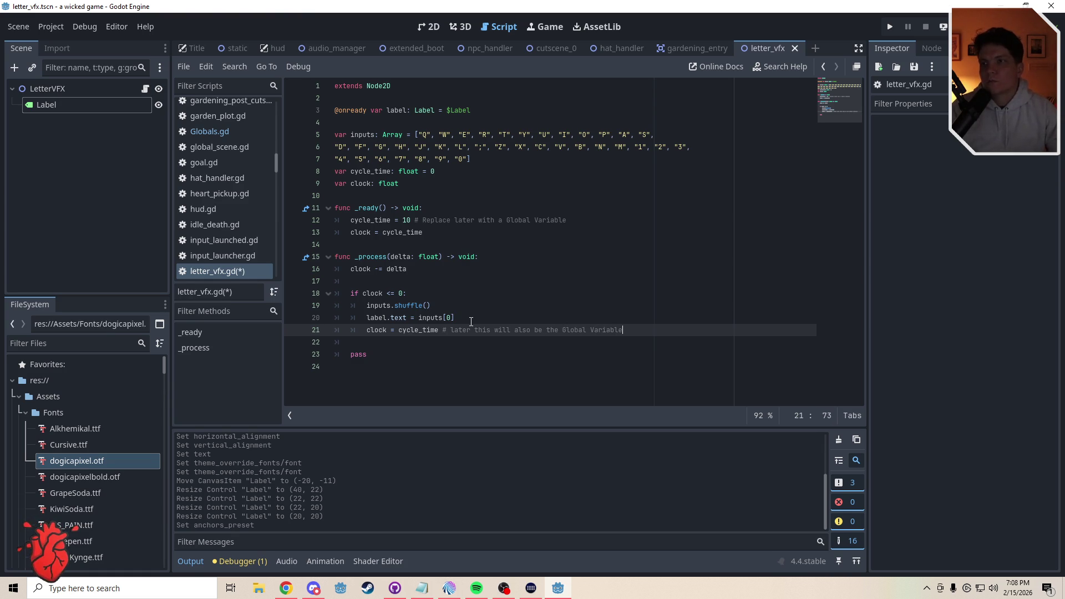
# Change cycle_time in _ready from 10 to 4 and delete the leftover pass line
pyautogui.click(407, 338)
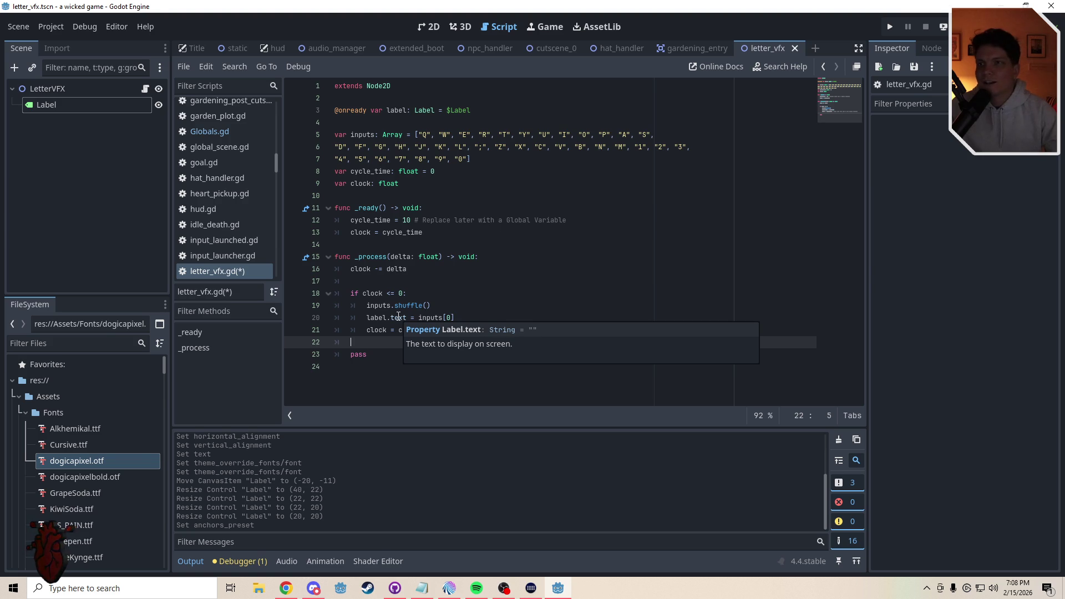
pyautogui.doubleClick(405, 220)
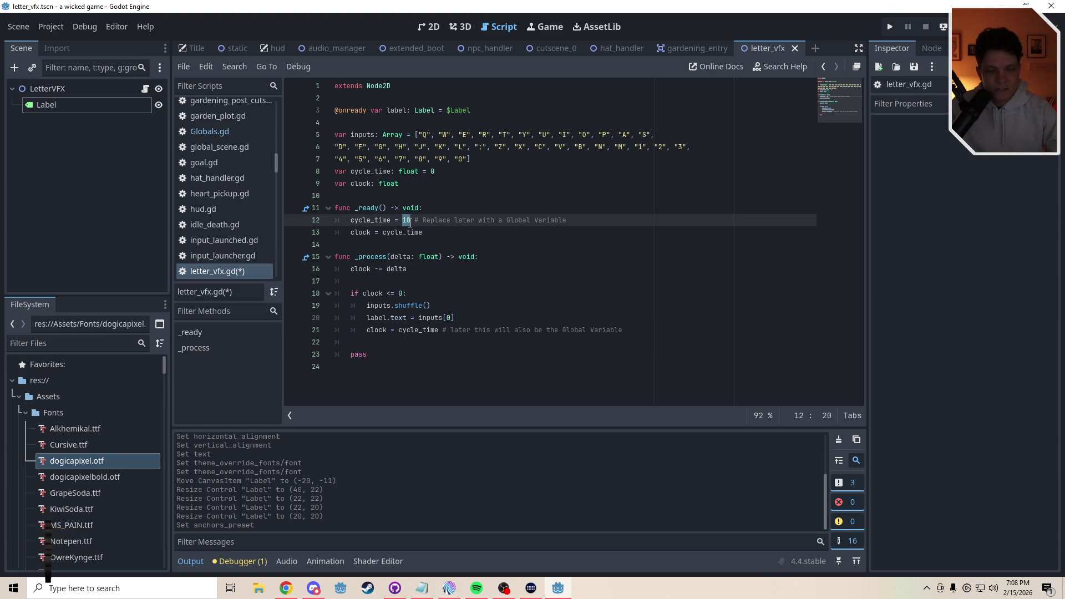
pyautogui.write('4')
pyautogui.click(393, 245)
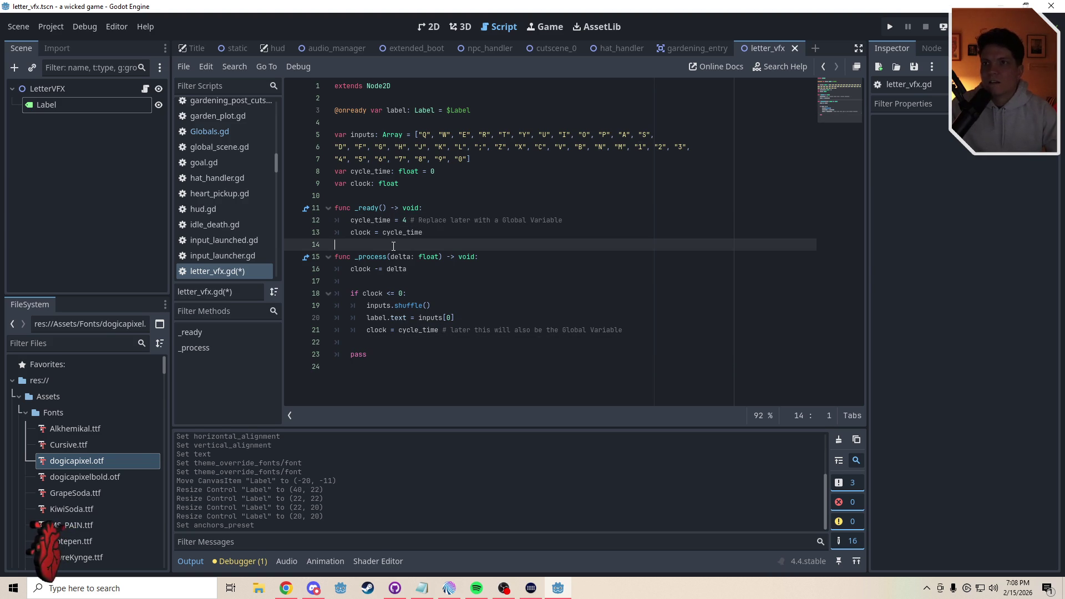
pyautogui.tripleClick(380, 354)
pyautogui.press('BackSpace')
pyautogui.press('BackSpace')
pyautogui.press('BackSpace')
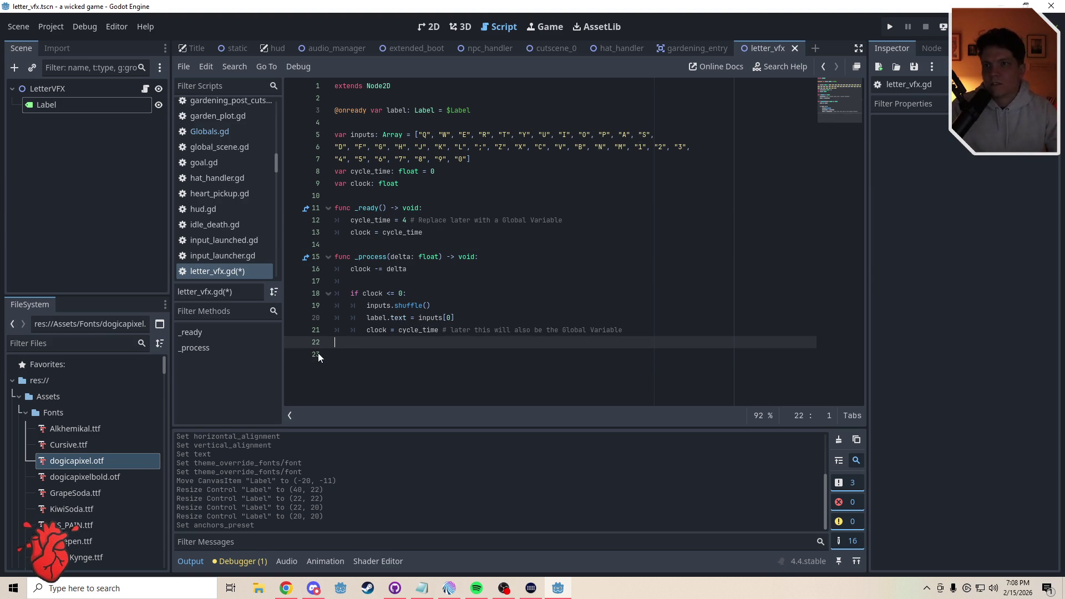
pyautogui.click(366, 282)
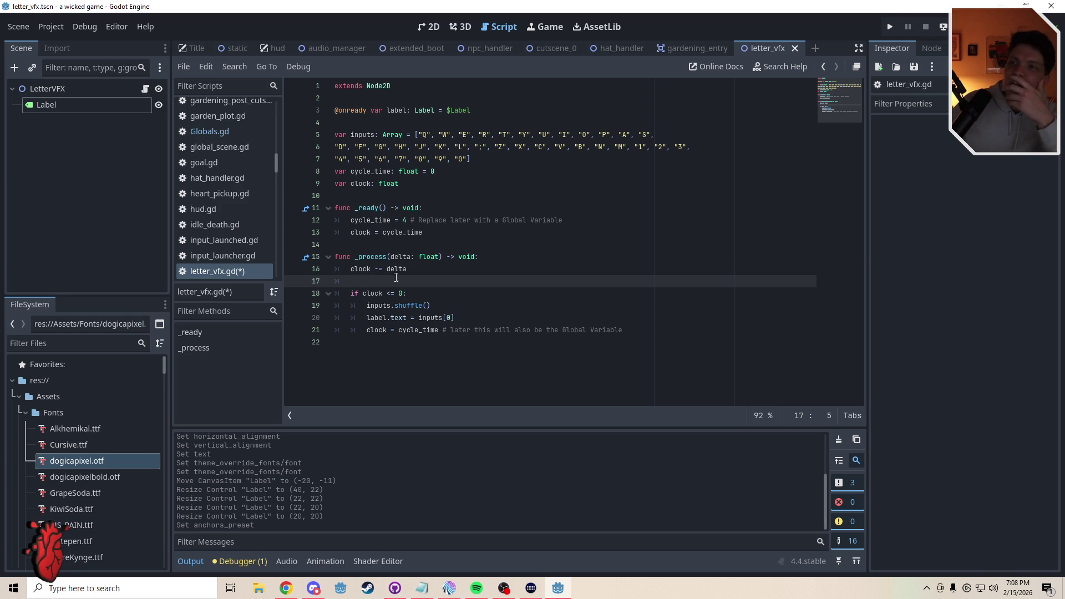
# Review the 'clock -= delta' and 'if clock <= 0' lines by selecting them
pyautogui.click(413, 270)
pyautogui.moveTo(425, 273); pyautogui.dragTo(331, 268)
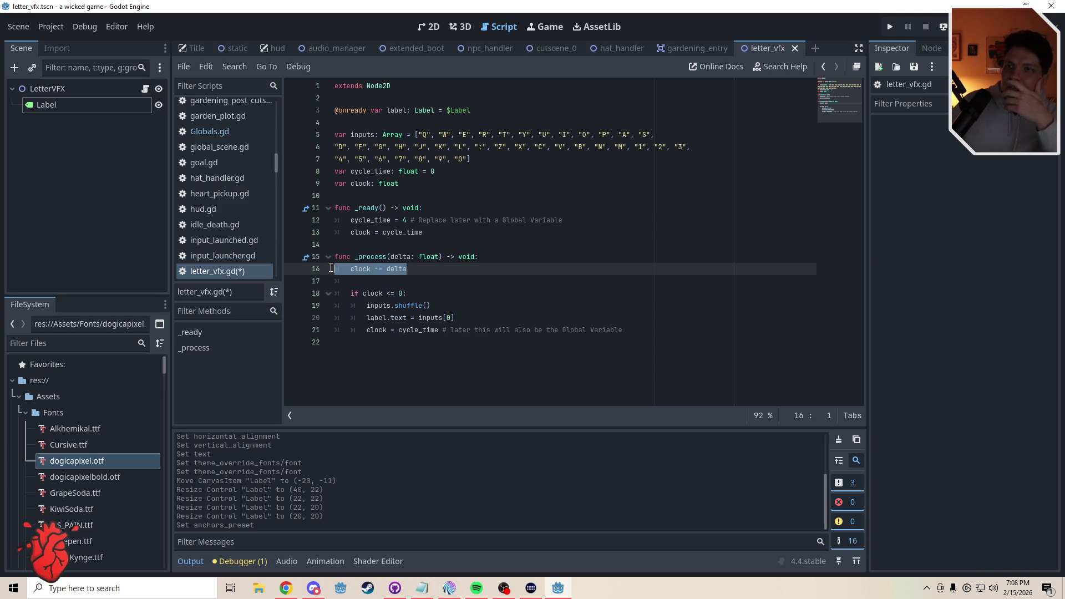
pyautogui.click(393, 286)
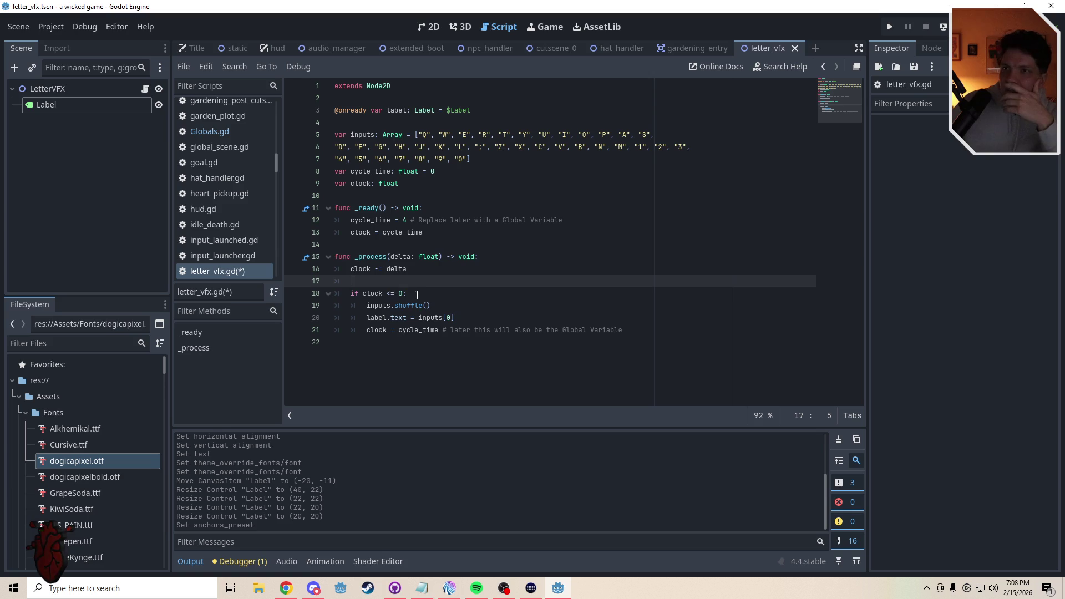
pyautogui.moveTo(415, 270)
pyautogui.mouseDown()
pyautogui.moveTo(339, 271)
pyautogui.moveTo(352, 272)
pyautogui.mouseUp()
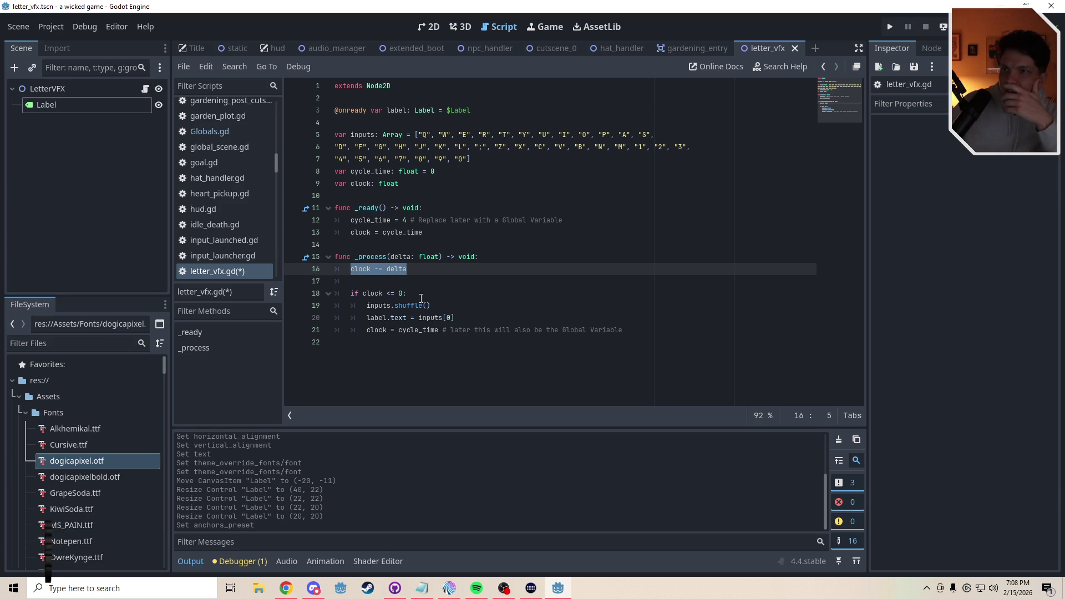
pyautogui.moveTo(421, 299); pyautogui.dragTo(355, 293)
# Review the shuffle, inputs array and label.text lines, then save and run the game with F5
pyautogui.moveTo(440, 309); pyautogui.dragTo(367, 306)
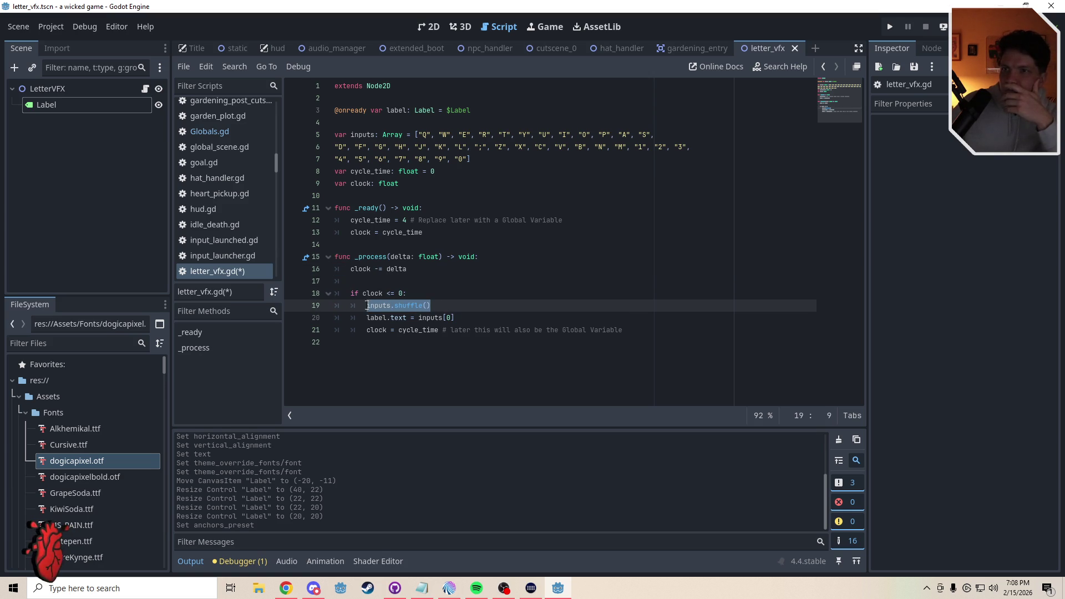
pyautogui.moveTo(470, 159); pyautogui.dragTo(334, 138)
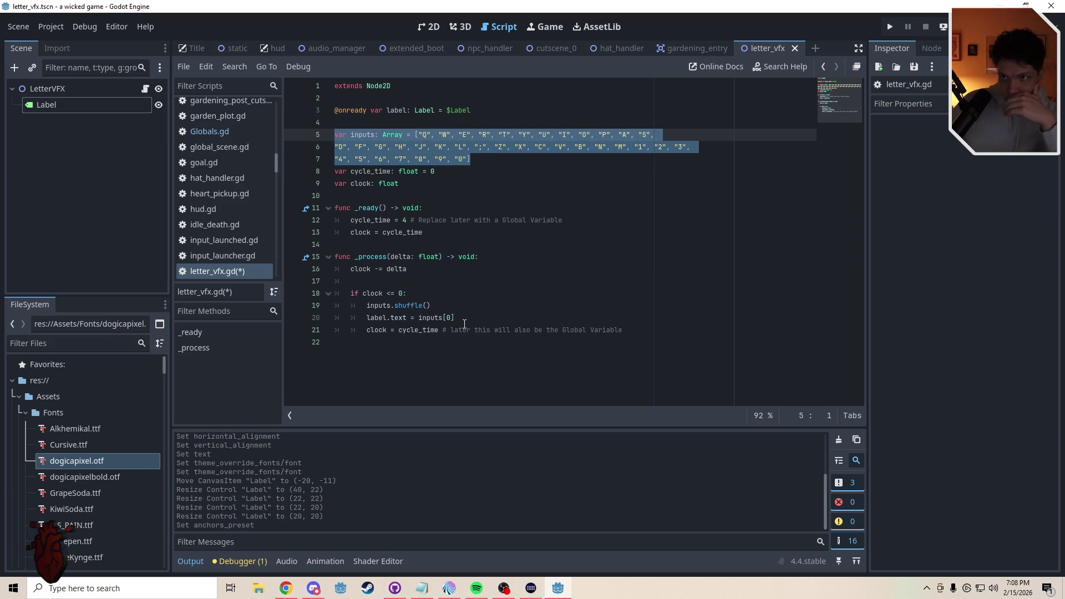
pyautogui.moveTo(465, 321); pyautogui.dragTo(367, 322)
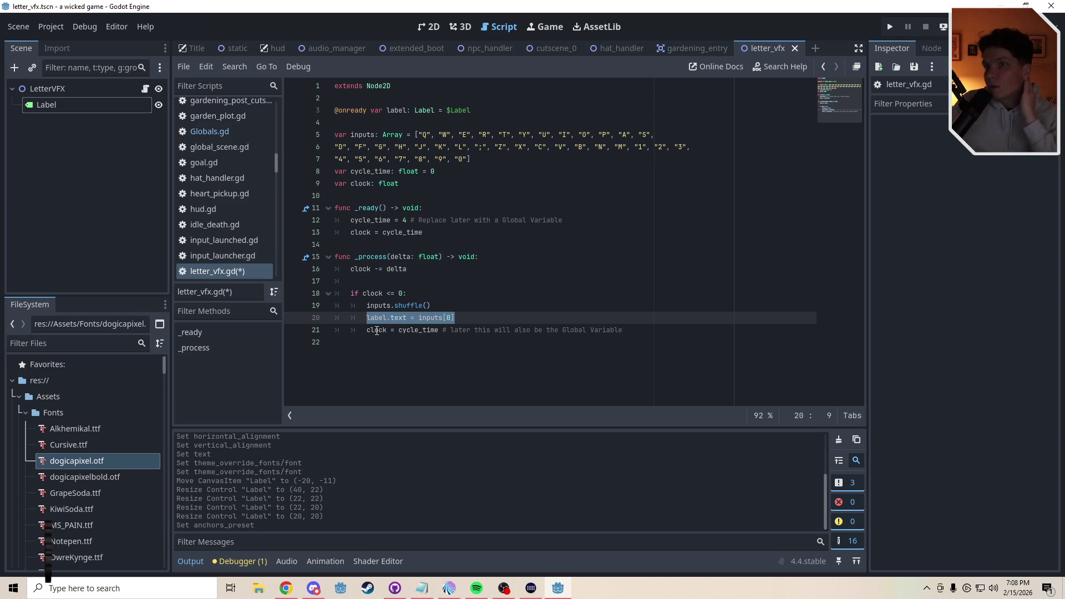
pyautogui.doubleClick(368, 331)
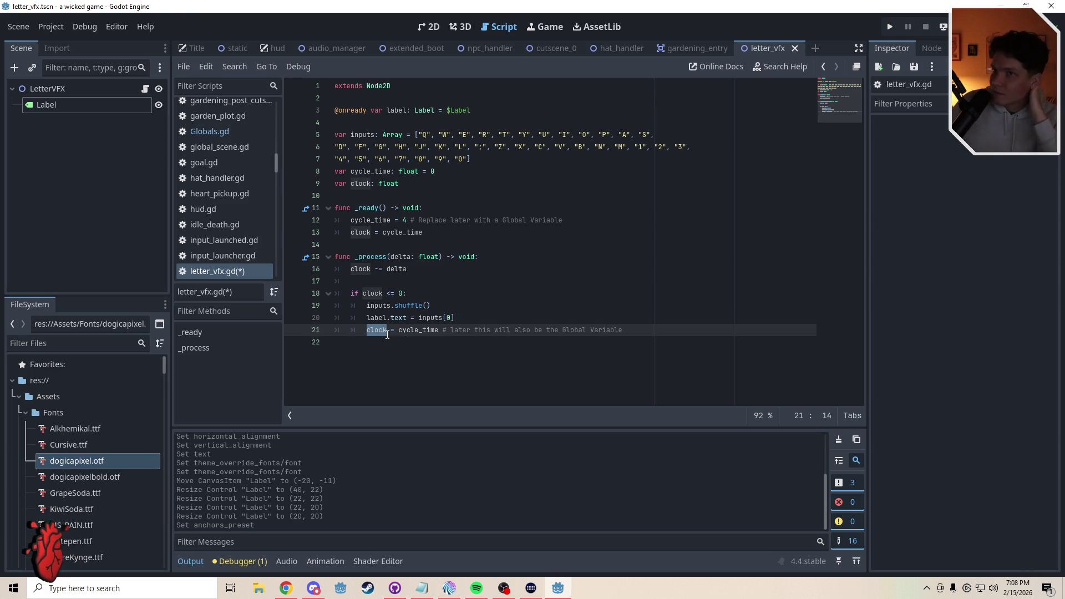
pyautogui.click(391, 246)
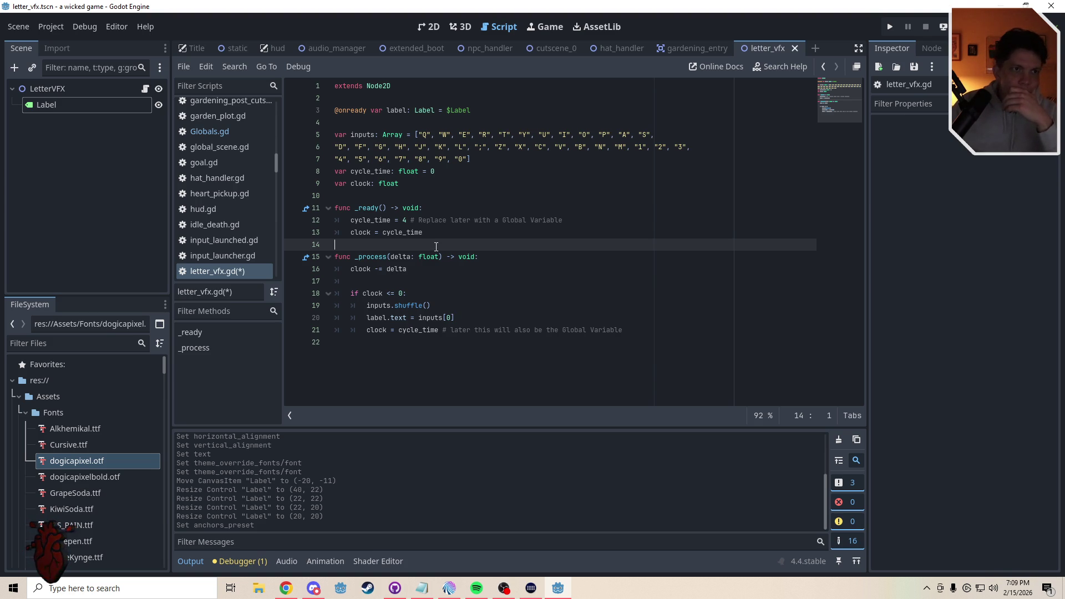
pyautogui.click(410, 281)
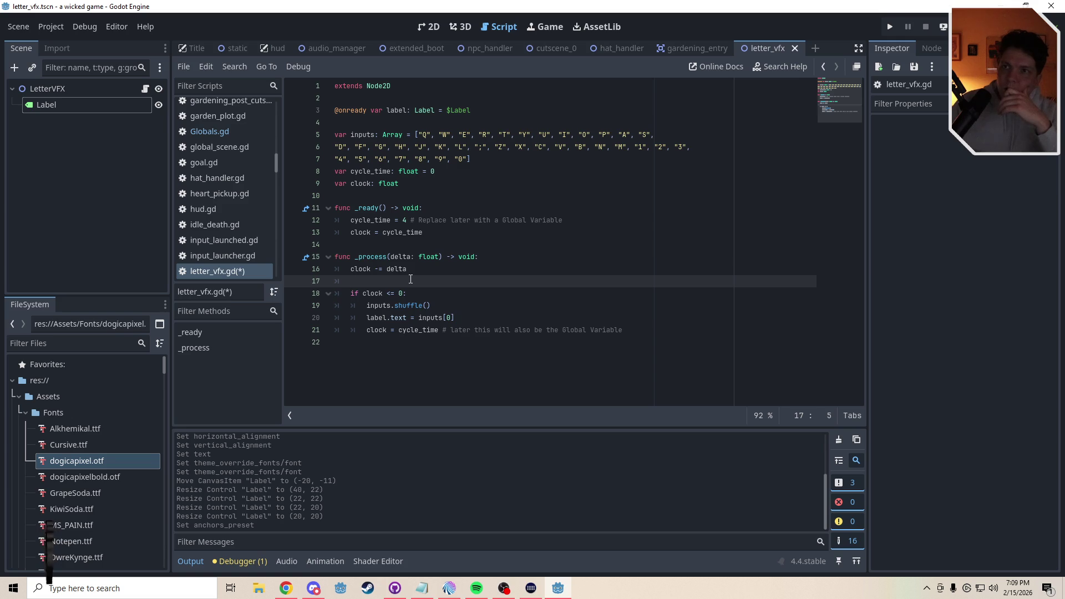
pyautogui.click(398, 247)
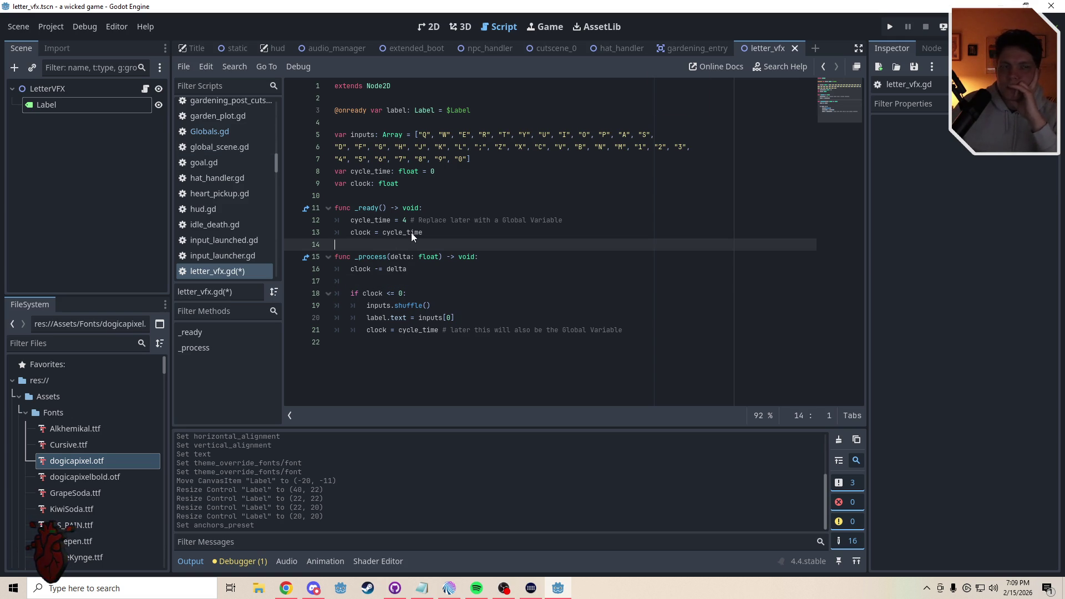
pyautogui.press('F5')
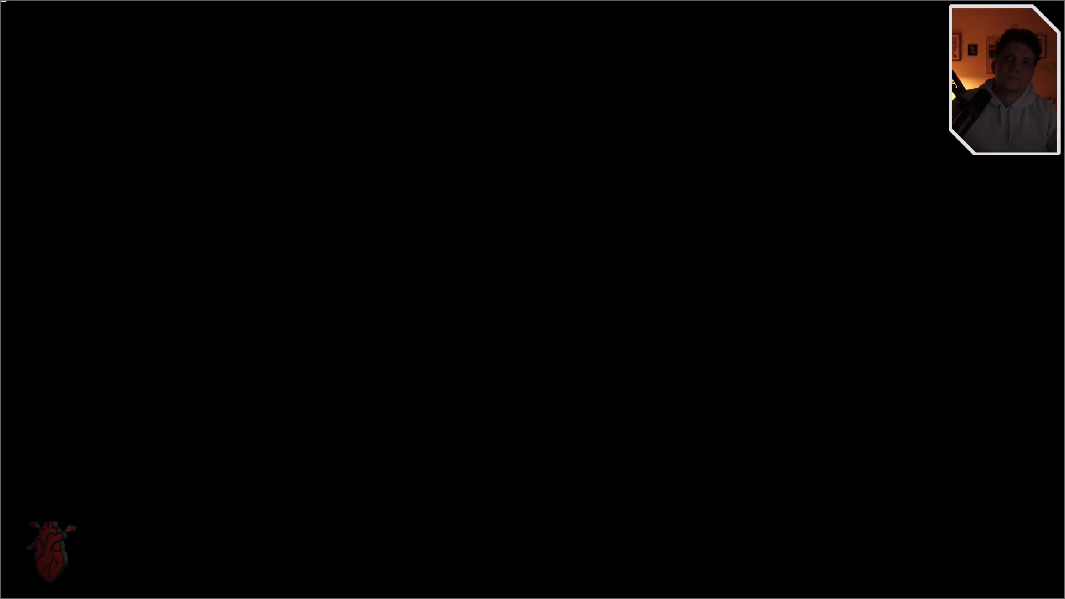
# Take the running game out of fullscreen and close its window
pyautogui.press('XF86AudioPlay')
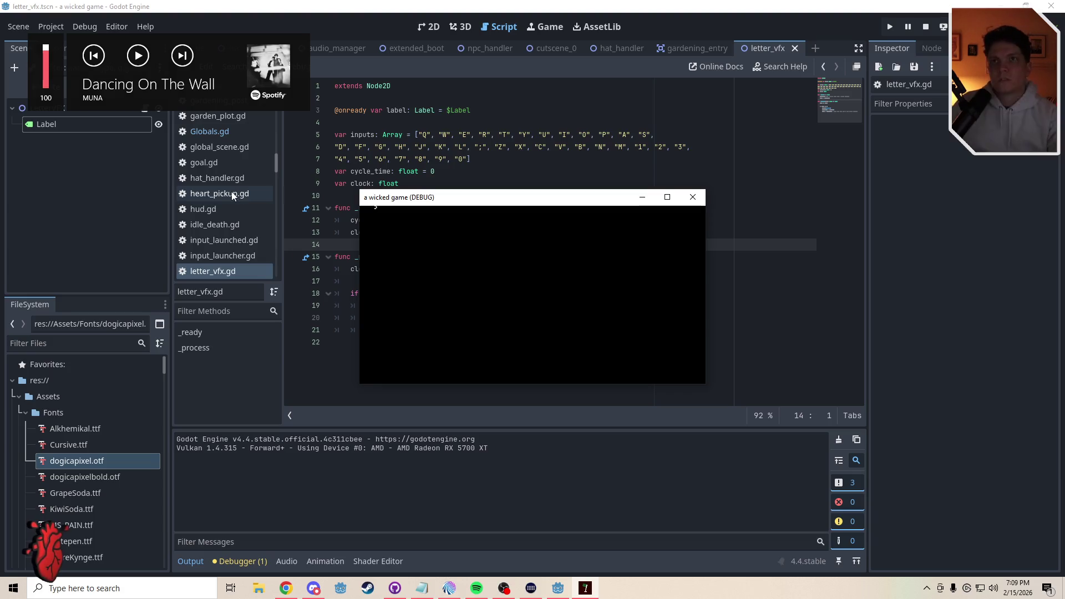
pyautogui.press('XF86AudioPlay')
pyautogui.click(693, 197)
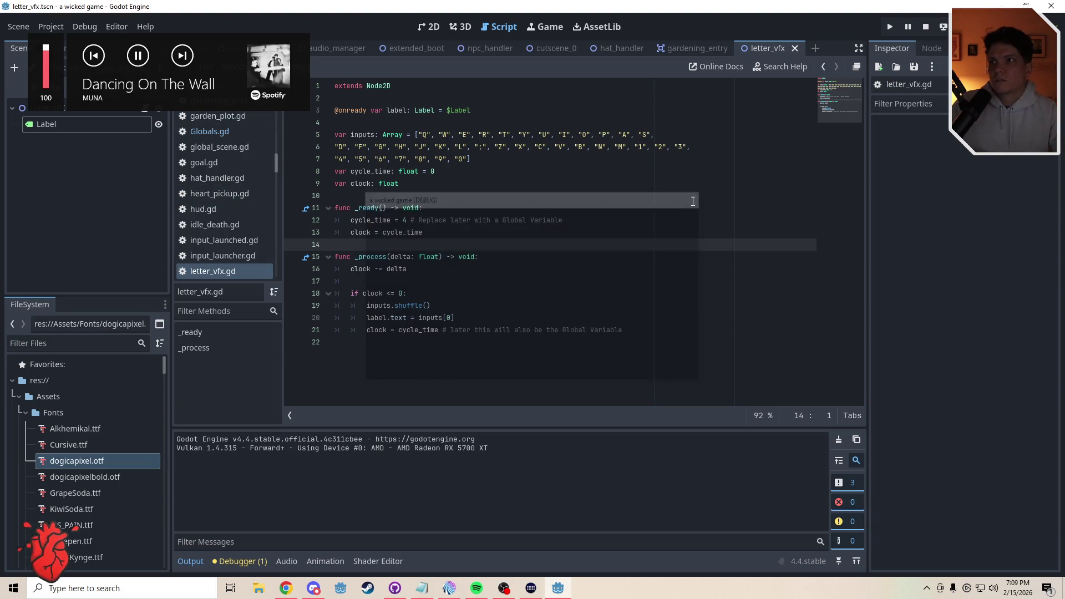
# In the 2D view, move the letter Label 11 px down-right to (1, 1) and save the scene
pyautogui.click(429, 27)
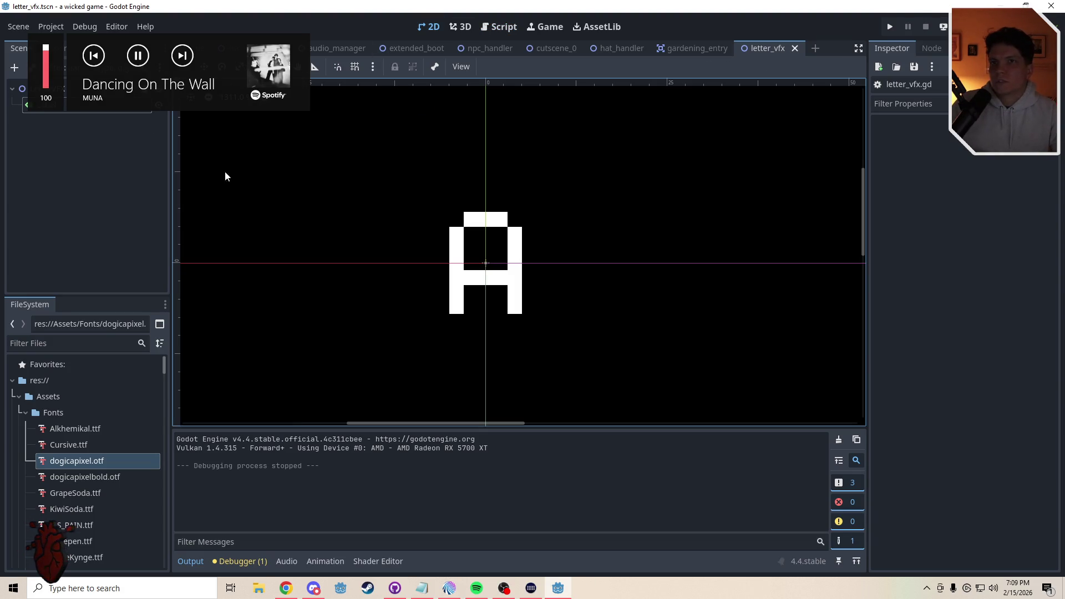
pyautogui.click(53, 112)
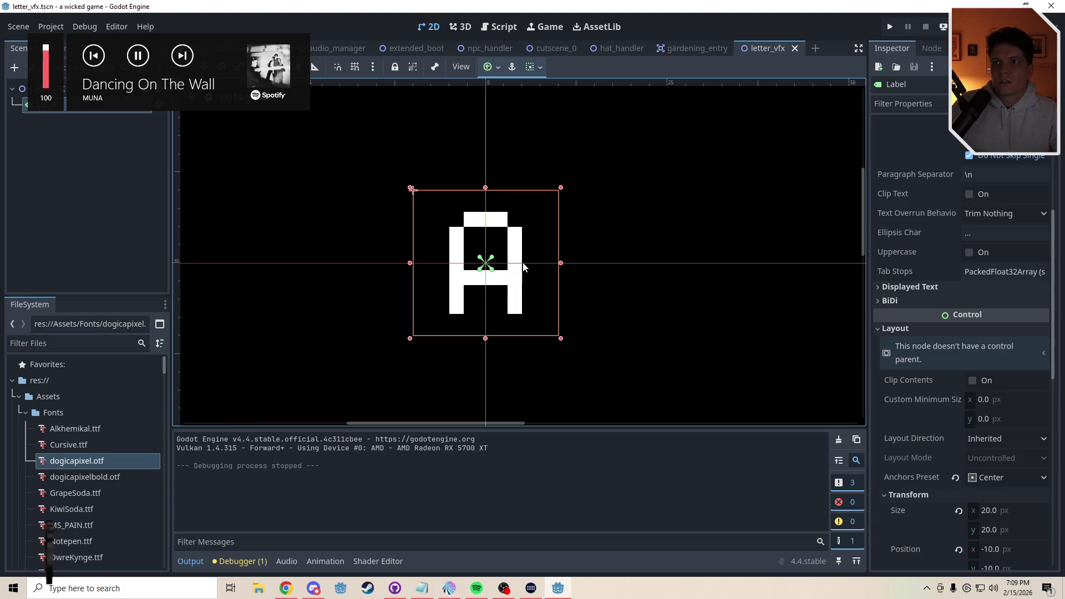
pyautogui.moveTo(522, 262); pyautogui.dragTo(578, 346)
pyautogui.click(701, 148)
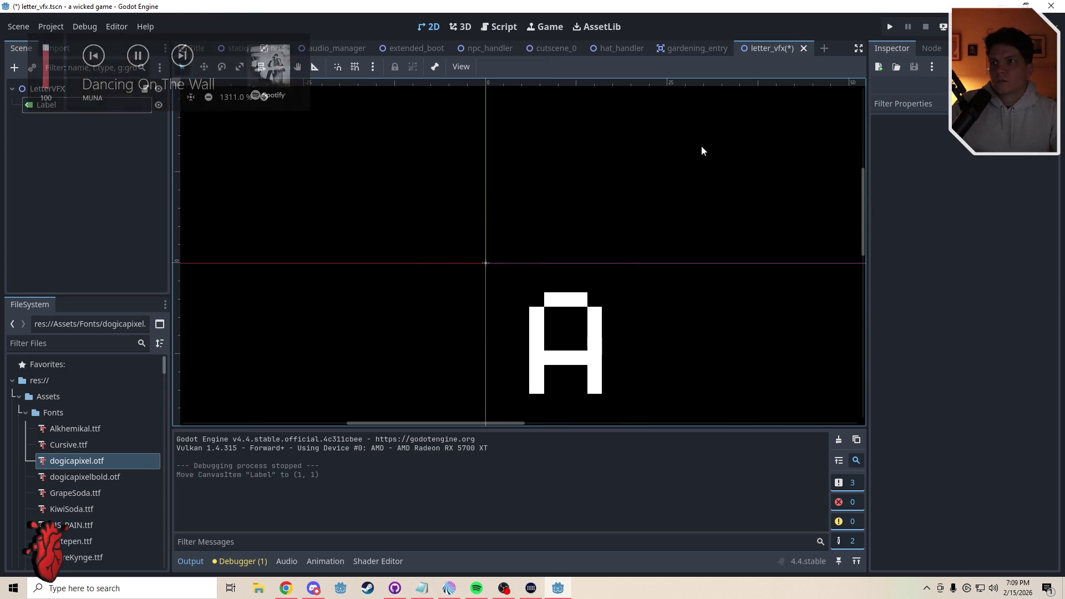
pyautogui.hotkey('ctrl', 's')
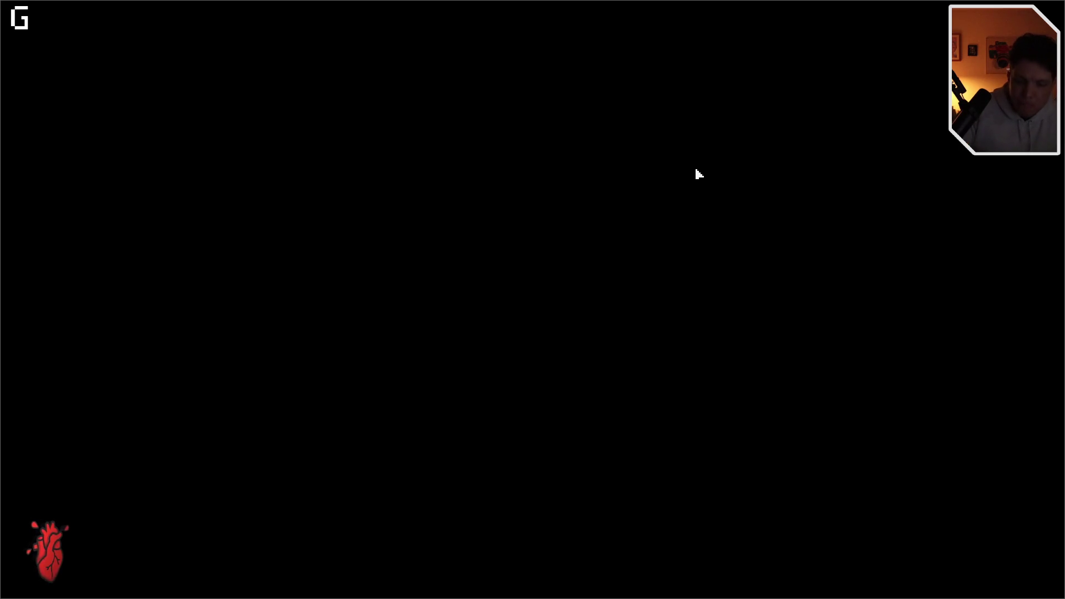
# Return the fullscreen game to a window and close it to end the preview
pyautogui.press('F11')
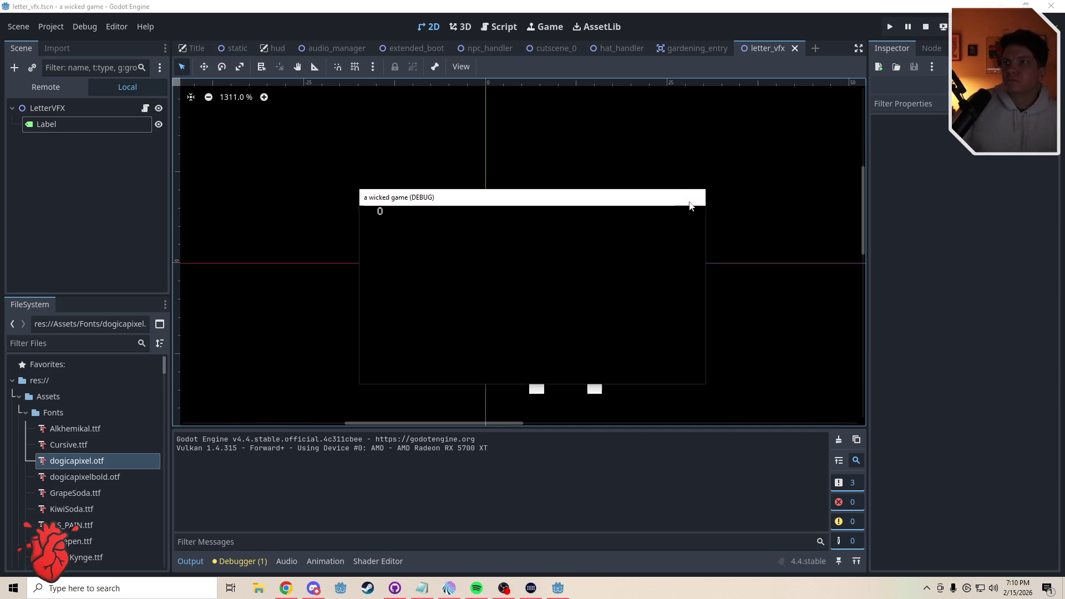
pyautogui.click(693, 197)
# Append .undercase to inputs[0] on line 20 of letter_vfx.gd and select the Label node
pyautogui.click(498, 26)
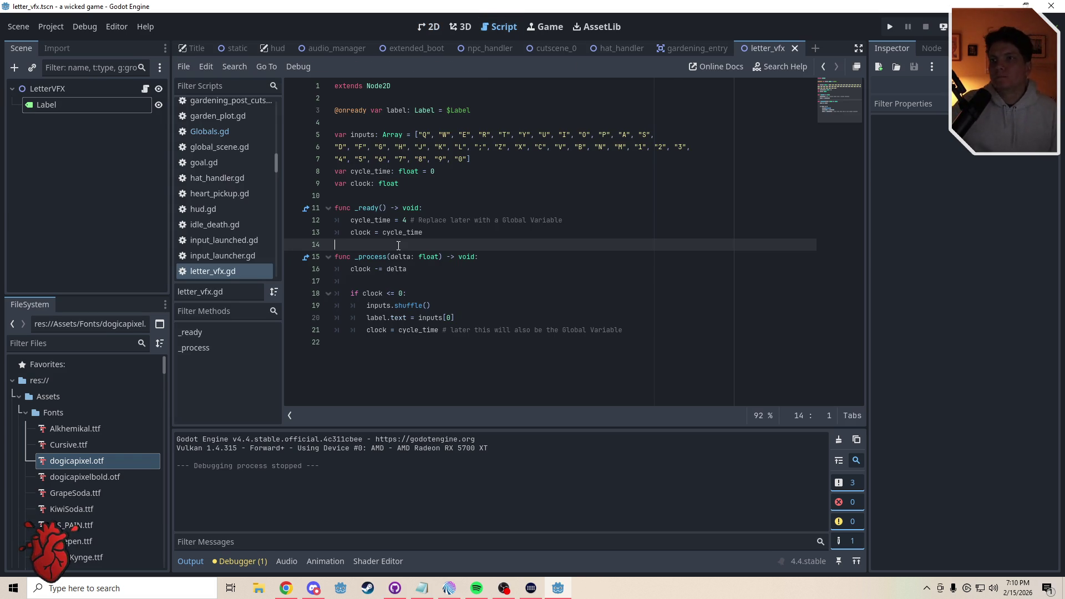
pyautogui.click(458, 317)
pyautogui.write('.undercase')
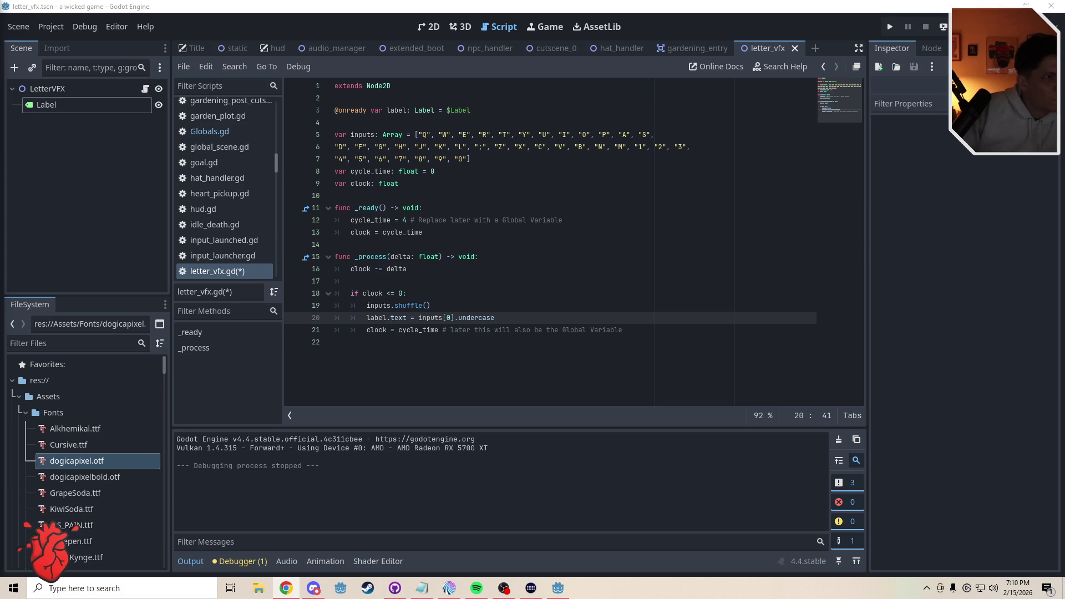
pyautogui.click(706, 268)
pyautogui.click(46, 104)
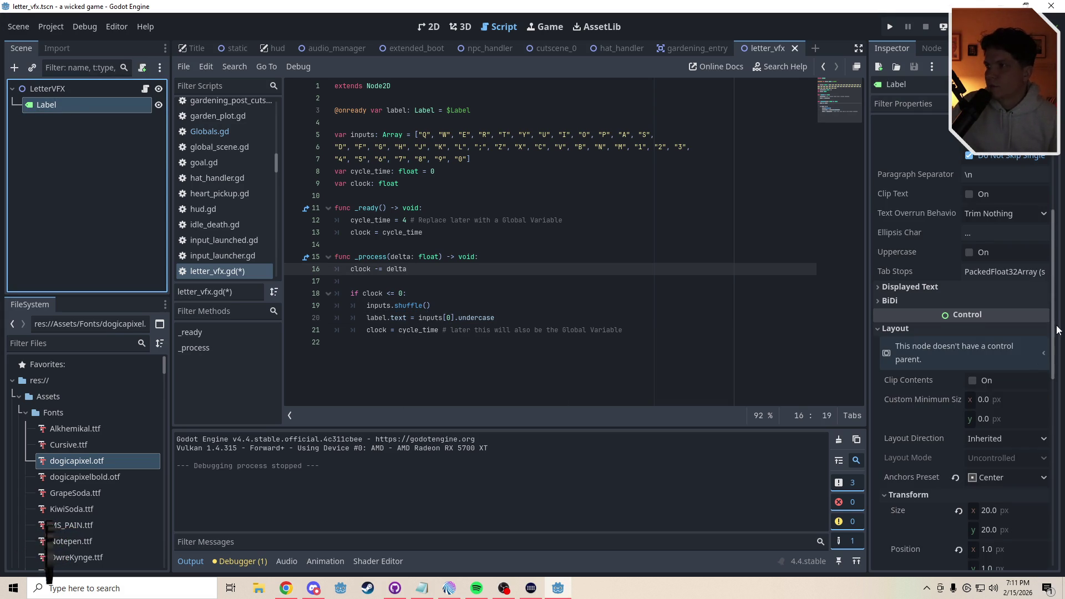
# Scroll the Label's Inspector to Theme Overrides and expand Styles, briefly opening Constants and Input
pyautogui.moveTo(1057, 330); pyautogui.dragTo(1062, 447)
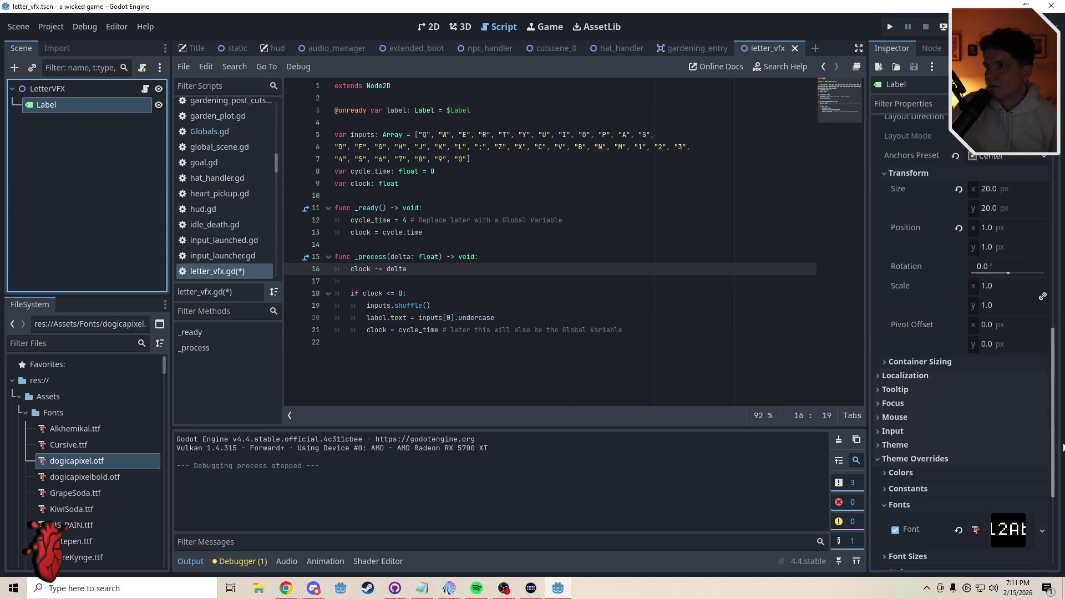
pyautogui.scroll(-3, 970, 461)
pyautogui.click(921, 446)
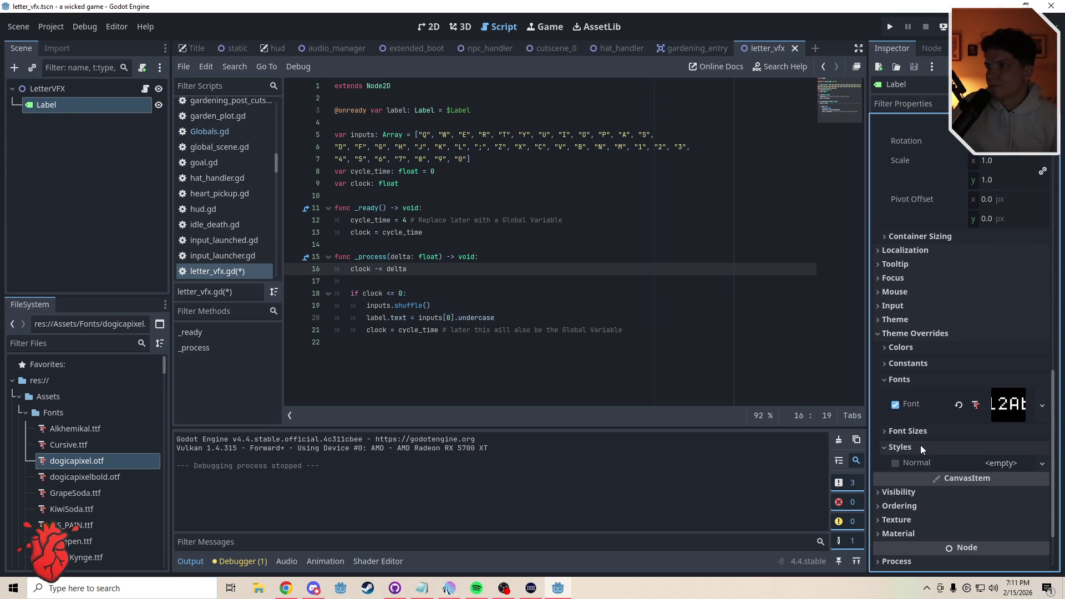
pyautogui.click(914, 367)
pyautogui.click(915, 364)
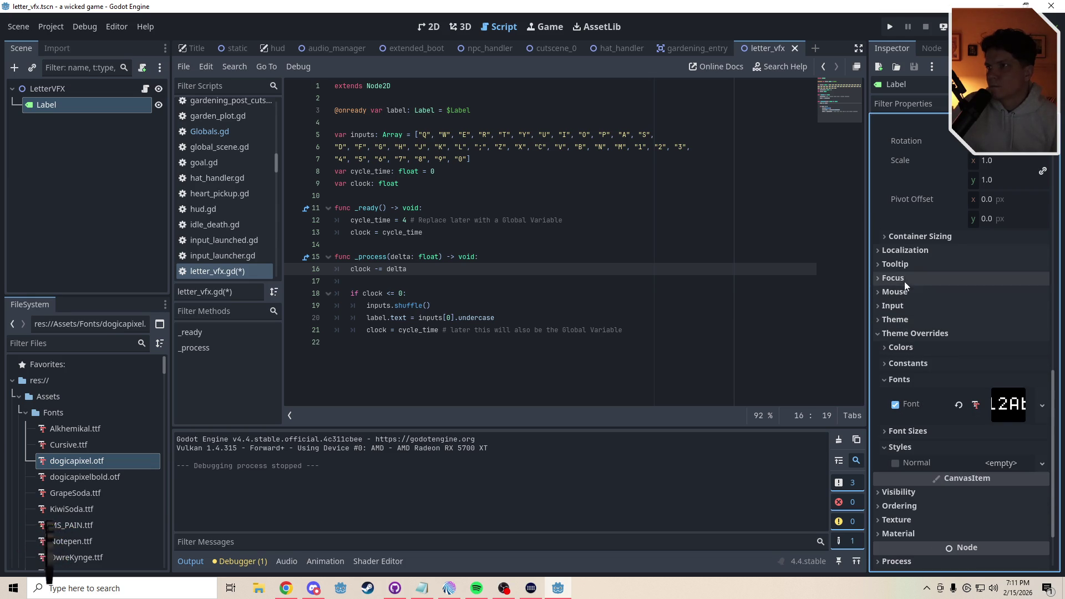
pyautogui.click(907, 306)
pyautogui.click(906, 307)
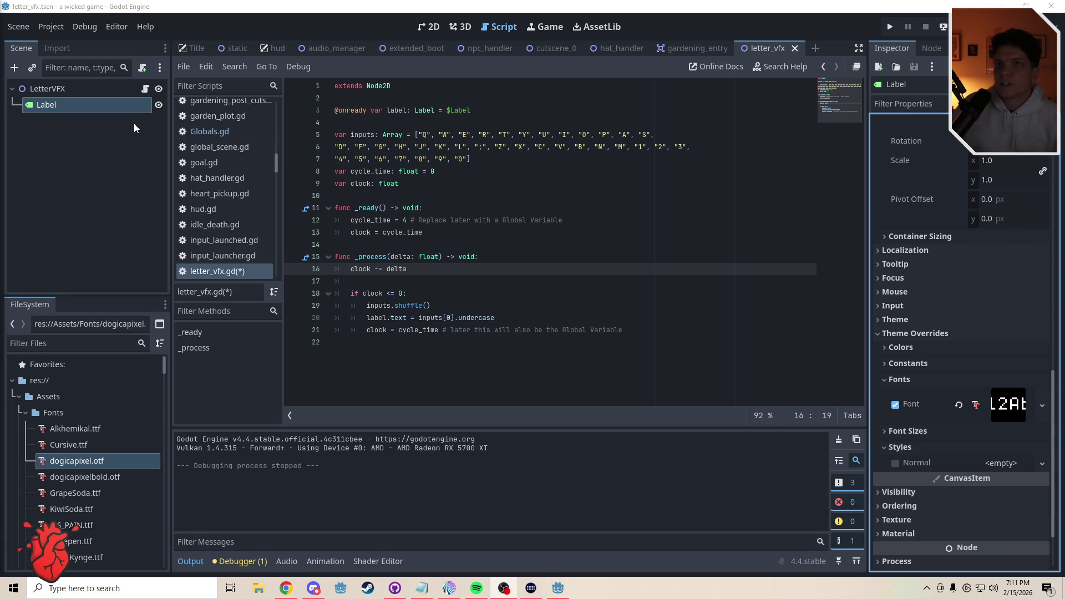
pyautogui.moveTo(165, 369)
pyautogui.mouseDown()
pyautogui.moveTo(164, 447)
pyautogui.moveTo(152, 446)
pyautogui.moveTo(164, 521)
pyautogui.mouseUp()
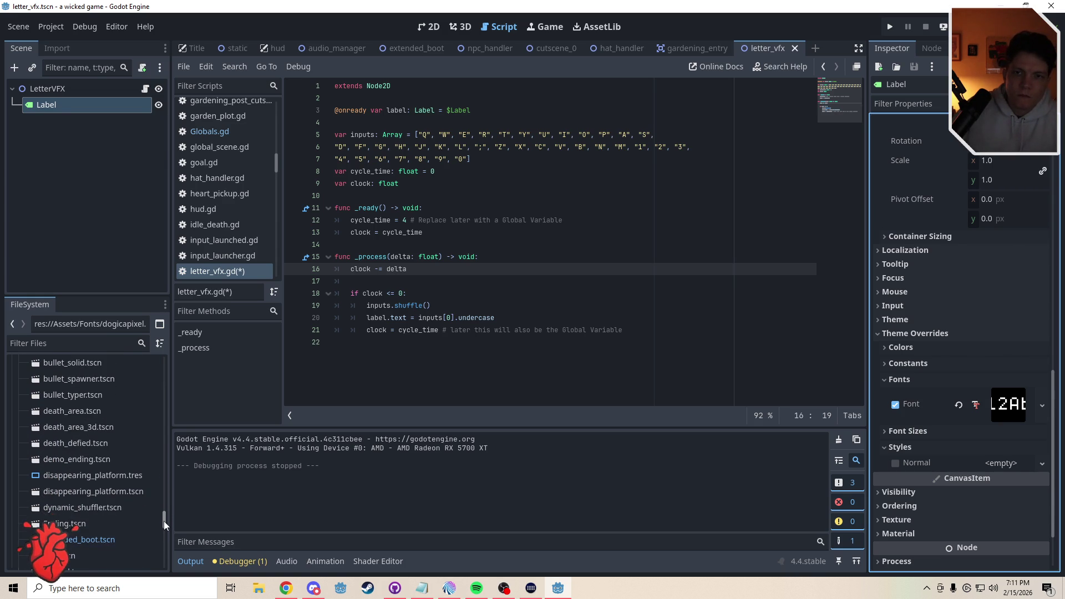
pyautogui.doubleClick(98, 520)
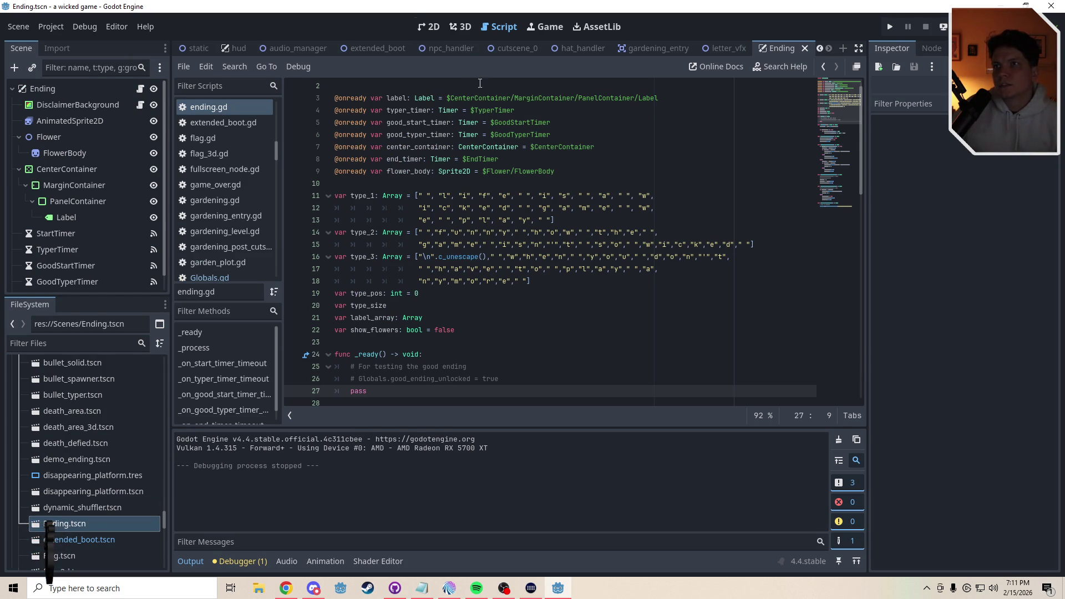
pyautogui.click(807, 51)
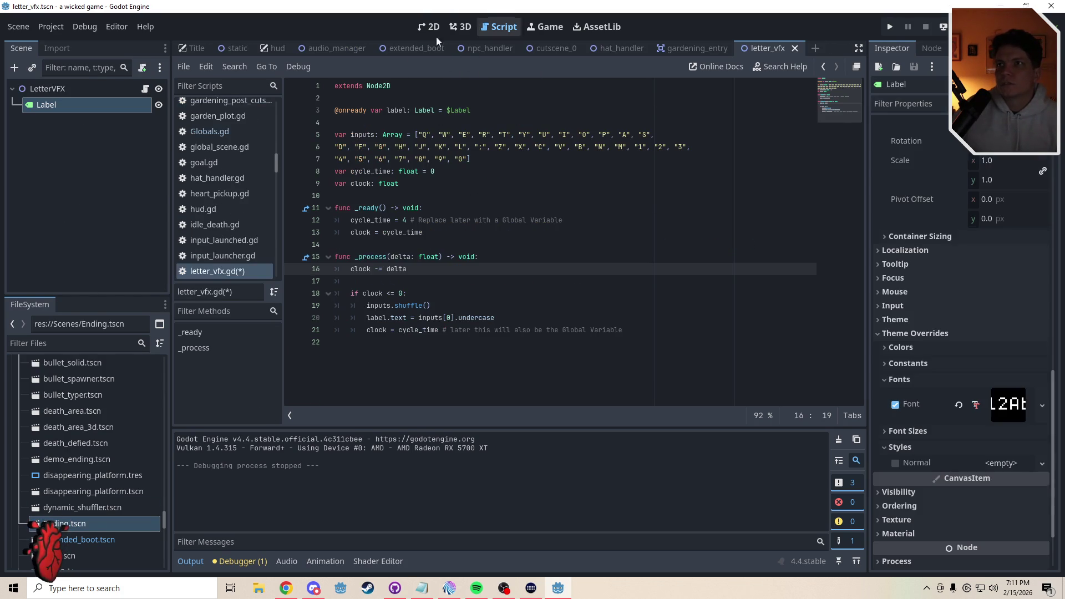
pyautogui.click(231, 49)
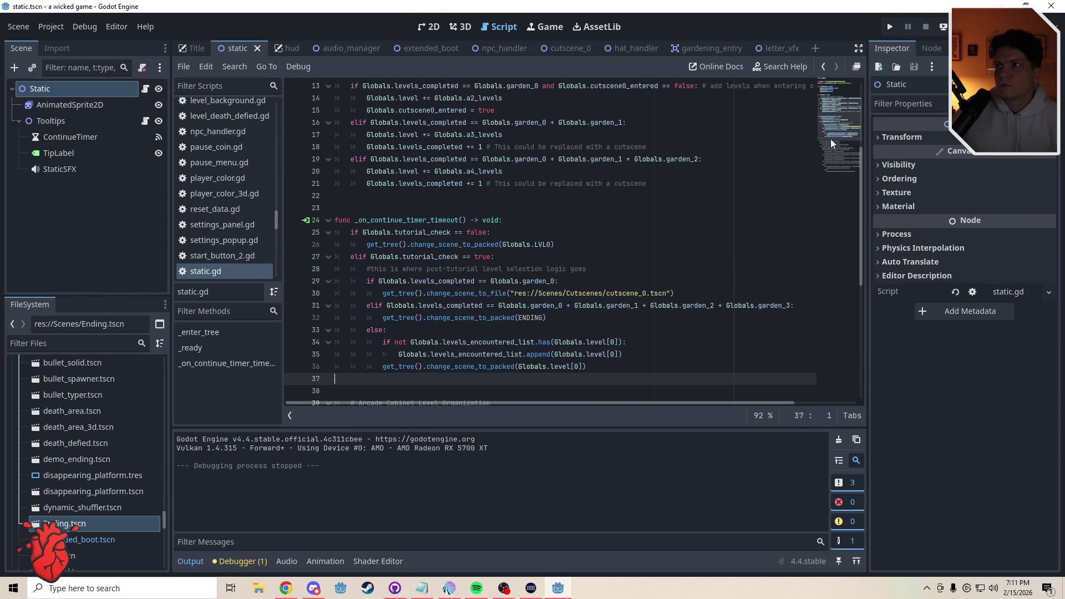
pyautogui.scroll(5, 836, 167)
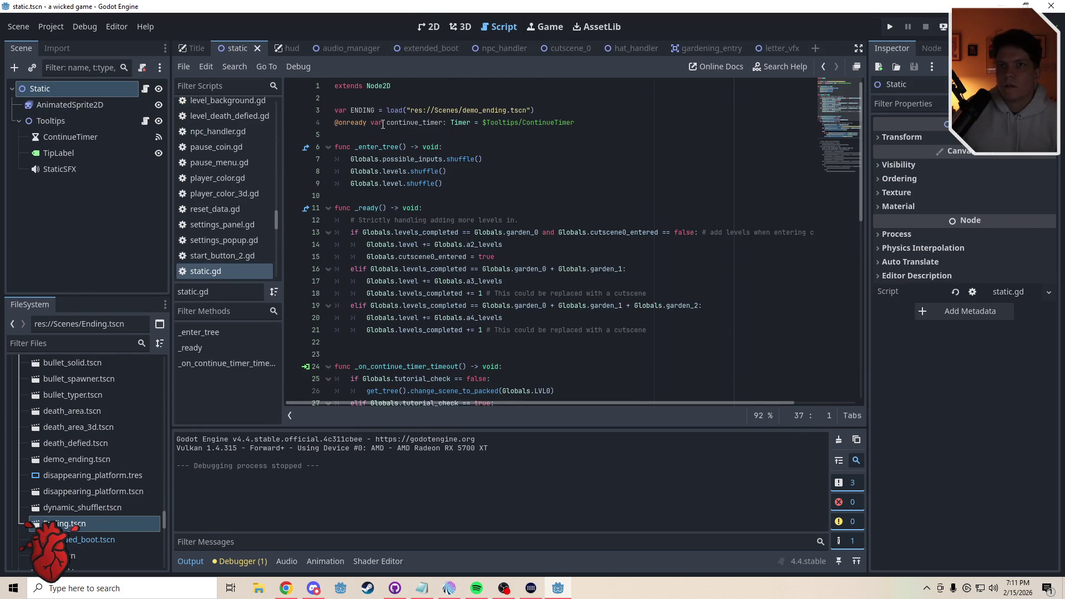
pyautogui.click(145, 122)
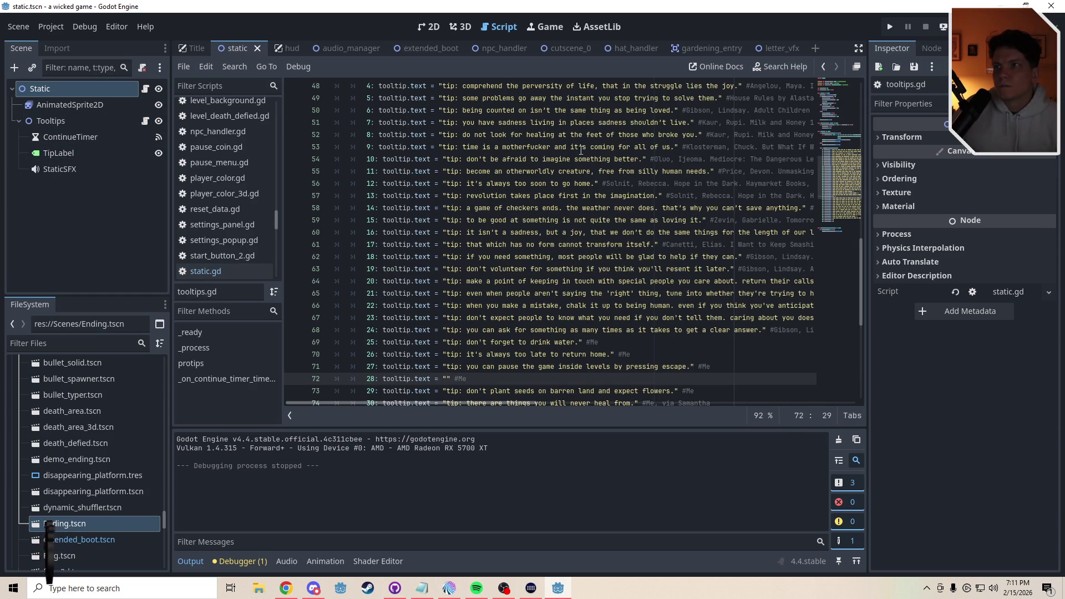
pyautogui.click(779, 49)
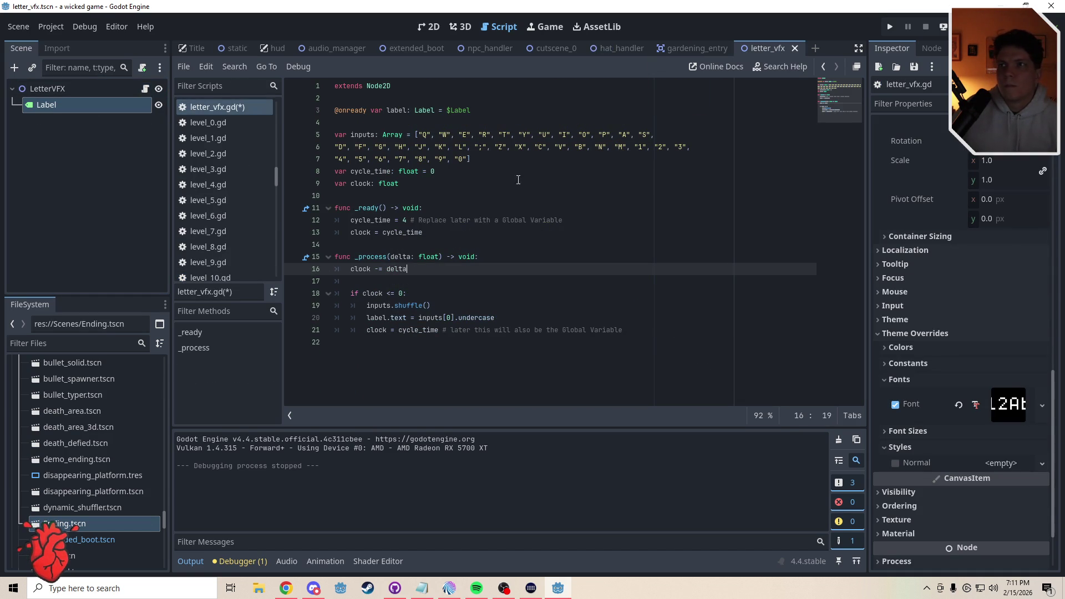
pyautogui.click(481, 160)
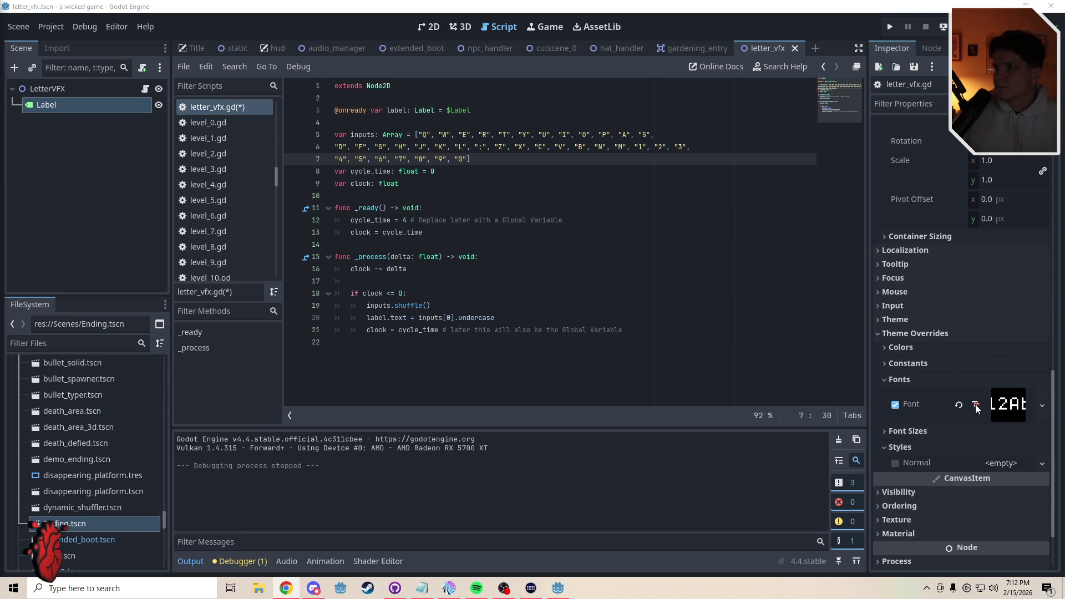
pyautogui.moveTo(1054, 384); pyautogui.dragTo(1062, 136)
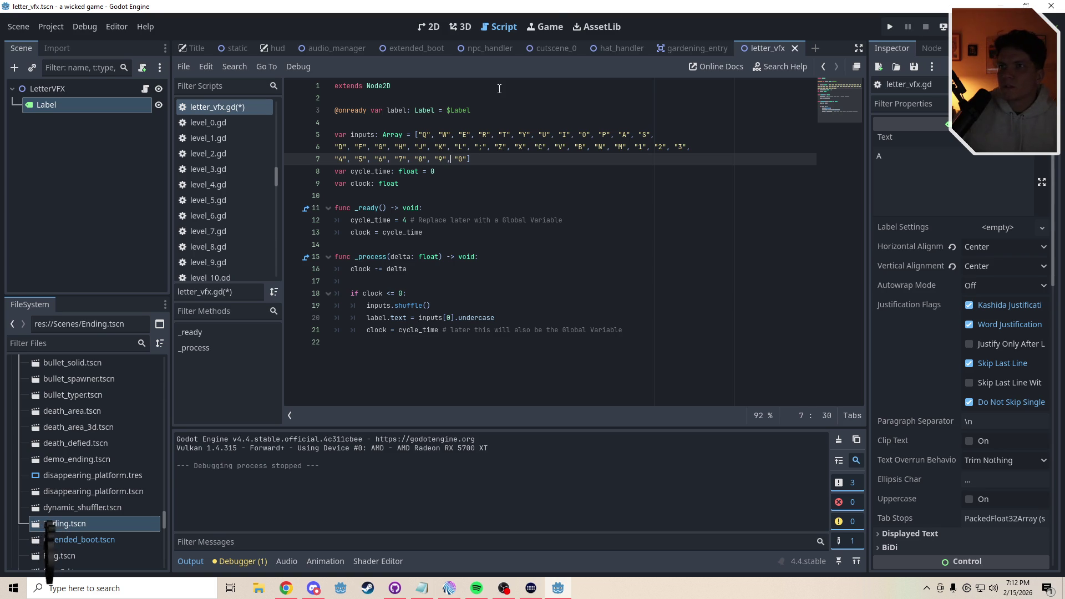
pyautogui.click(494, 318)
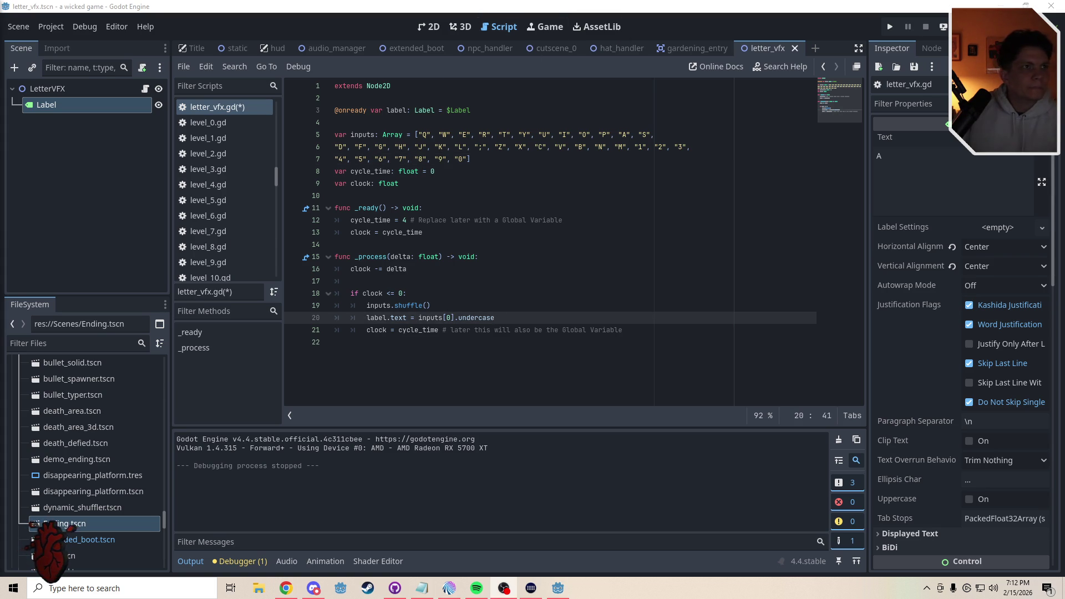
pyautogui.click(450, 281)
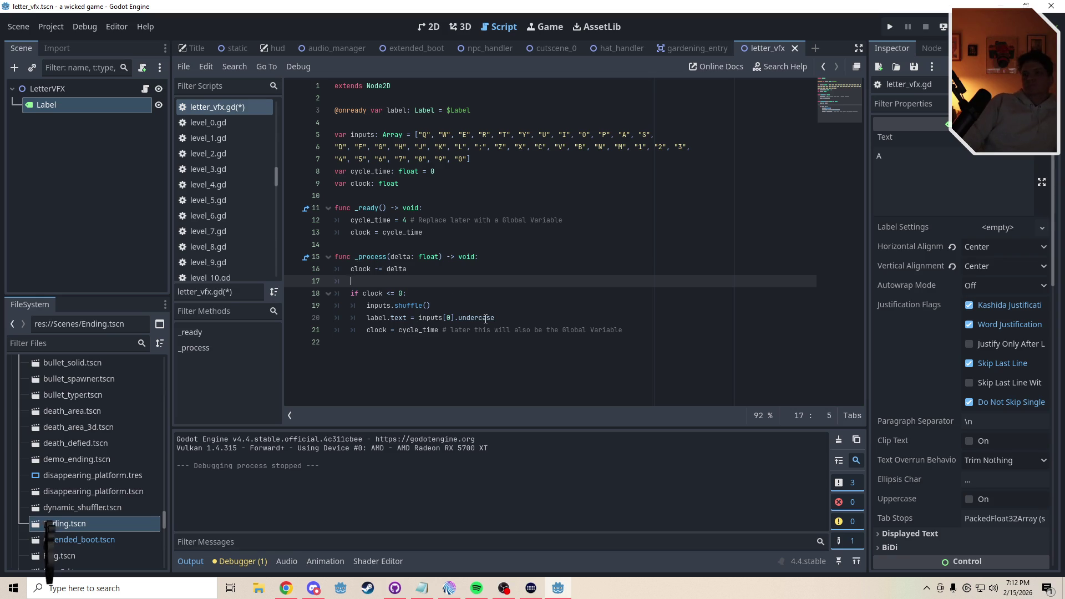
# Remove .undercase from line 20 and lowercase the Q, W, E, R, T, Y, U, I entries of inputs
pyautogui.moveTo(494, 318); pyautogui.dragTo(455, 318)
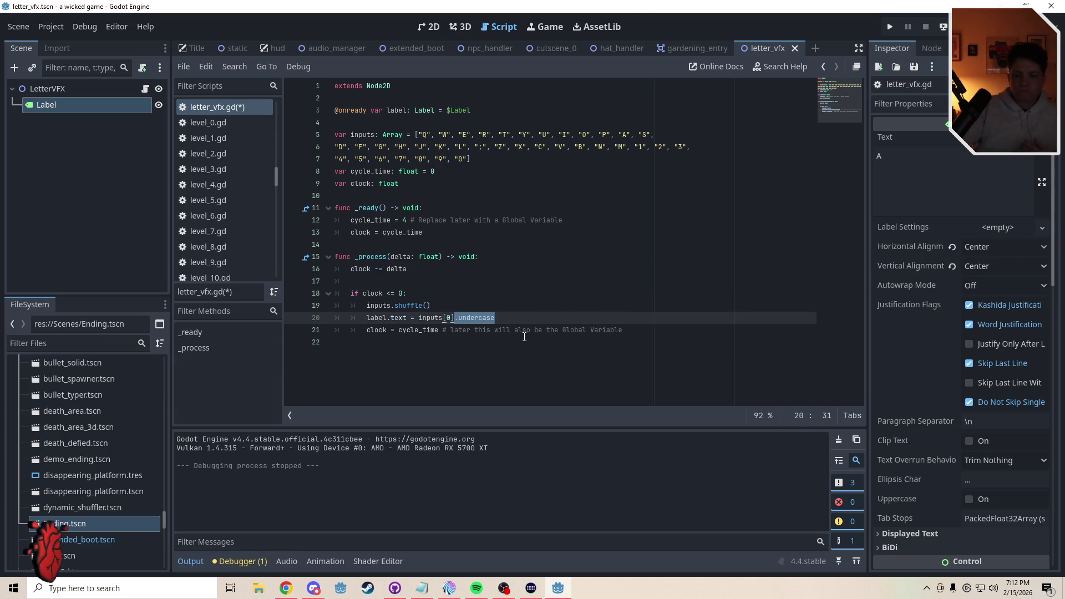
pyautogui.press('BackSpace')
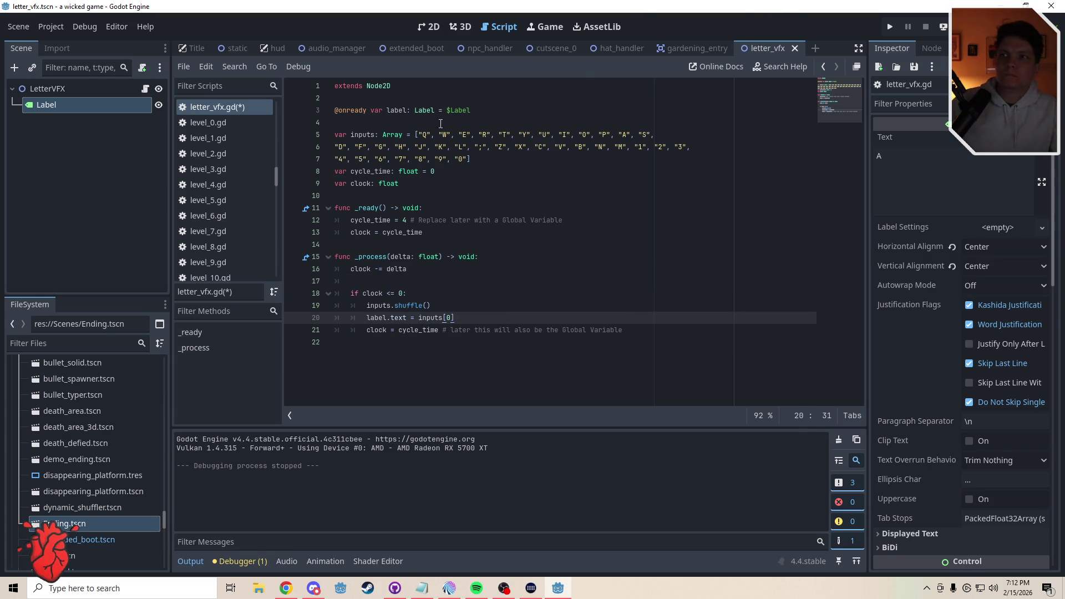
pyautogui.doubleClick(425, 135)
pyautogui.write('q')
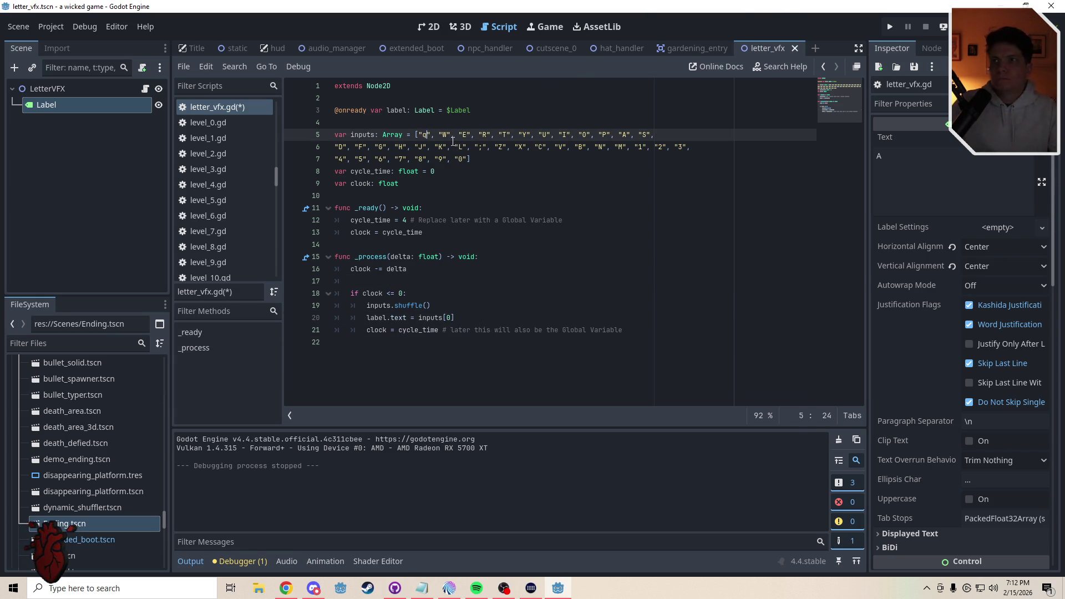
pyautogui.doubleClick(444, 135)
pyautogui.write('w')
pyautogui.doubleClick(464, 134)
pyautogui.write('e')
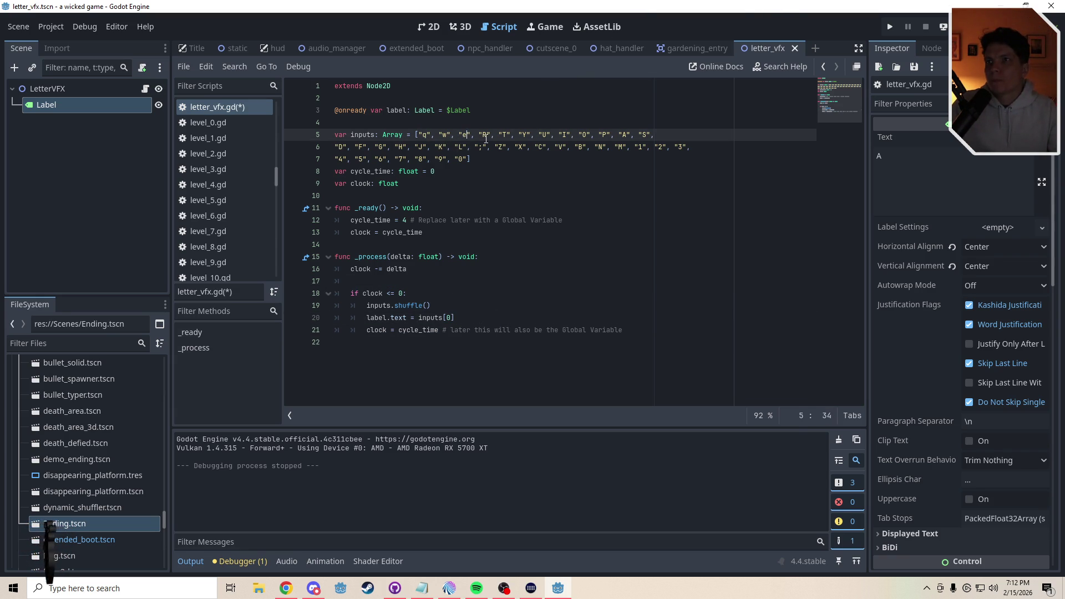
pyautogui.doubleClick(485, 134)
pyautogui.write('r')
pyautogui.doubleClick(505, 135)
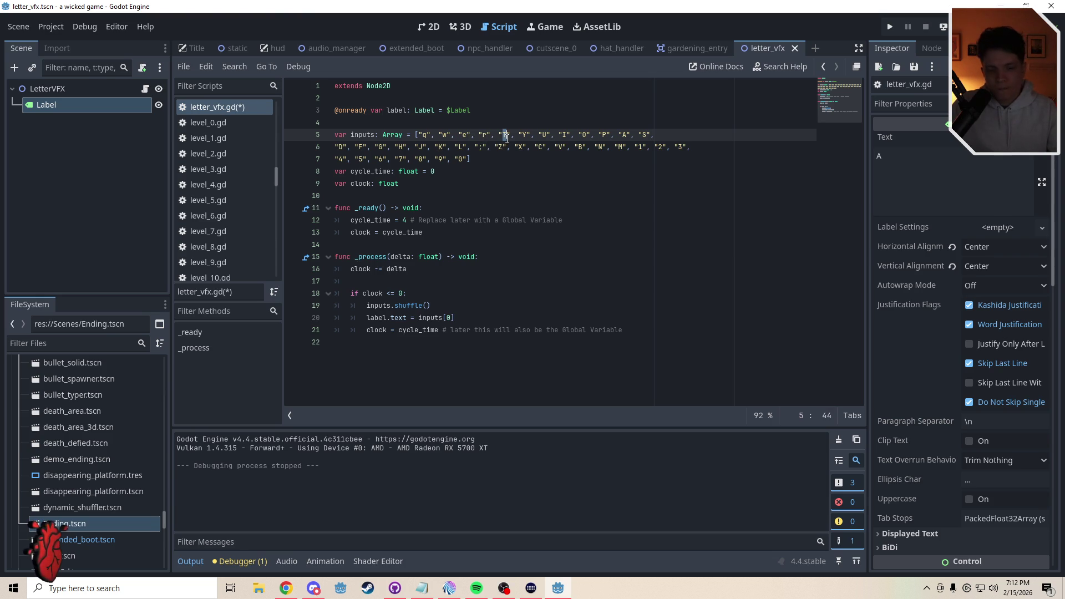
pyautogui.write('t')
pyautogui.doubleClick(524, 134)
pyautogui.write('y", "')
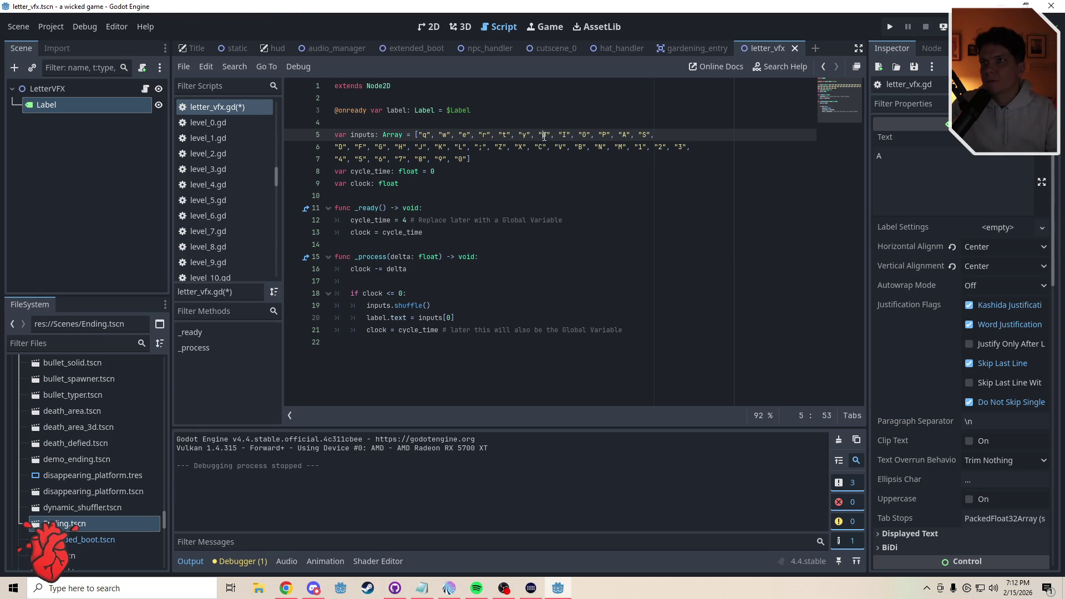
pyautogui.write('u')
pyautogui.doubleClick(564, 135)
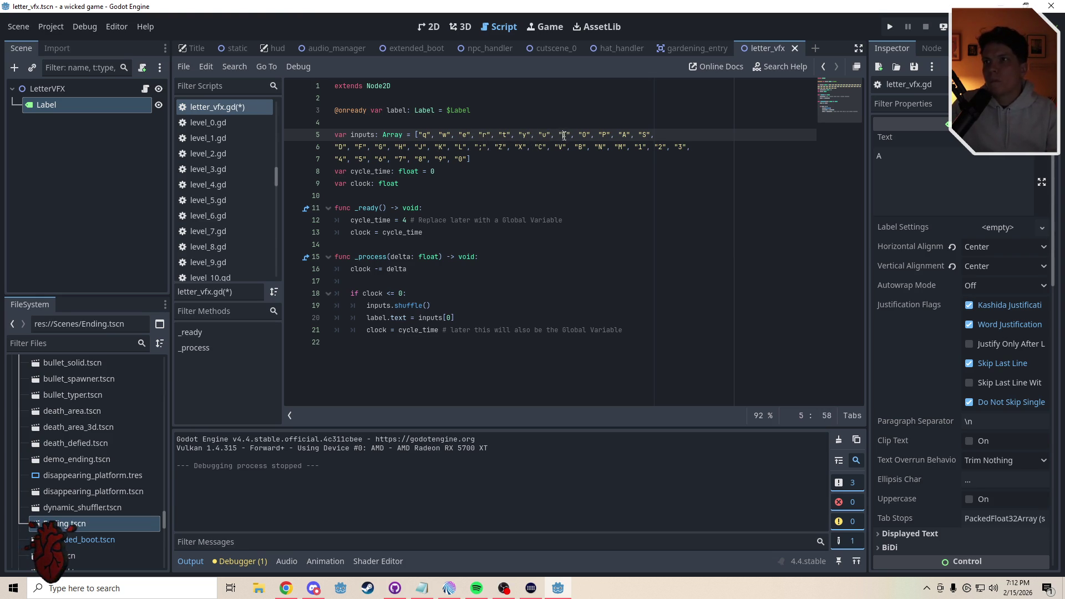
pyautogui.write('i')
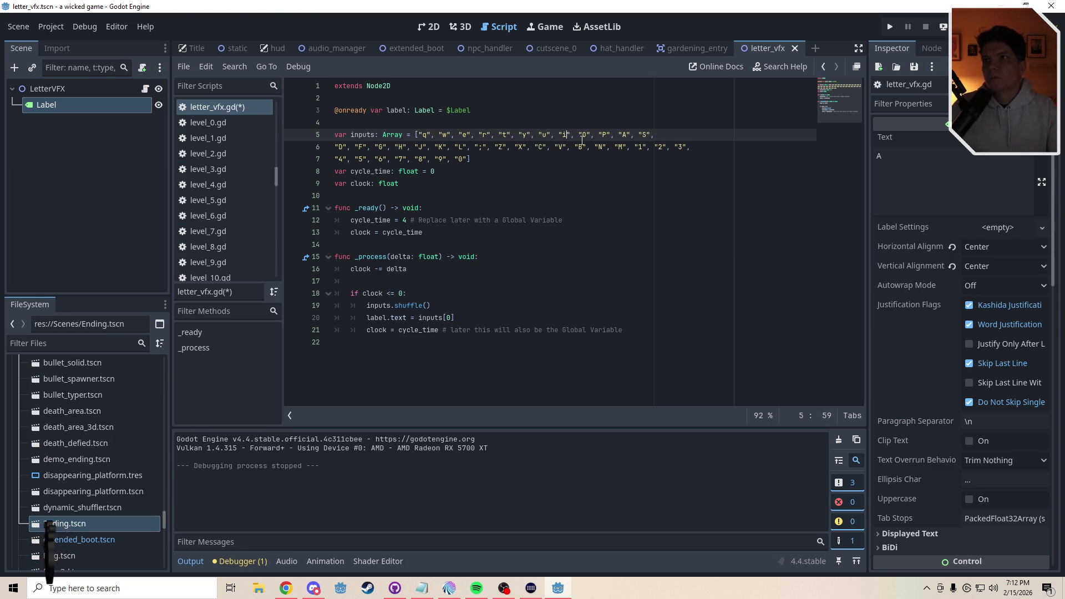
# Undo the lowercase edits to restore uppercase keys and save letter_vfx.gd
pyautogui.hotkey('ctrl', 'z')
pyautogui.hotkey('ctrl', 'z')
pyautogui.hotkey('ctrl', 'z')
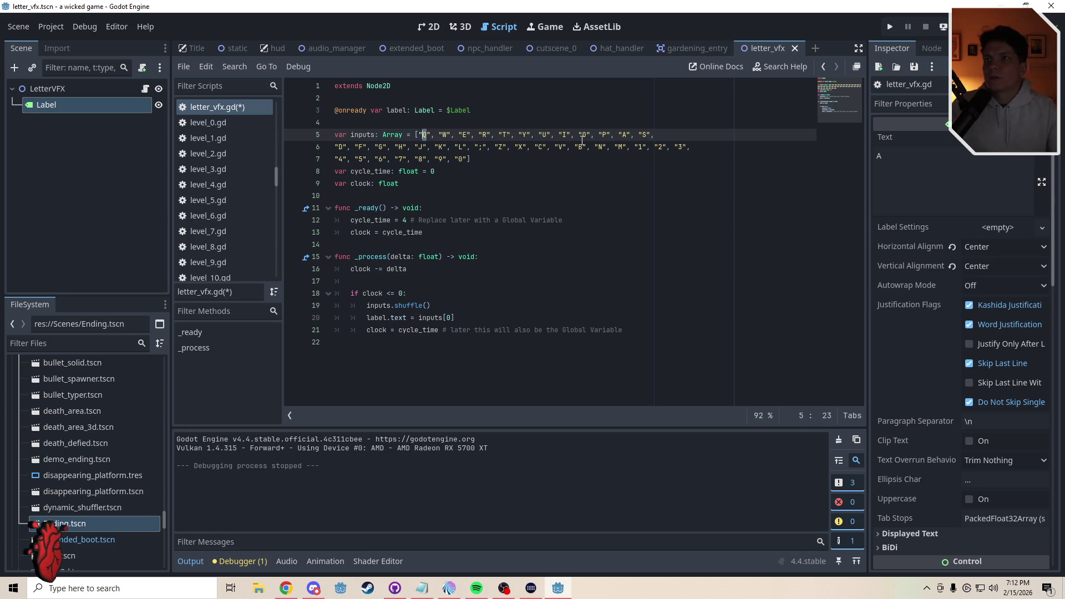
pyautogui.hotkey('ctrl', 'z')
pyautogui.hotkey('ctrl', 'z')
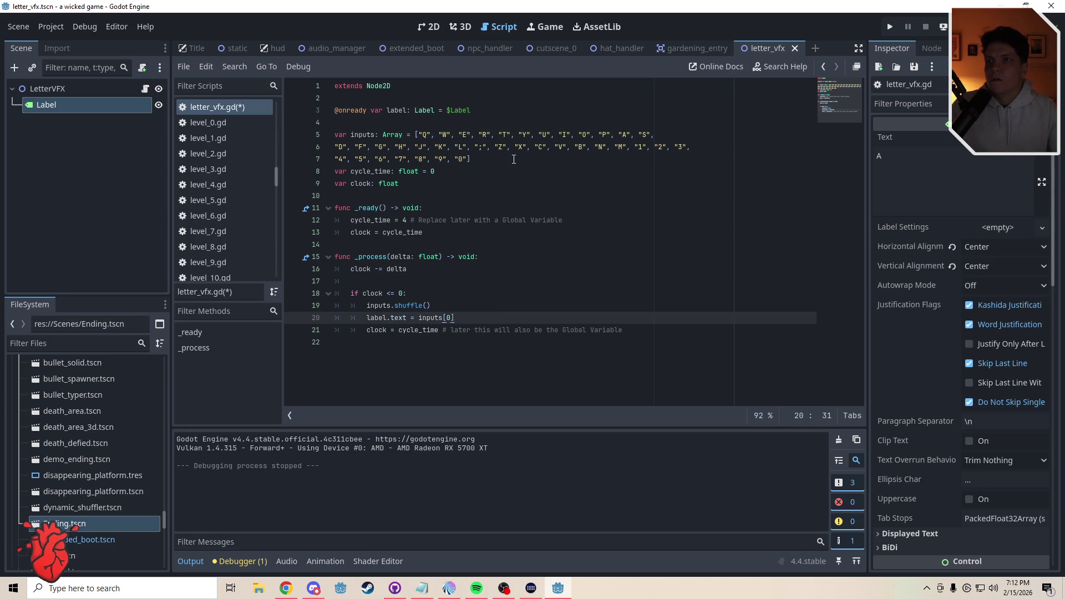
pyautogui.click(514, 160)
pyautogui.hotkey('ctrl', 's')
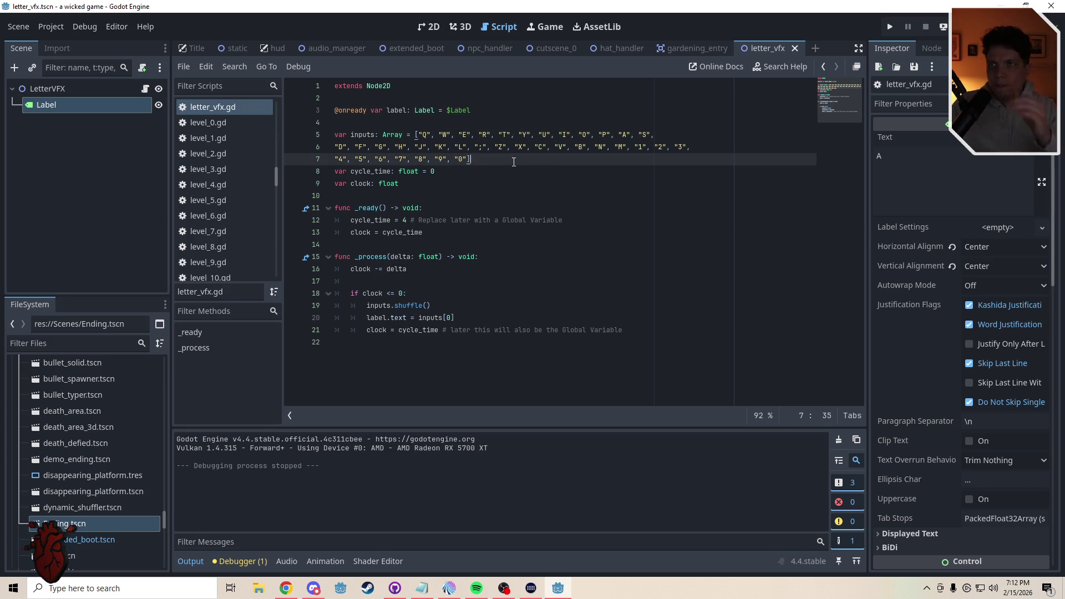
# Change cycle_time on line 12 of letter_vfx.gd from 4 to 0.2
pyautogui.doubleClick(408, 221)
pyautogui.write('.')
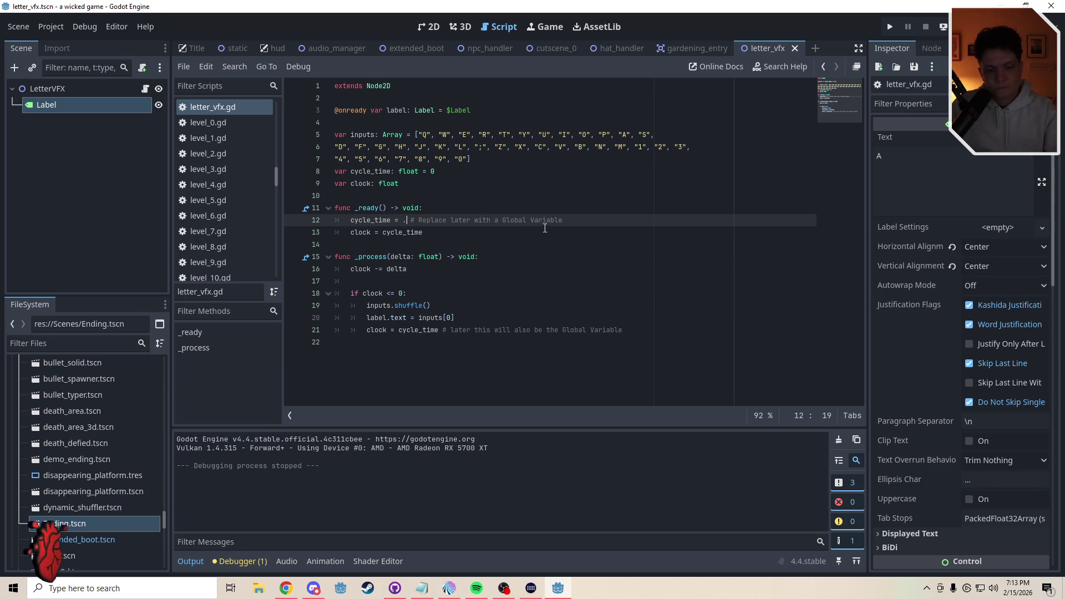
pyautogui.write('2')
pyautogui.click(406, 220)
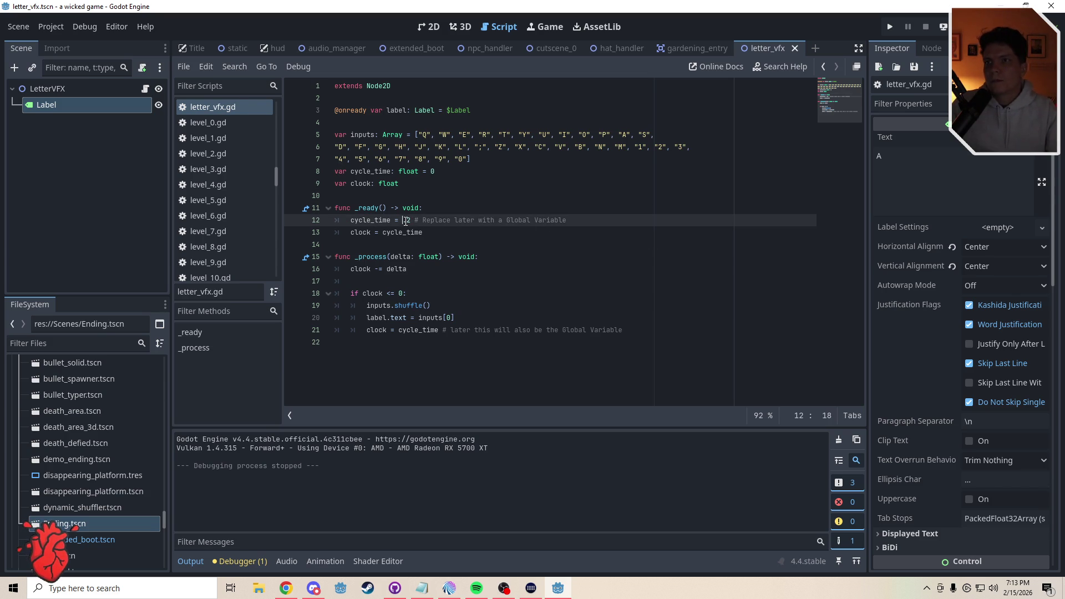
pyautogui.write('0')
pyautogui.click(414, 197)
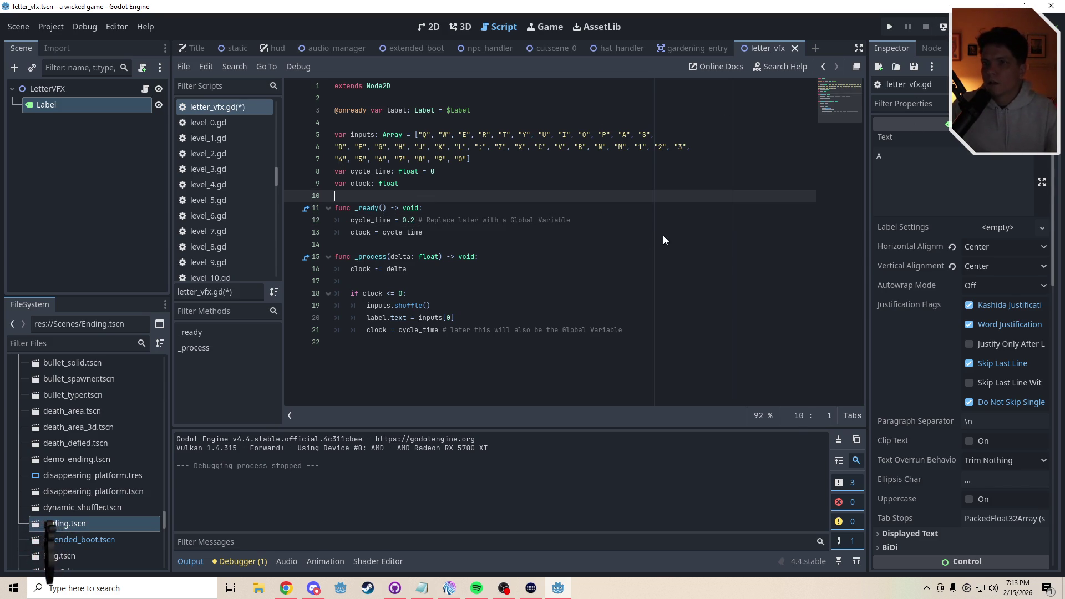
# Test-run the game to see the faster letter cycling, close it, and save the script
pyautogui.press('F5')
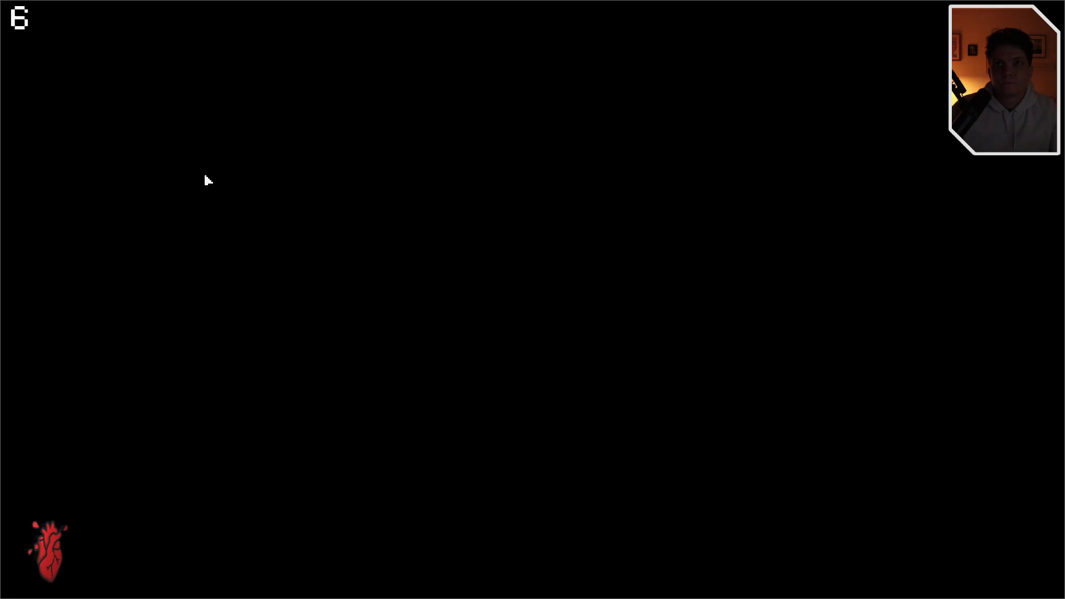
pyautogui.press('XF86AudioPlay')
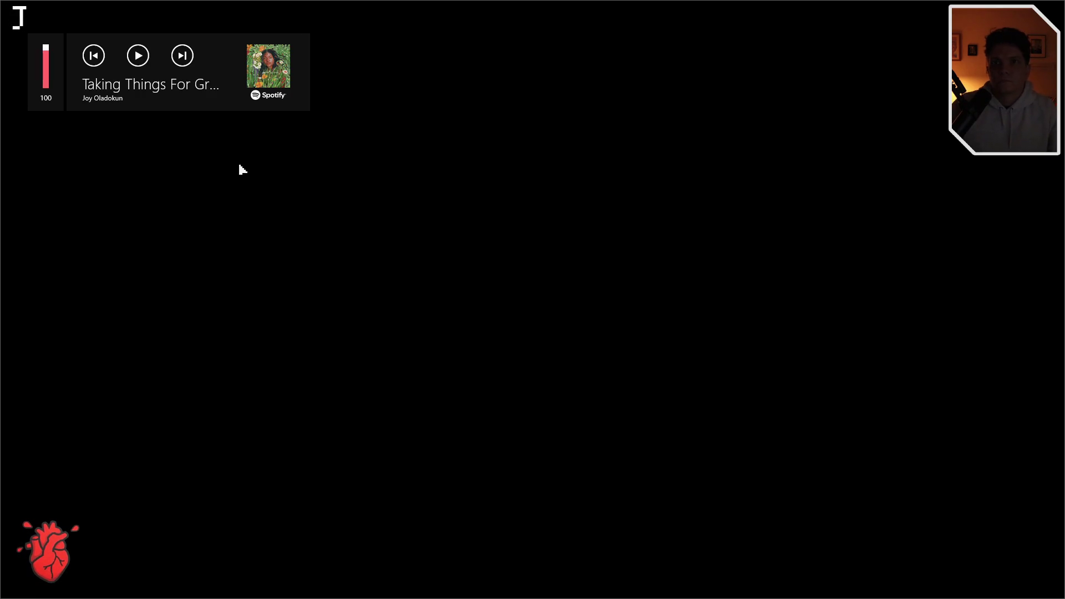
pyautogui.press('F11')
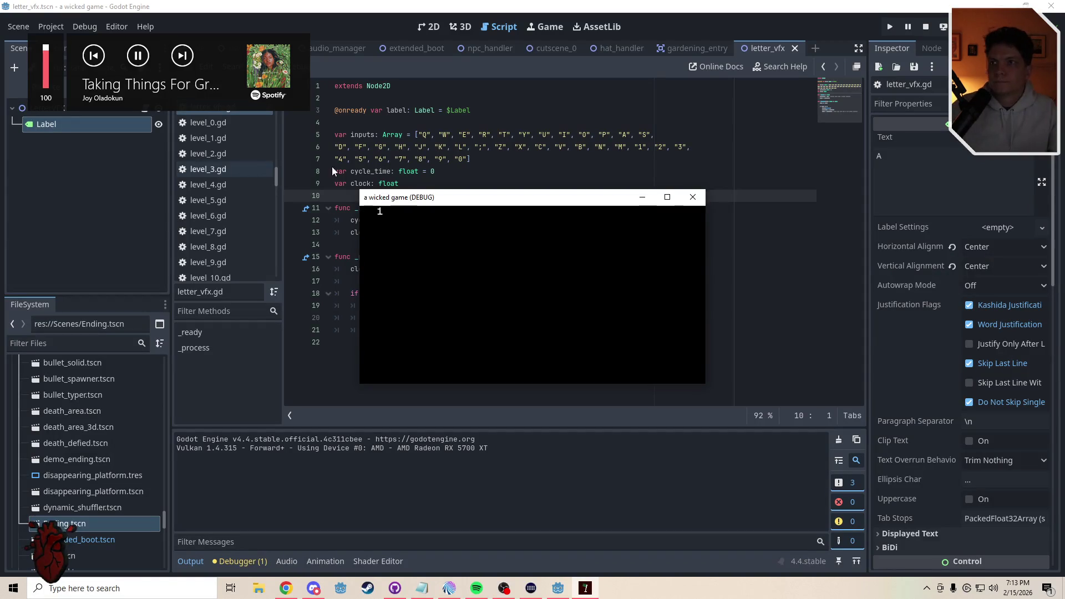
pyautogui.click(698, 198)
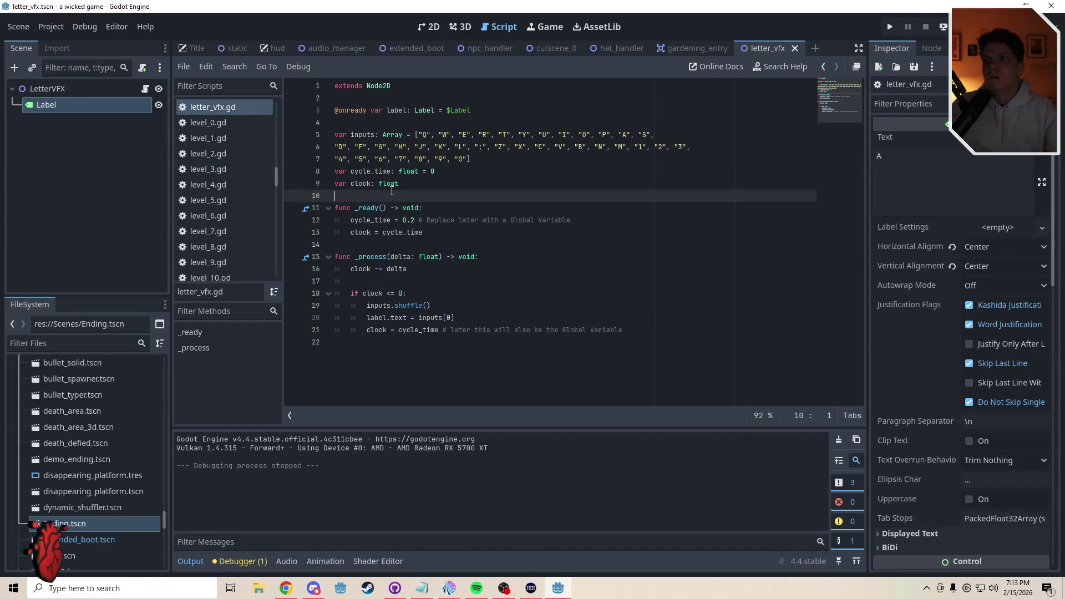
pyautogui.hotkey('ctrl', 's')
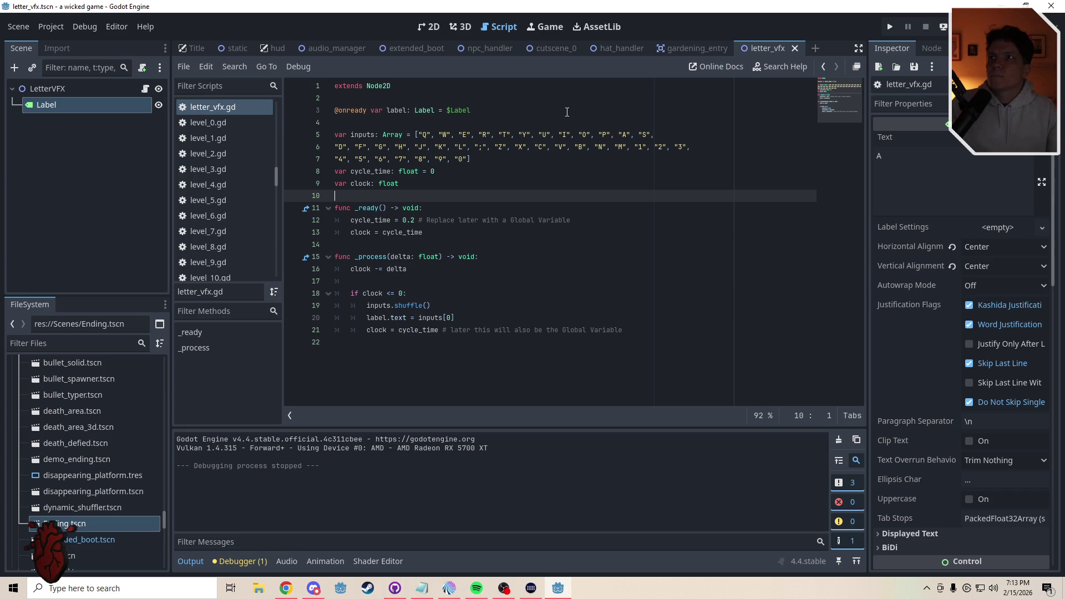
# Open the gardening_entry scene in 2D and close it again
pyautogui.click(555, 51)
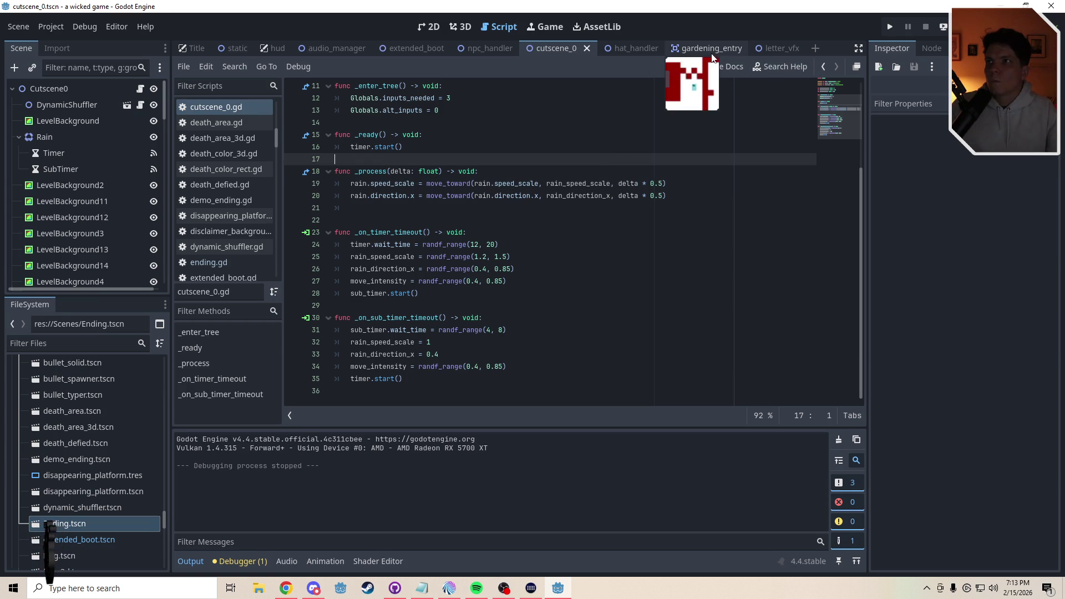
pyautogui.click(712, 48)
pyautogui.click(430, 29)
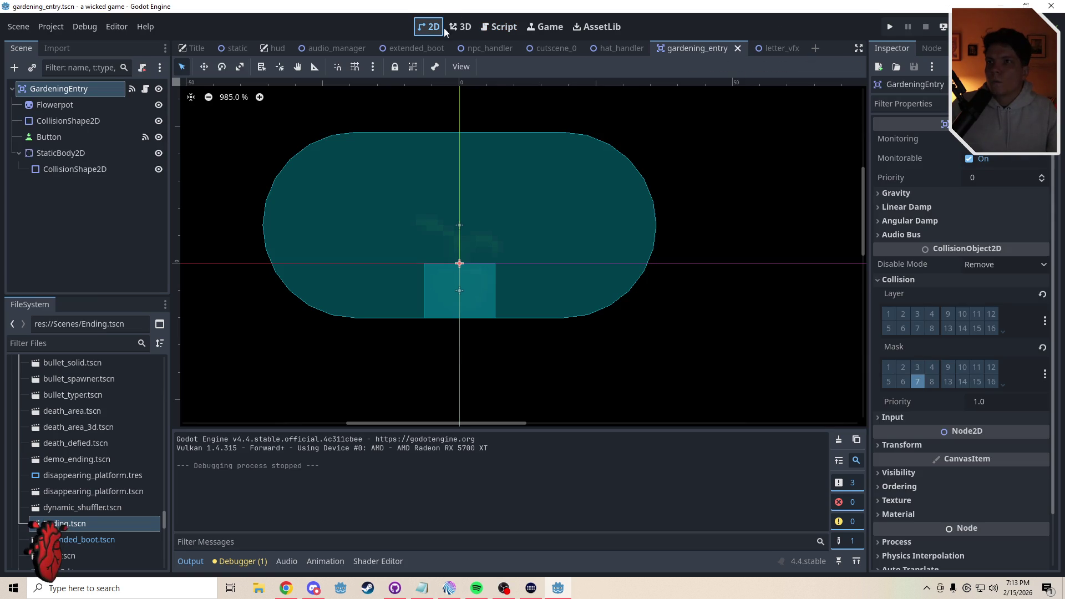
pyautogui.click(736, 49)
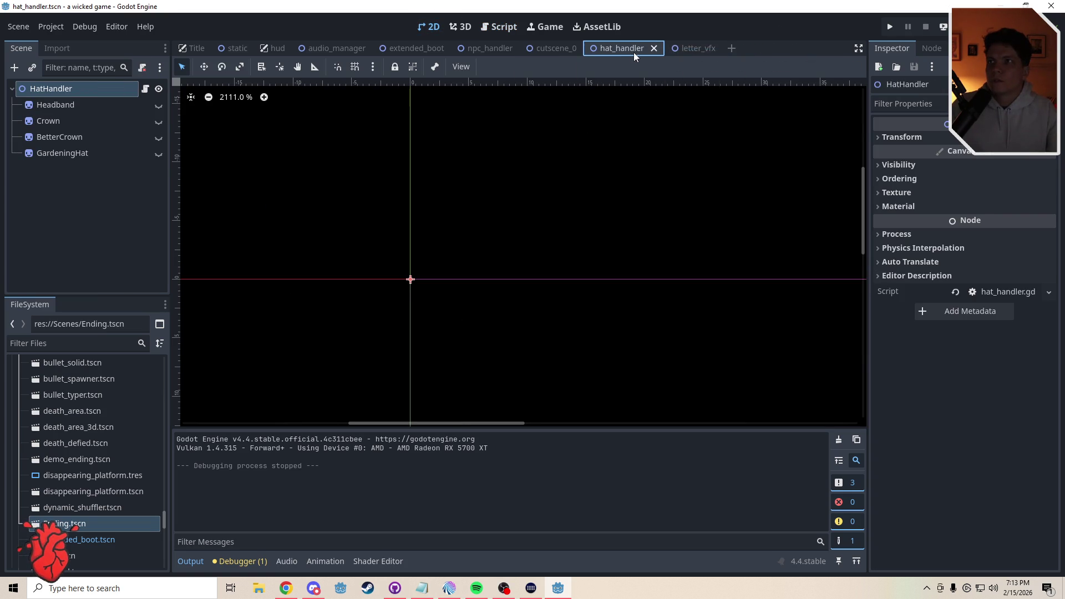
# Preview Headband, Crown, BetterCrown and GardeningHat in hat_handler, then hide each again
pyautogui.click(160, 105)
pyautogui.click(160, 104)
pyautogui.click(159, 119)
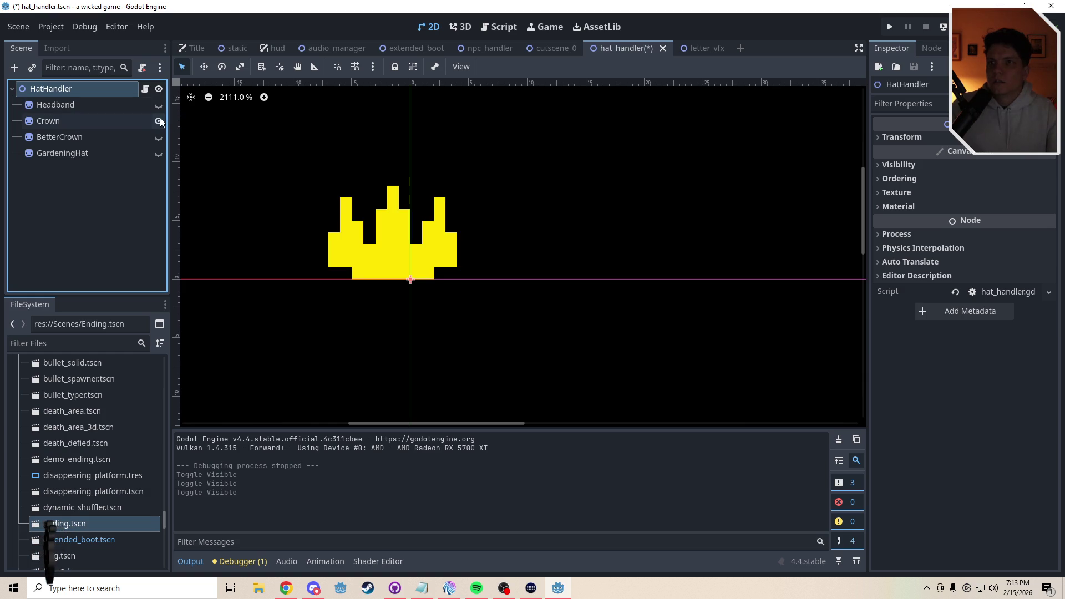
pyautogui.click(160, 119)
pyautogui.click(159, 141)
pyautogui.click(158, 141)
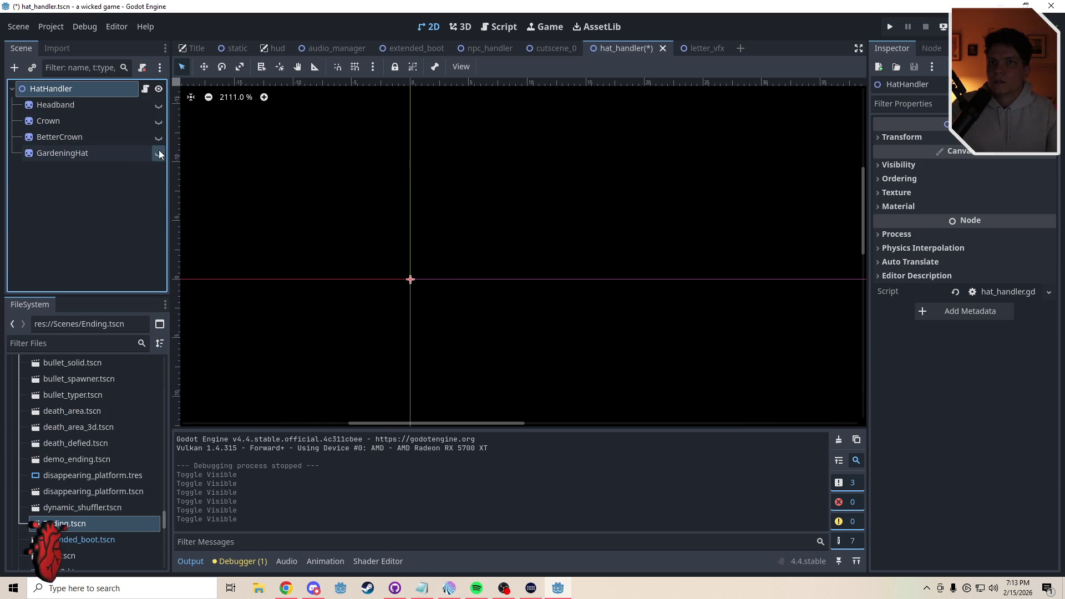
pyautogui.click(160, 154)
pyautogui.click(158, 154)
# Clear the marked Current Problem notes in hat_handler's script, save, and return to cutscene_0
pyautogui.click(146, 89)
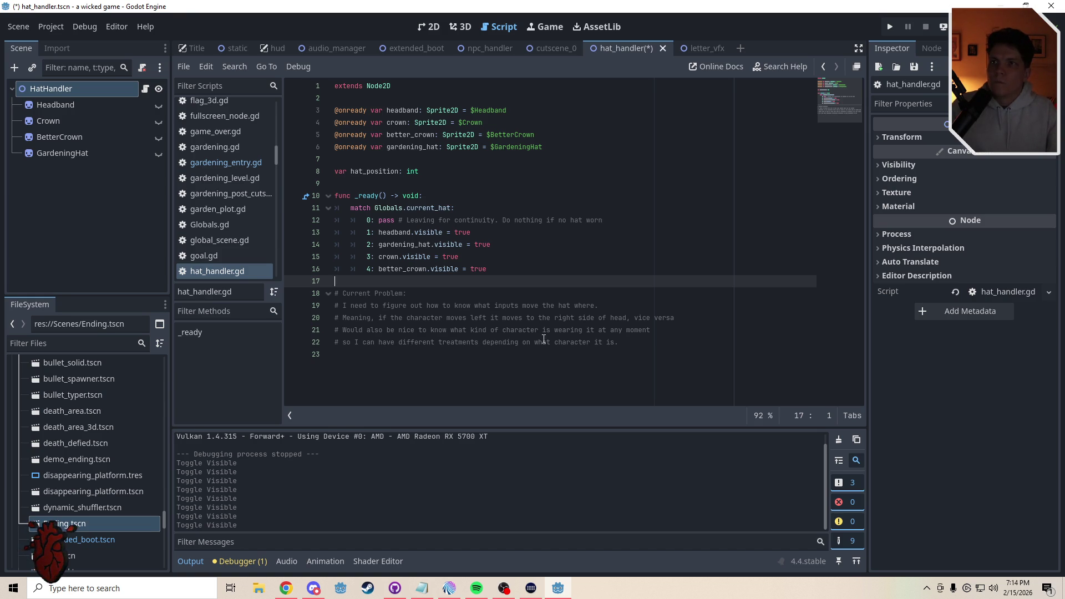
pyautogui.moveTo(619, 342); pyautogui.dragTo(599, 330)
pyautogui.moveTo(439, 302); pyautogui.dragTo(411, 293)
pyautogui.click(410, 293)
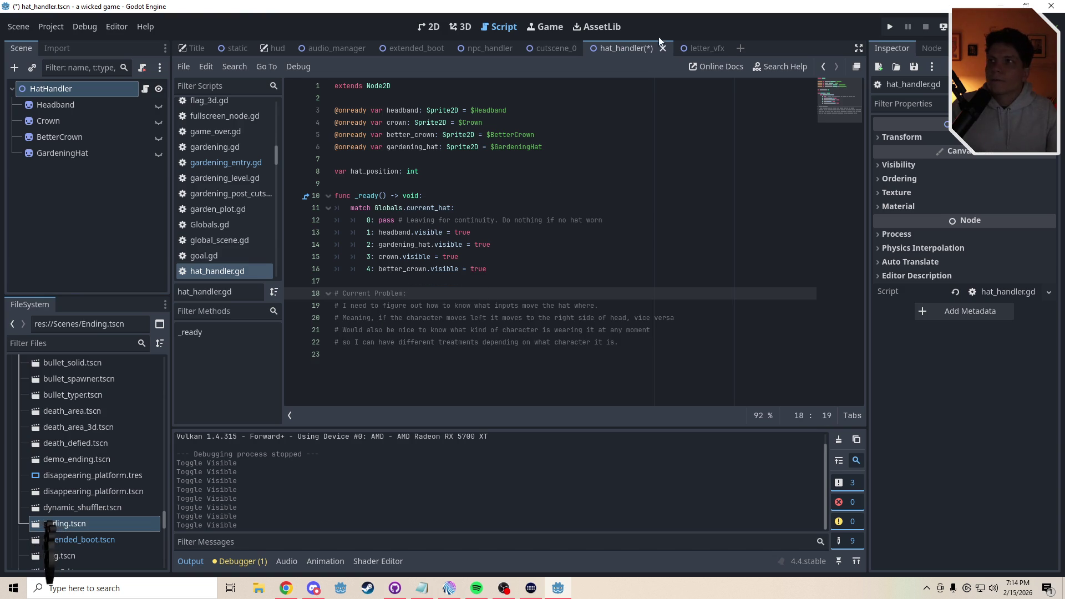
pyautogui.hotkey('ctrl', 's')
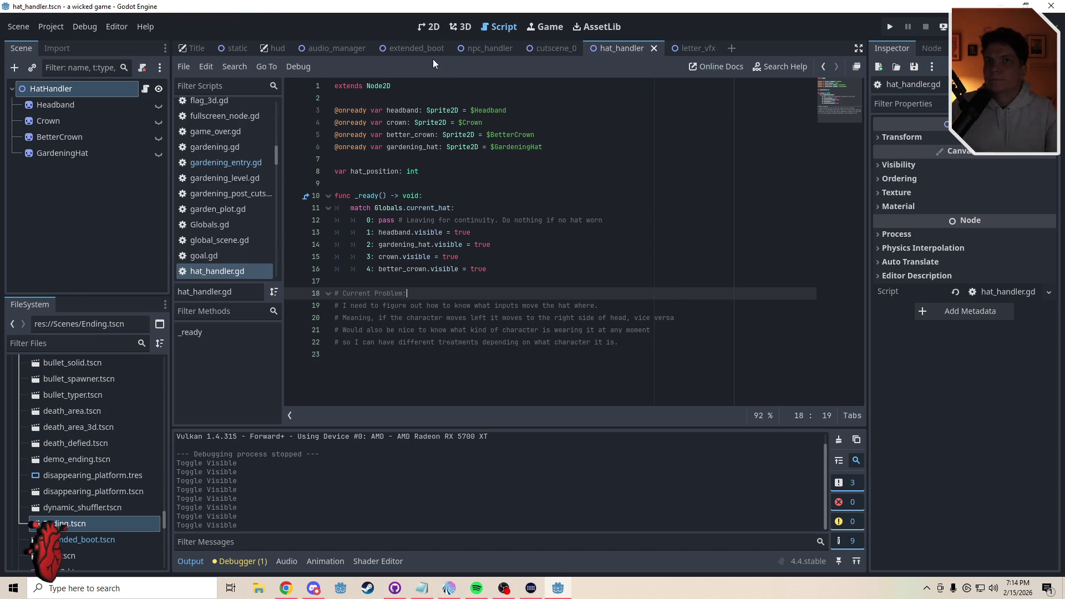
pyautogui.click(568, 48)
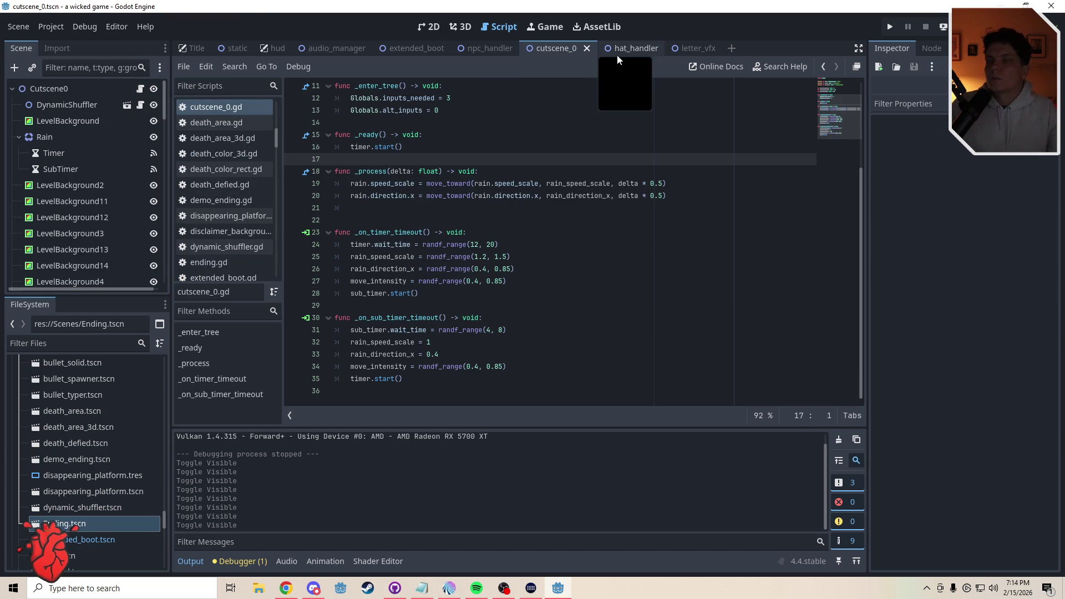
# Zoom out and pan across the cutscene_0 level in 2D, then add a new empty scene
pyautogui.click(431, 29)
pyautogui.scroll(-4, 515, 284)
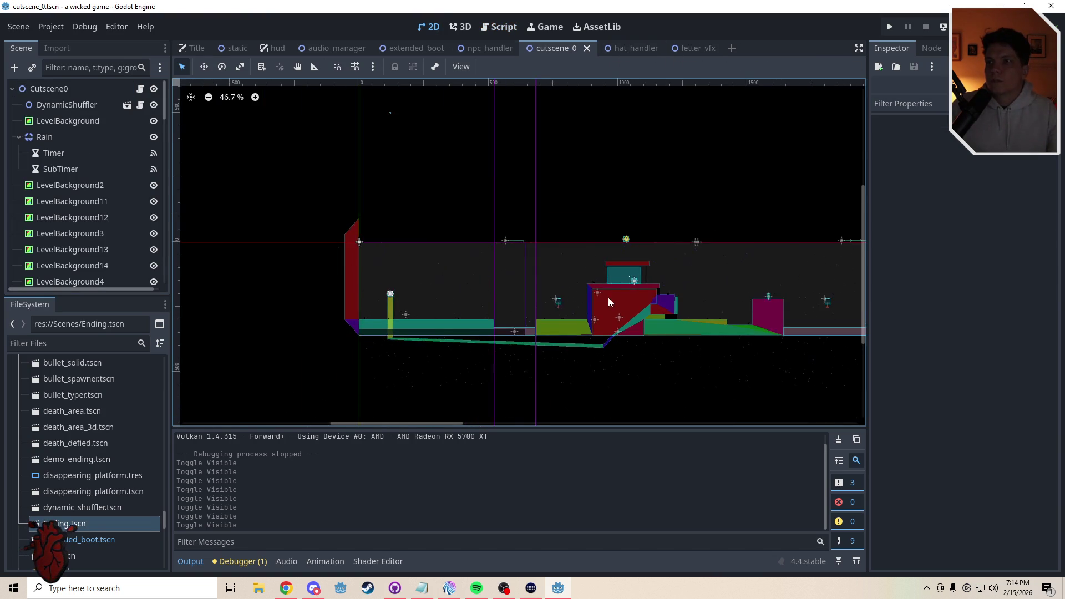
pyautogui.moveTo(608, 297); pyautogui.dragTo(346, 278)
pyautogui.scroll(-1, 345, 278)
pyautogui.moveTo(484, 301)
pyautogui.mouseDown()
pyautogui.moveTo(543, 303)
pyautogui.moveTo(507, 300)
pyautogui.moveTo(520, 298)
pyautogui.mouseUp()
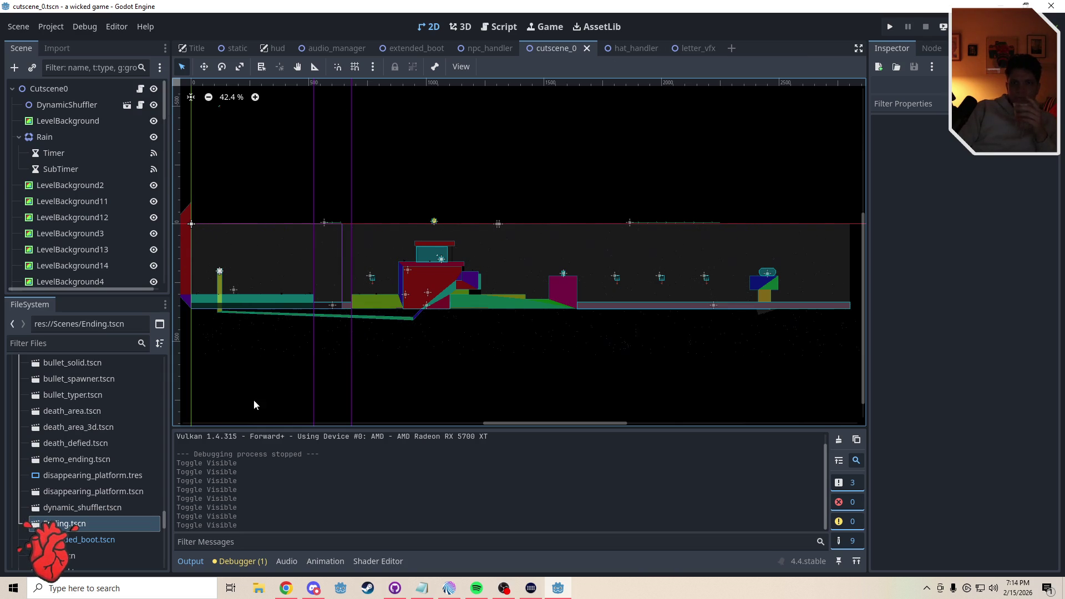
pyautogui.moveTo(164, 517)
pyautogui.mouseDown()
pyautogui.moveTo(164, 507)
pyautogui.moveTo(165, 538)
pyautogui.mouseUp()
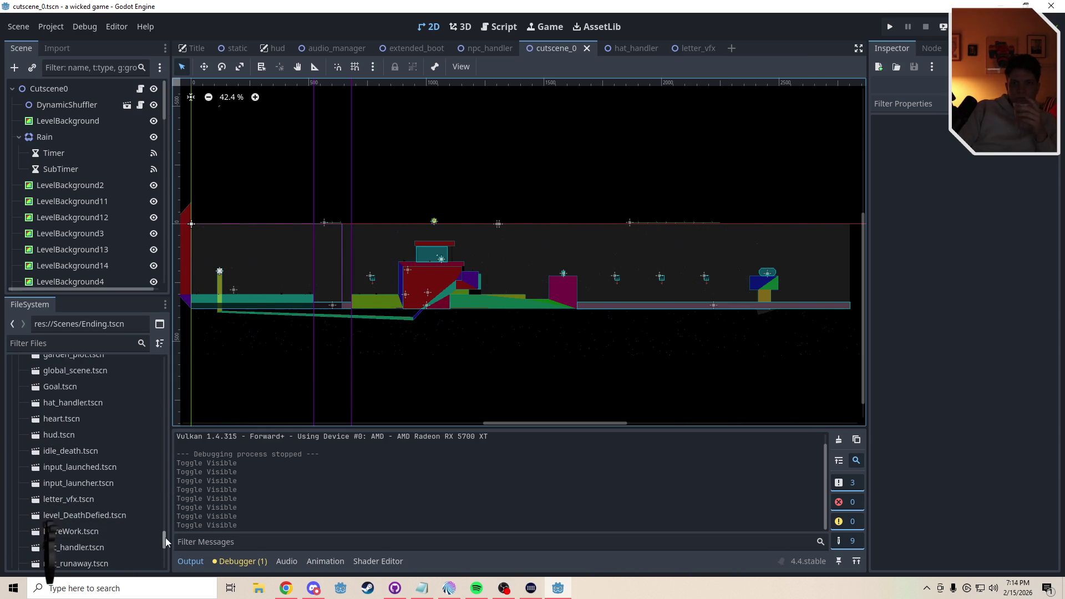
pyautogui.click(731, 49)
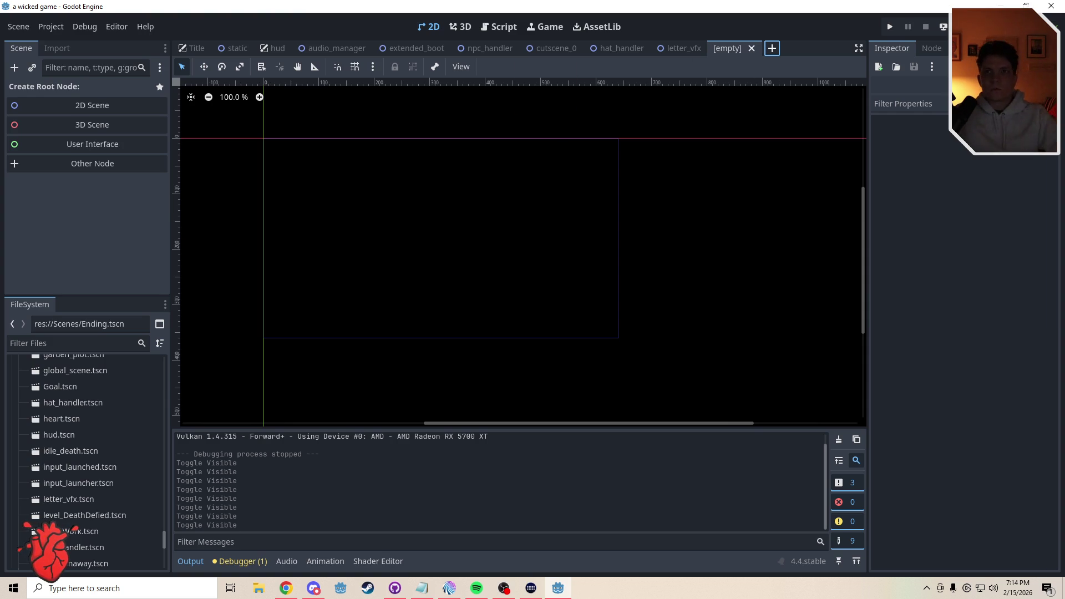
# Create a Node2D root named Intro Cutscene and save it as Cutscenes/intro_cutscene.tscn
pyautogui.click(75, 101)
pyautogui.doubleClick(75, 95)
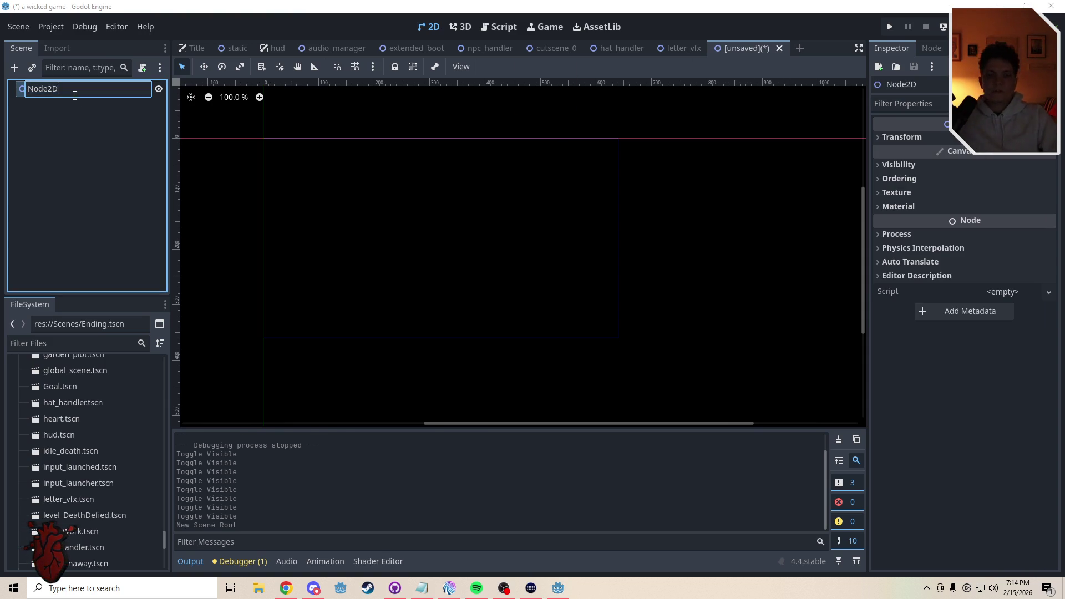
pyautogui.hotkey('ctrl', 'a')
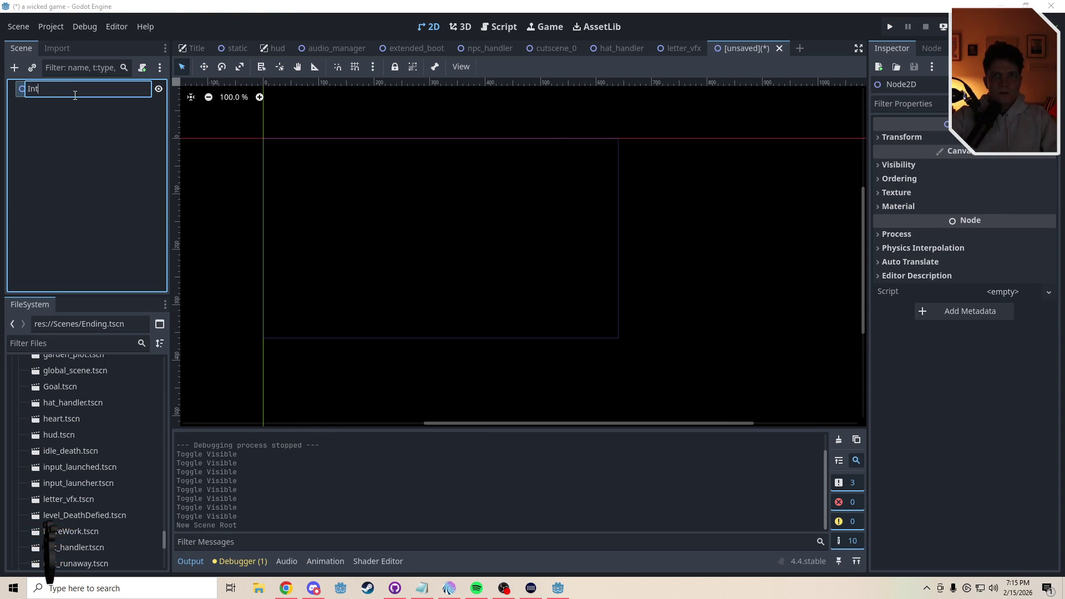
pyautogui.write('ro Cutscene')
pyautogui.press('Return')
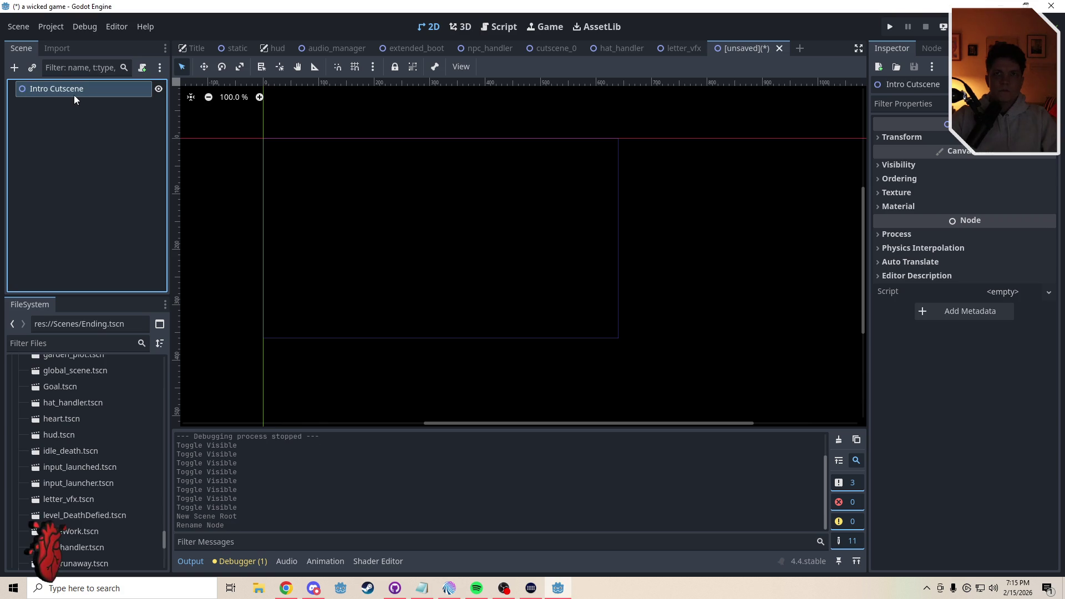
pyautogui.hotkey('ctrl', 's')
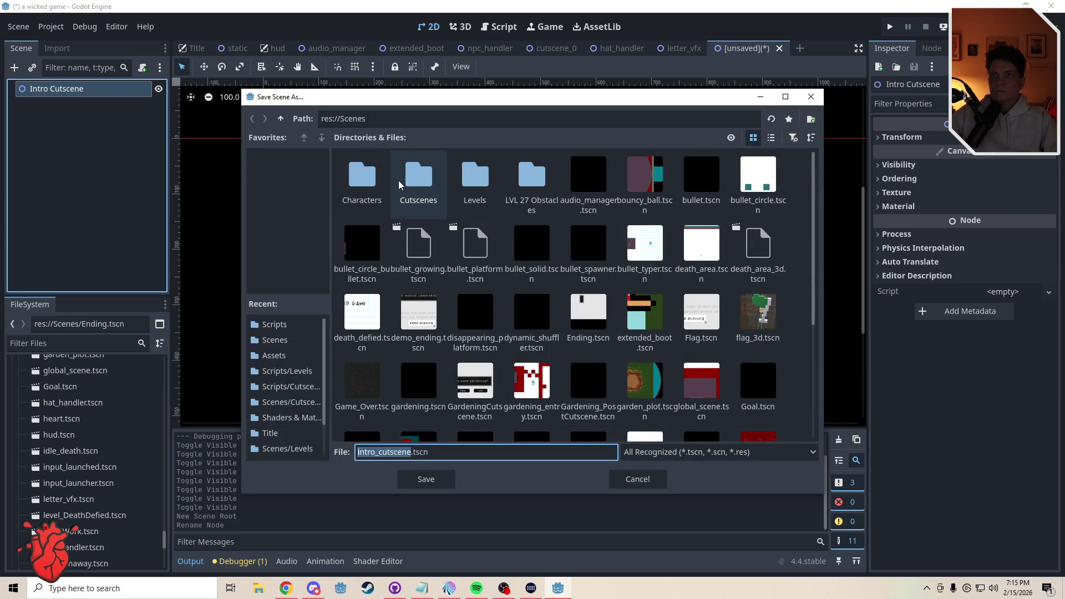
pyautogui.doubleClick(407, 180)
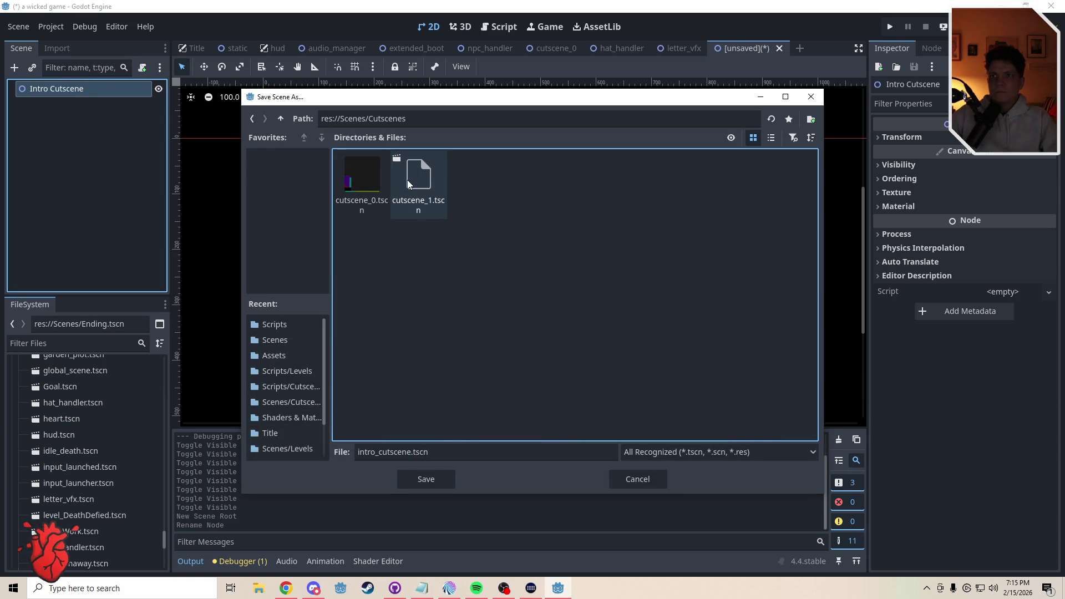
pyautogui.click(424, 485)
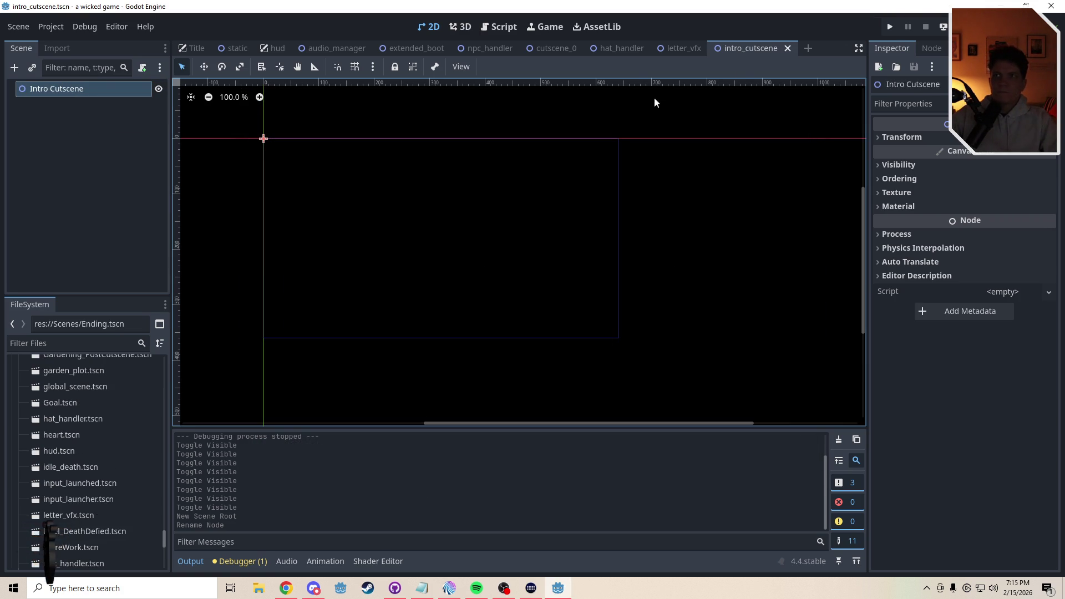
pyautogui.click(552, 50)
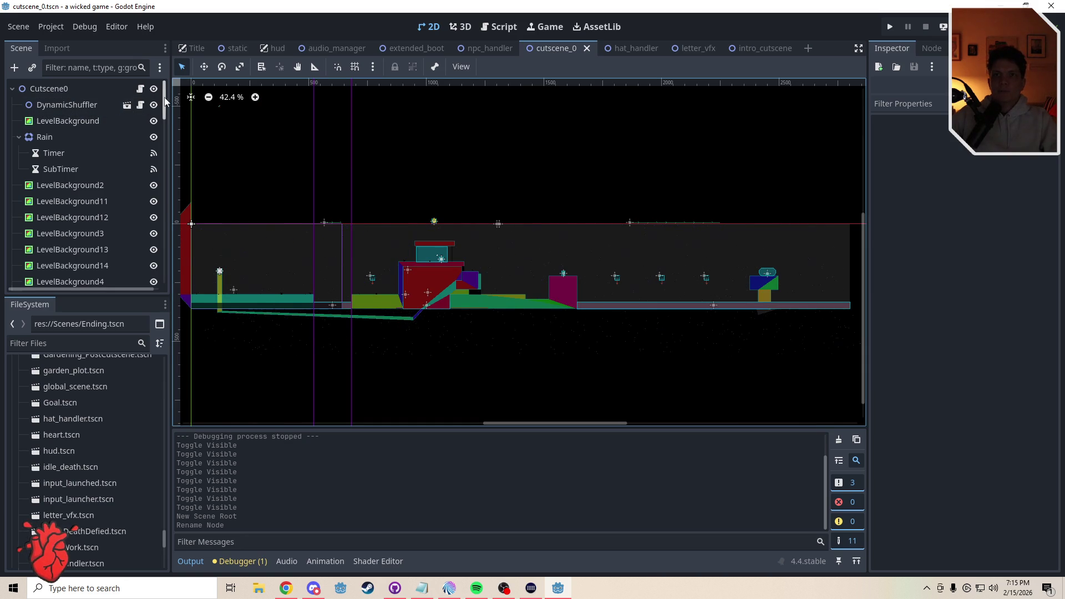
# Copy LevelBackground from cutscene_0 and paste it under the Intro Cutscene root
pyautogui.click(58, 91)
pyautogui.click(61, 105)
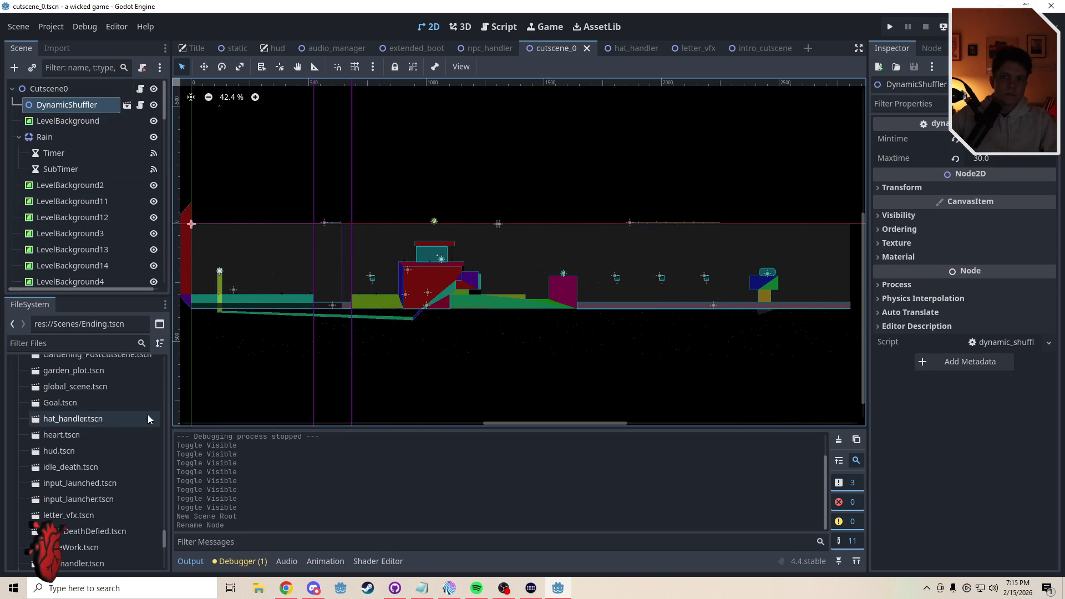
pyautogui.click(63, 122)
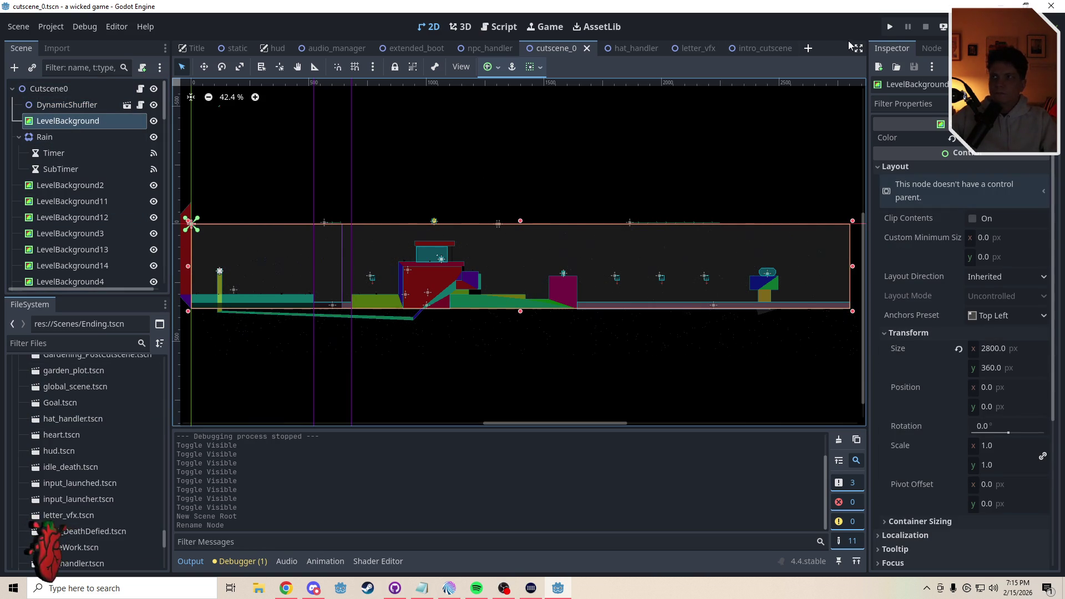
pyautogui.click(770, 50)
pyautogui.click(71, 94)
pyautogui.hotkey('ctrl', 'v')
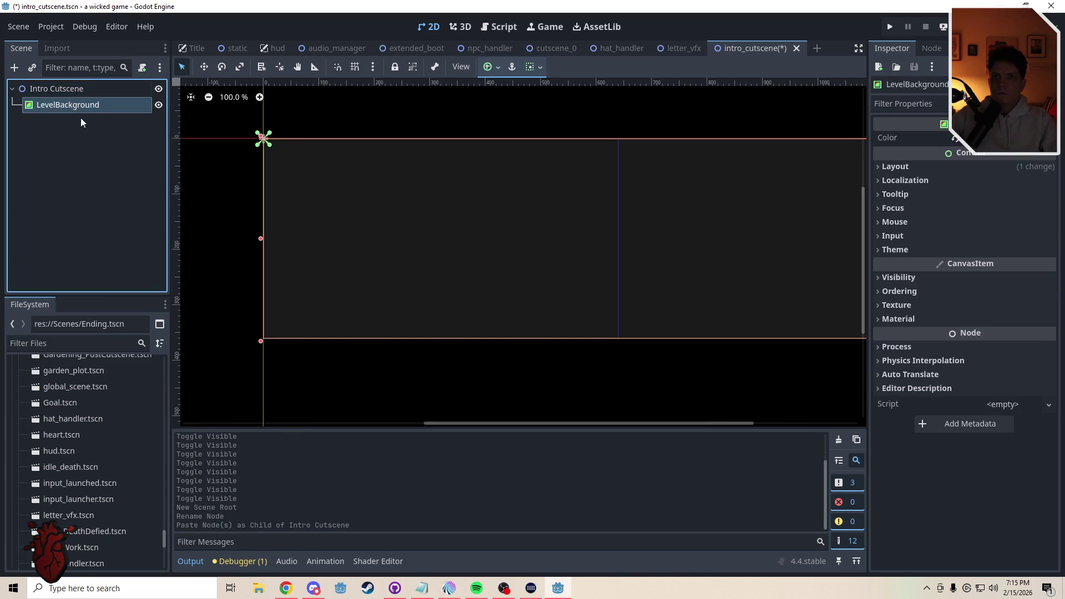
pyautogui.click(81, 117)
pyautogui.scroll(-3, 234, 278)
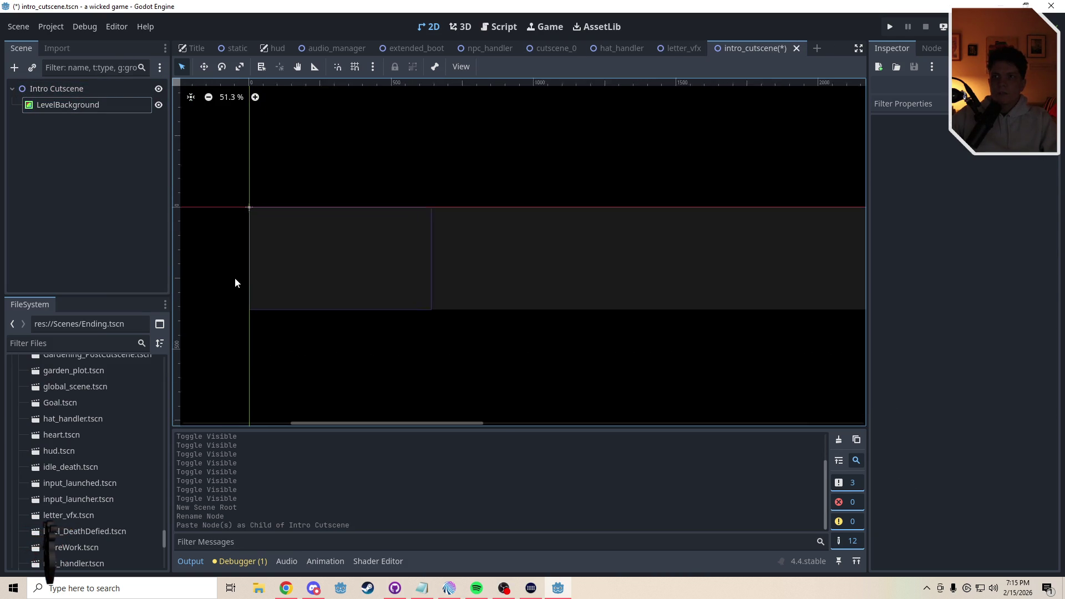
pyautogui.scroll(-2, 235, 279)
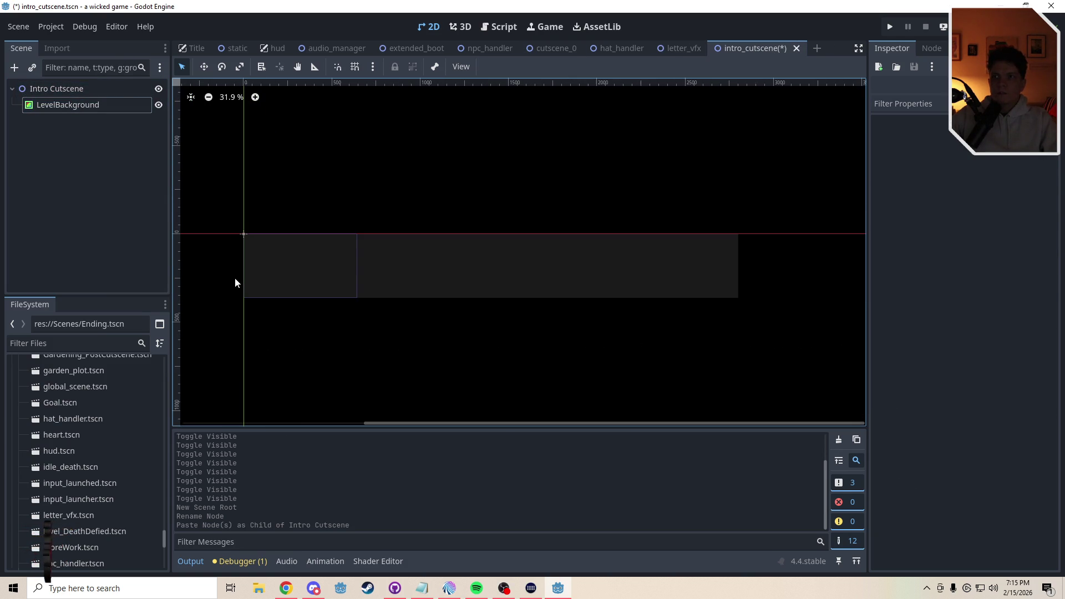
# Copy the HUD node from cutscene_0 and paste it under Intro Cutscene
pyautogui.click(557, 51)
pyautogui.moveTo(710, 51); pyautogui.dragTo(712, 51)
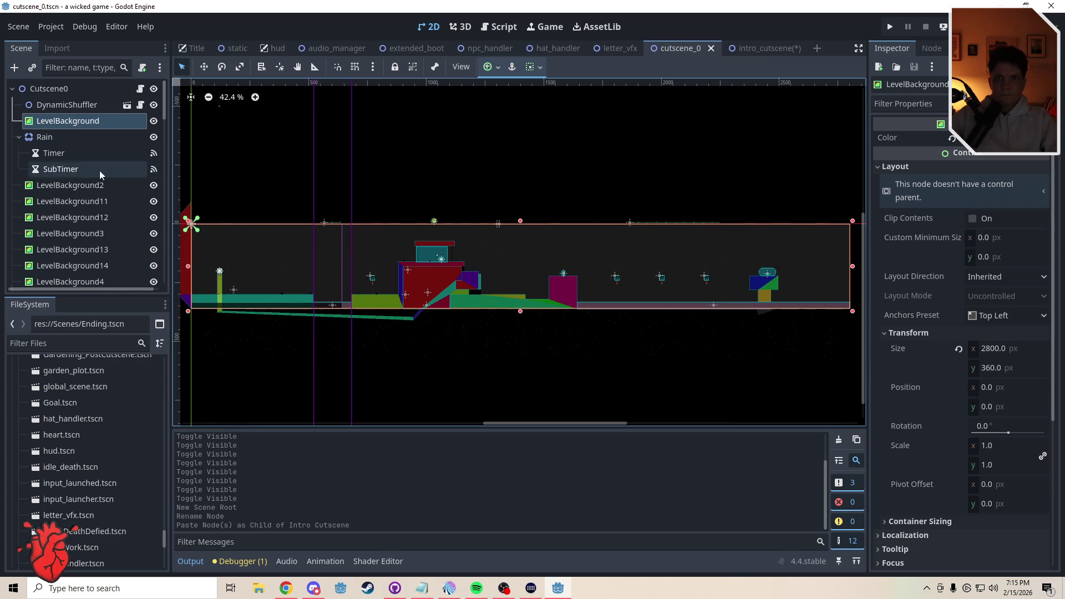
pyautogui.click(89, 185)
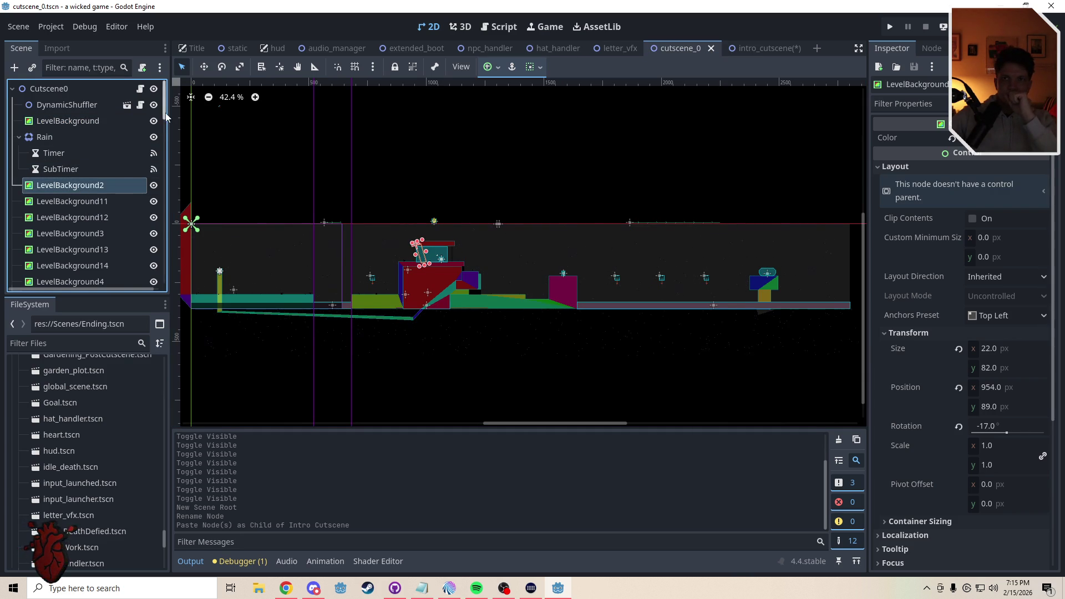
pyautogui.moveTo(164, 114); pyautogui.dragTo(167, 148)
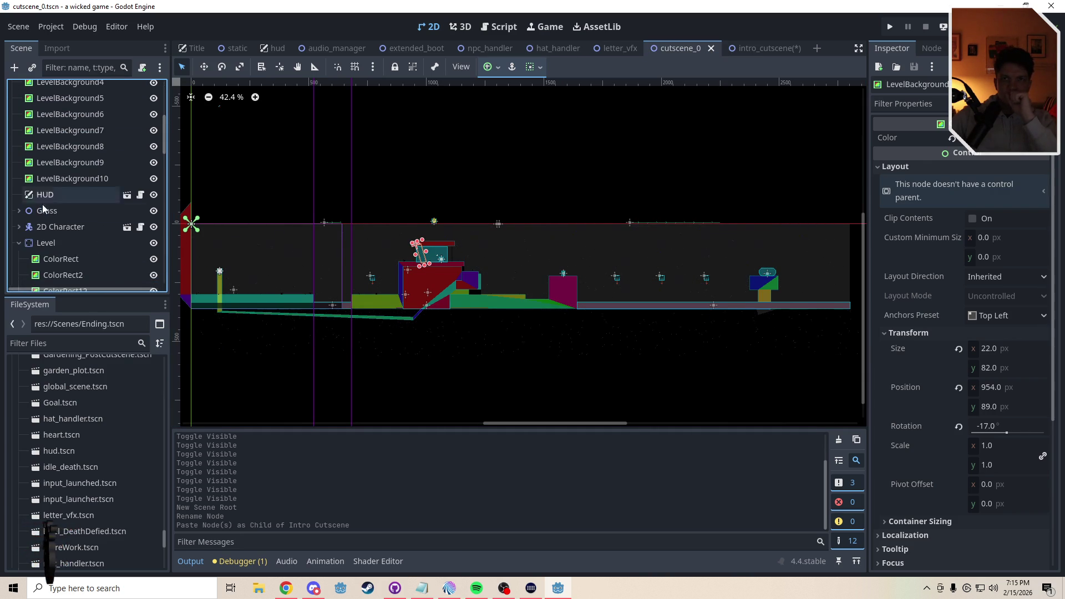
pyautogui.click(48, 195)
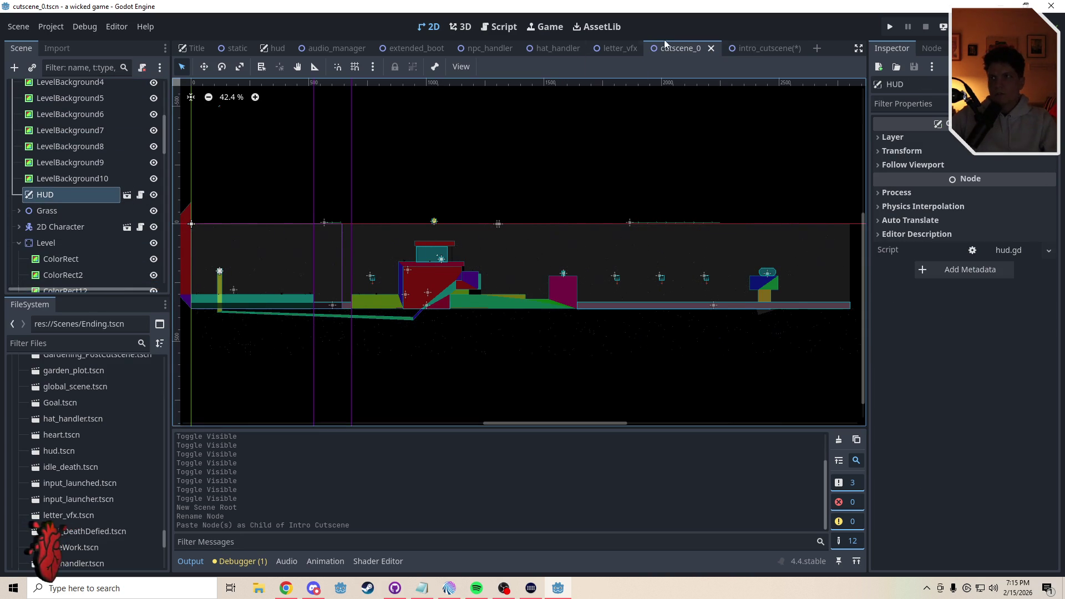
pyautogui.click(760, 49)
pyautogui.click(58, 168)
pyautogui.click(57, 93)
pyautogui.hotkey('ctrl', 'v')
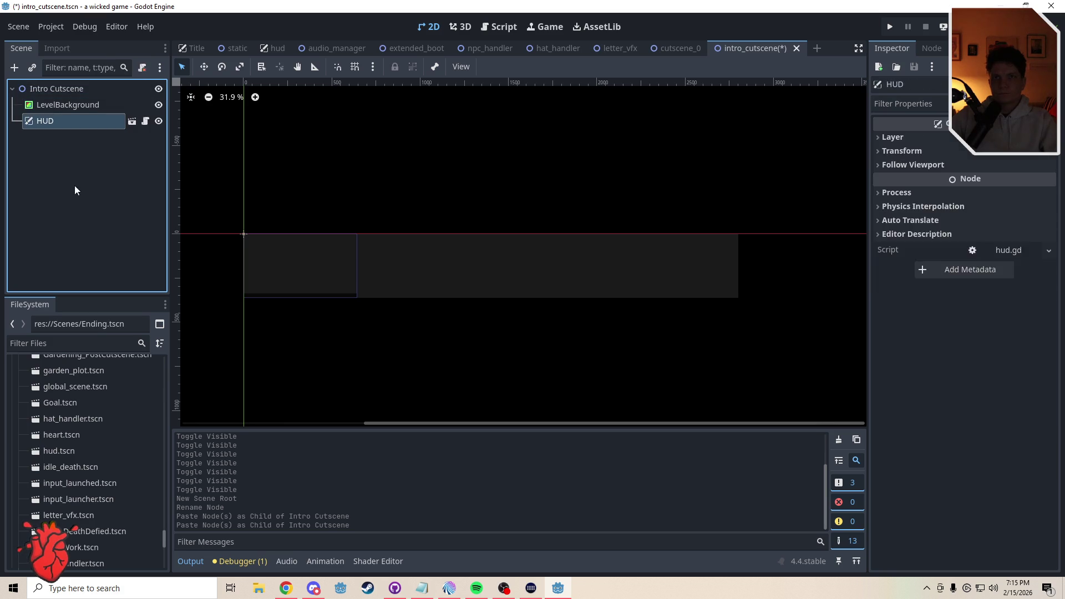
pyautogui.click(74, 186)
# Copy the 2D Character's Camera2D and paste it into the intro_cutscene scene
pyautogui.click(678, 49)
pyautogui.click(54, 214)
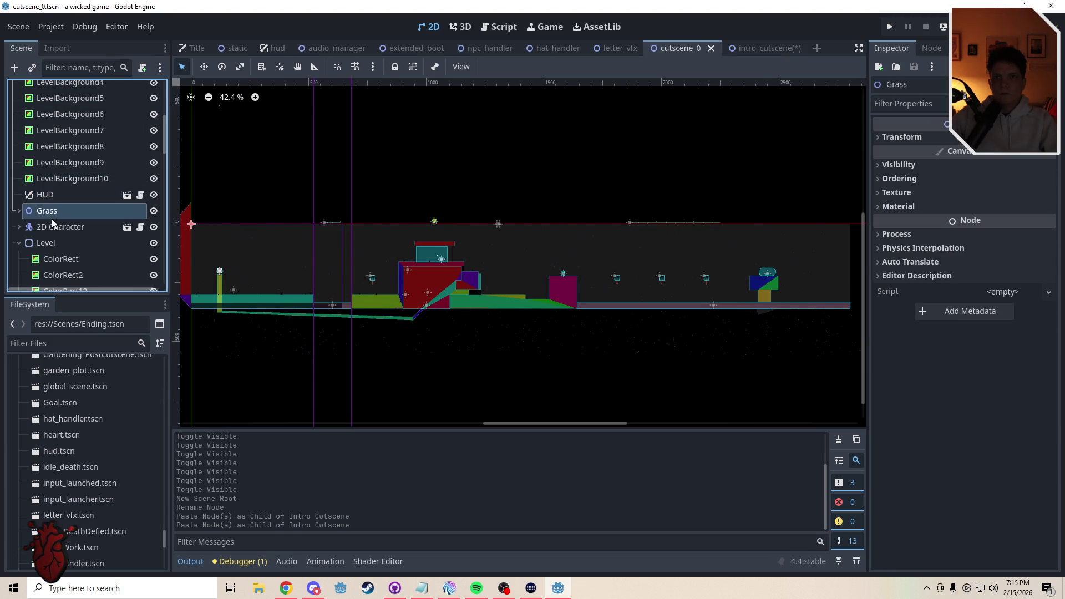
pyautogui.click(32, 232)
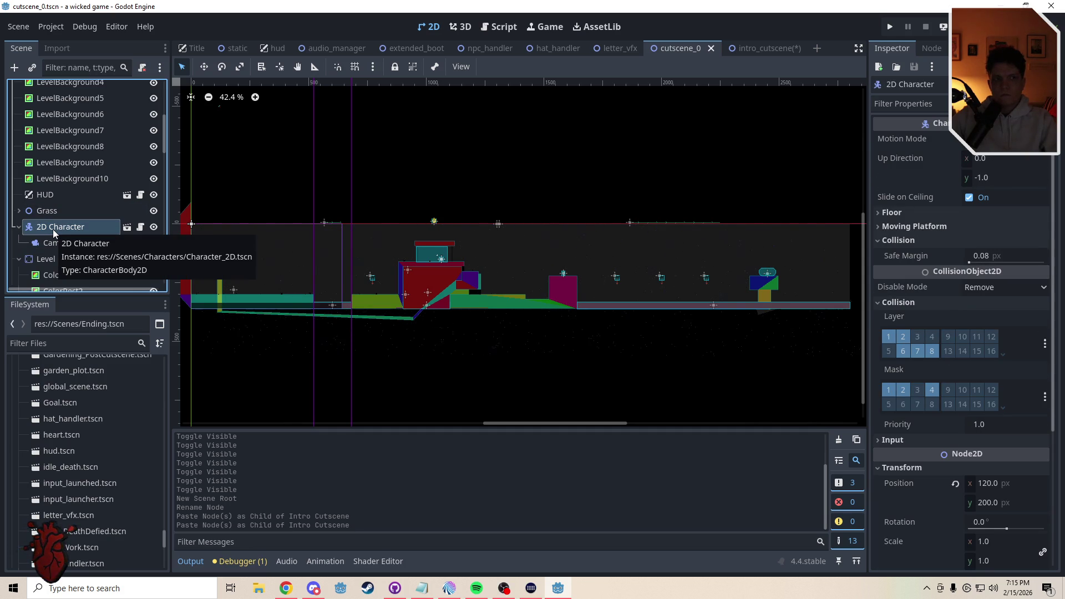
pyautogui.click(56, 244)
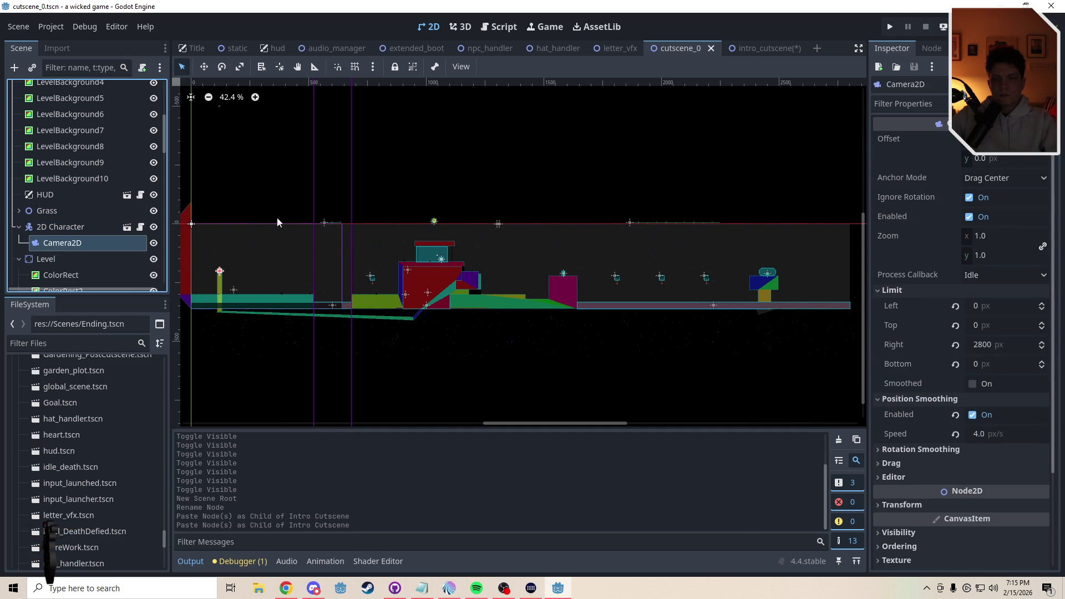
pyautogui.click(749, 48)
pyautogui.hotkey('ctrl', 'v')
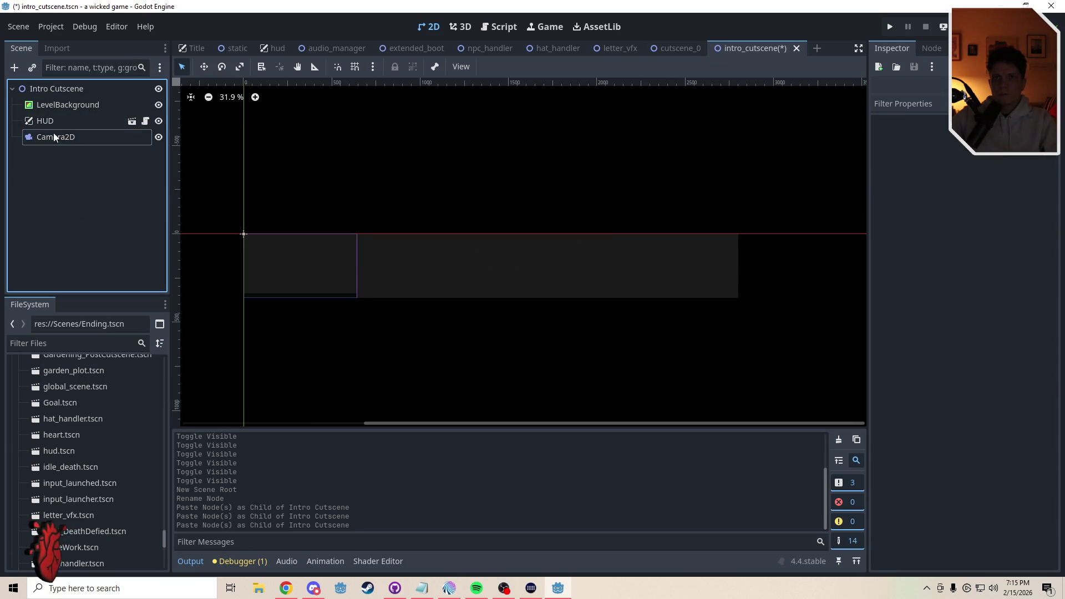
pyautogui.click(58, 89)
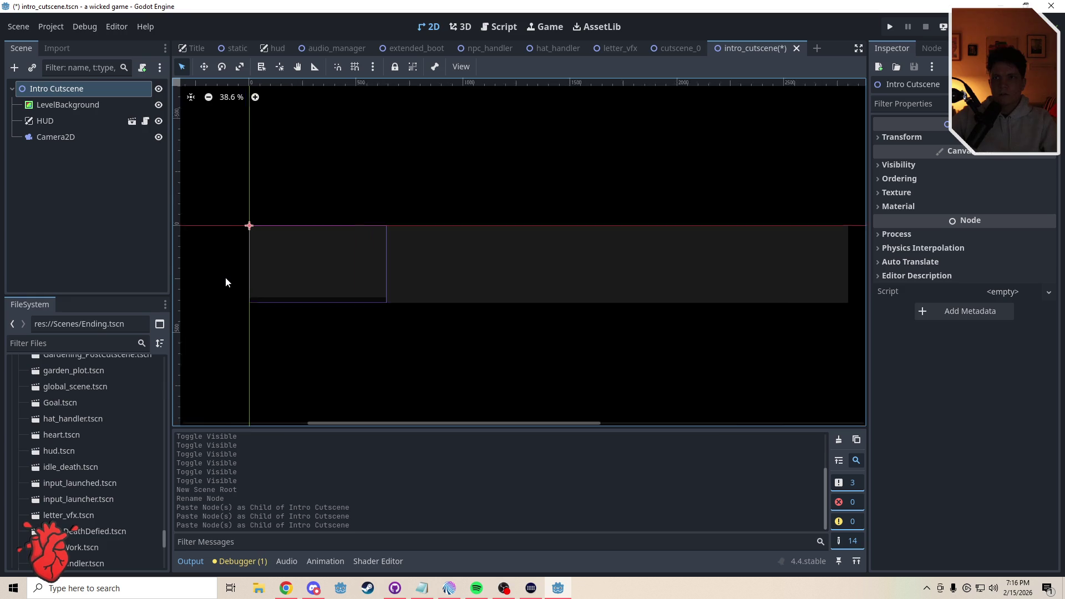
pyautogui.scroll(3, 226, 278)
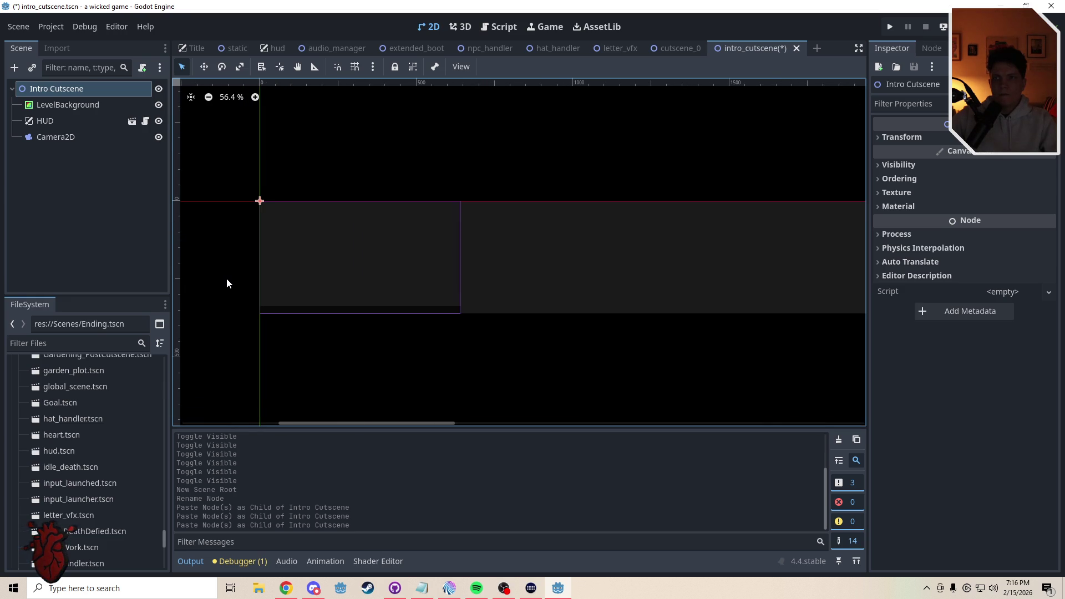
# Copy the Level node from cutscene_0 and paste it under Intro Cutscene
pyautogui.click(686, 48)
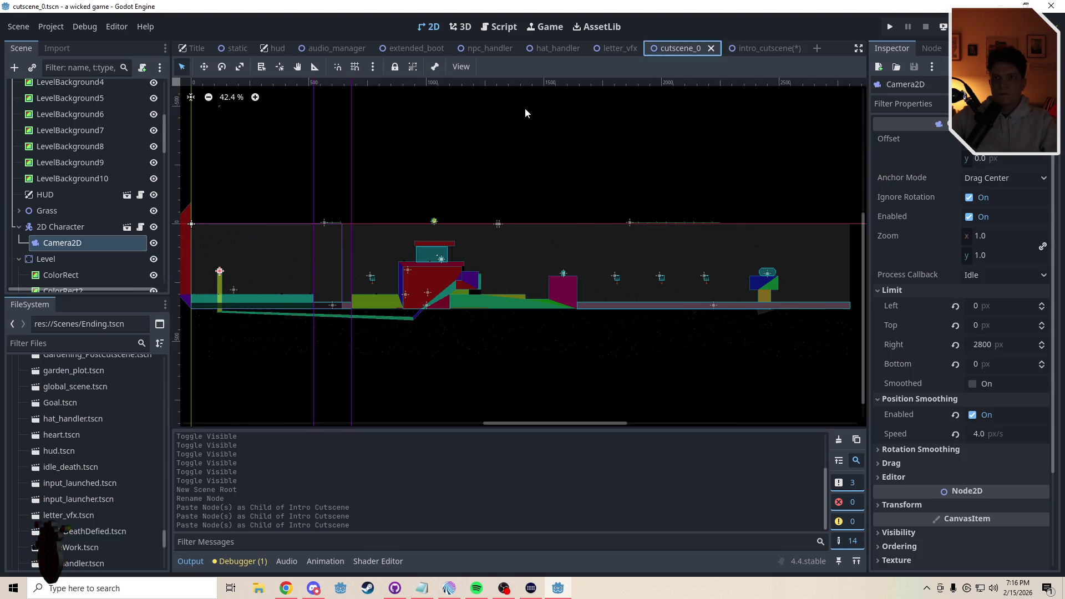
pyautogui.click(71, 258)
pyautogui.moveTo(164, 138); pyautogui.dragTo(164, 159)
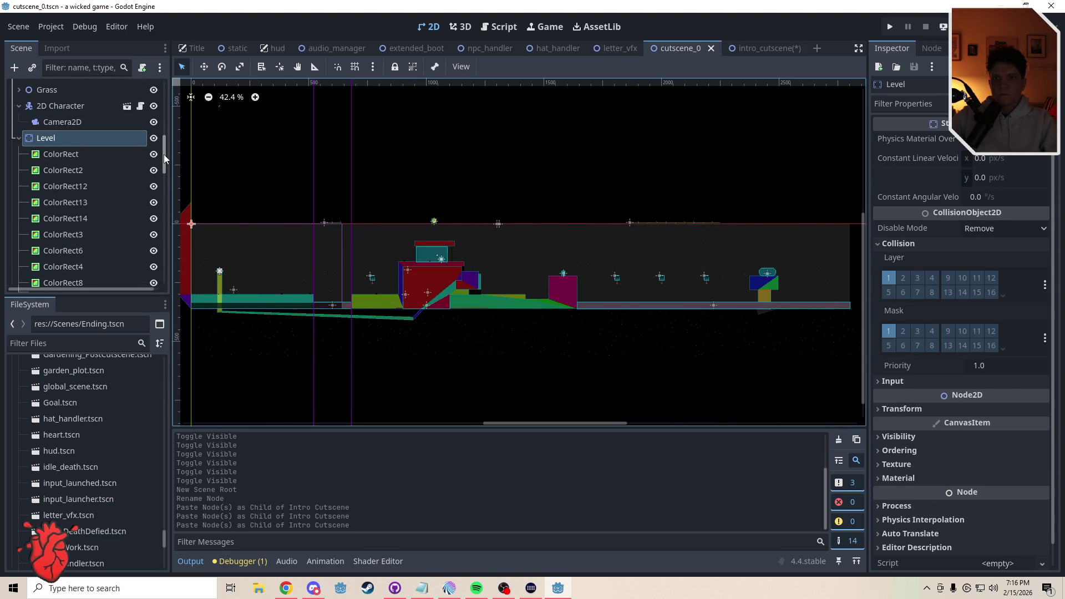
pyautogui.moveTo(165, 159)
pyautogui.mouseDown()
pyautogui.moveTo(169, 209)
pyautogui.moveTo(166, 143)
pyautogui.mouseUp()
pyautogui.click(62, 171)
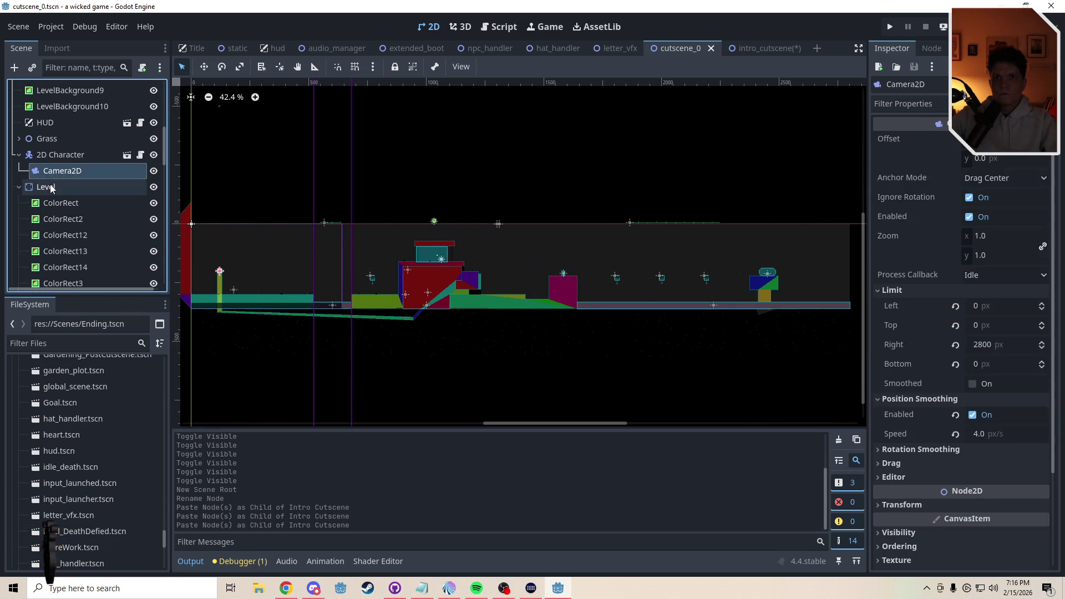
pyautogui.click(50, 188)
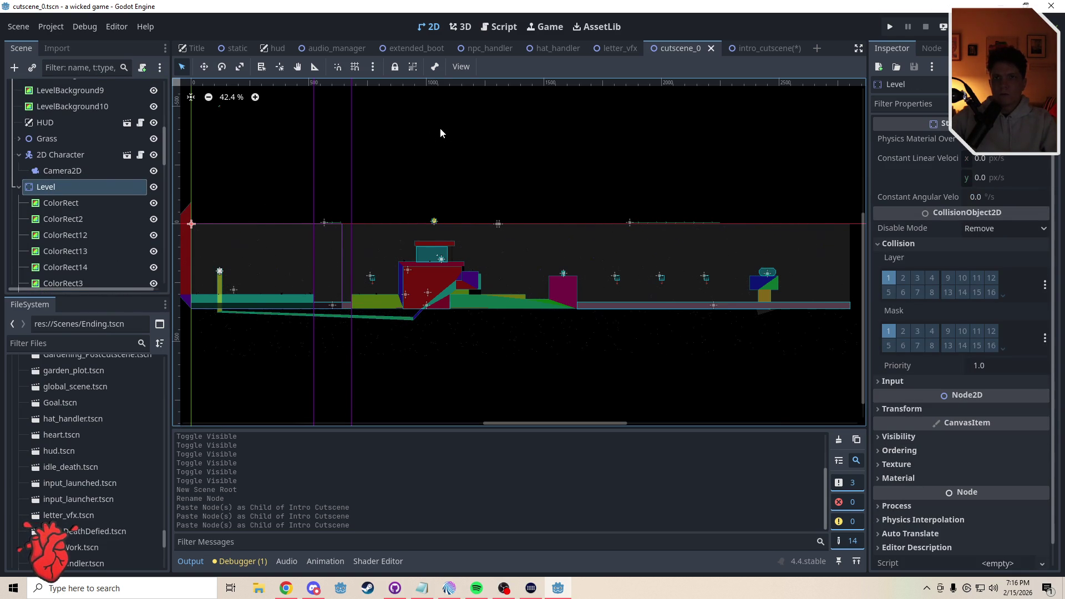
pyautogui.click(754, 48)
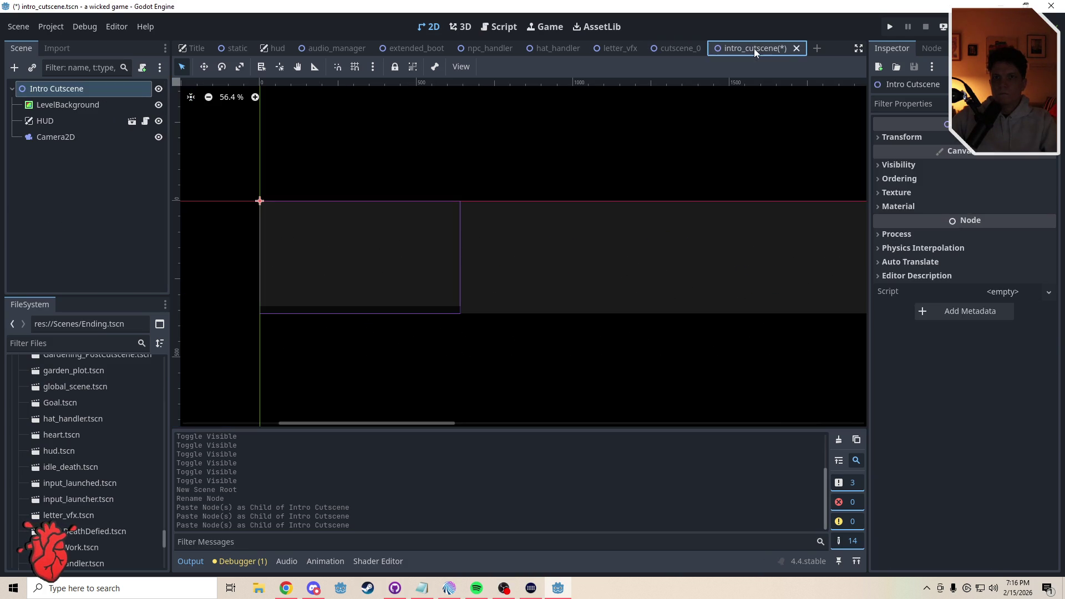
pyautogui.click(74, 198)
pyautogui.click(71, 90)
pyautogui.hotkey('ctrl', 'v')
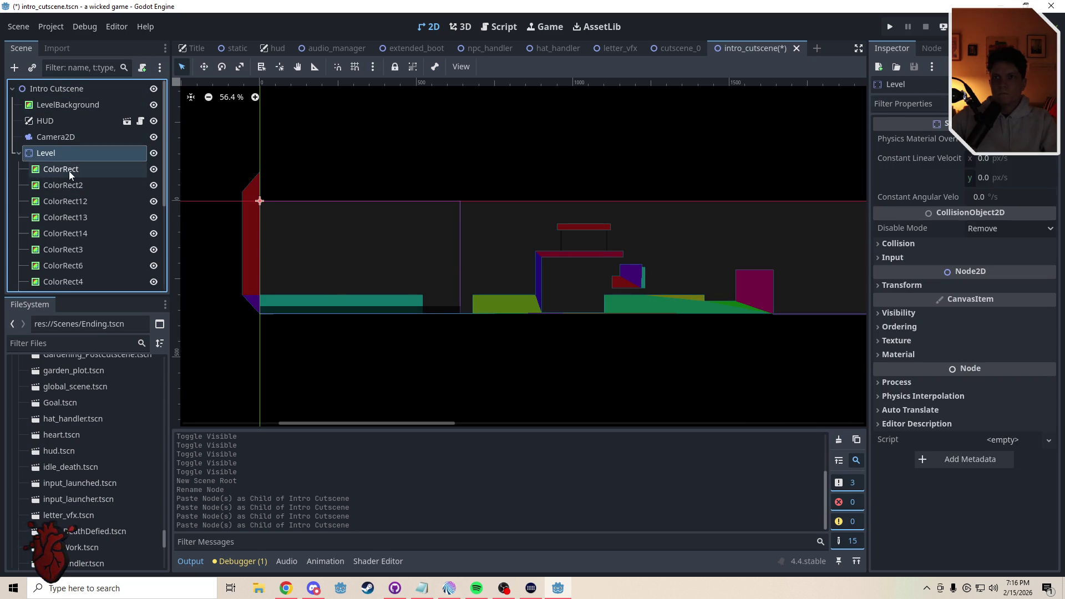
# Delete Level's 17 pasted children, ColorRect through CollisionPolygon2D3
pyautogui.click(69, 169)
pyautogui.moveTo(166, 176); pyautogui.dragTo(170, 294)
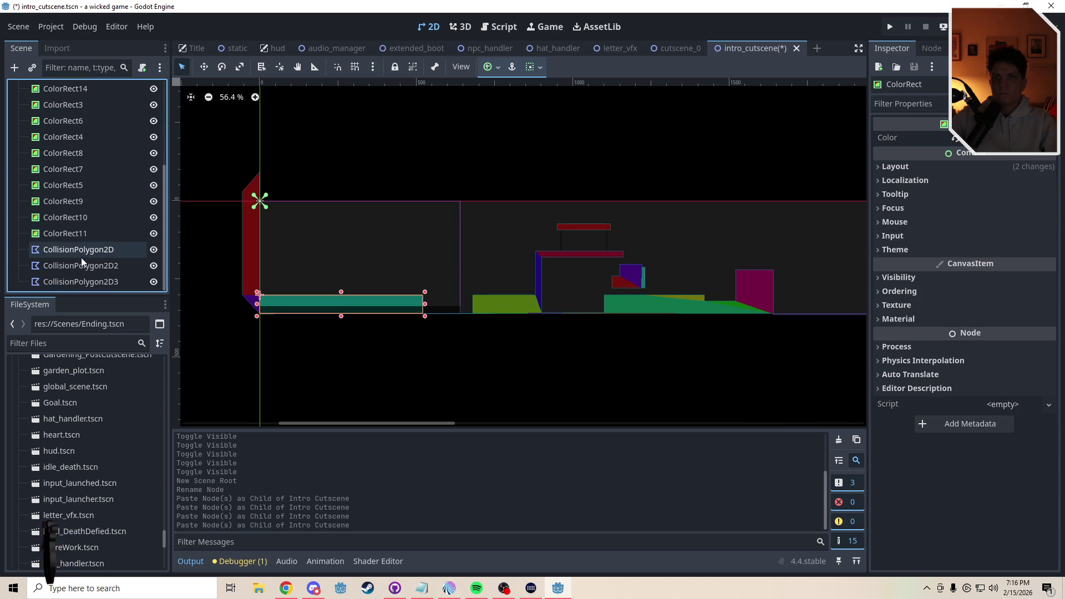
pyautogui.keyDown('shift'); pyautogui.click(77, 282); pyautogui.keyUp('shift')
pyautogui.press('Delete')
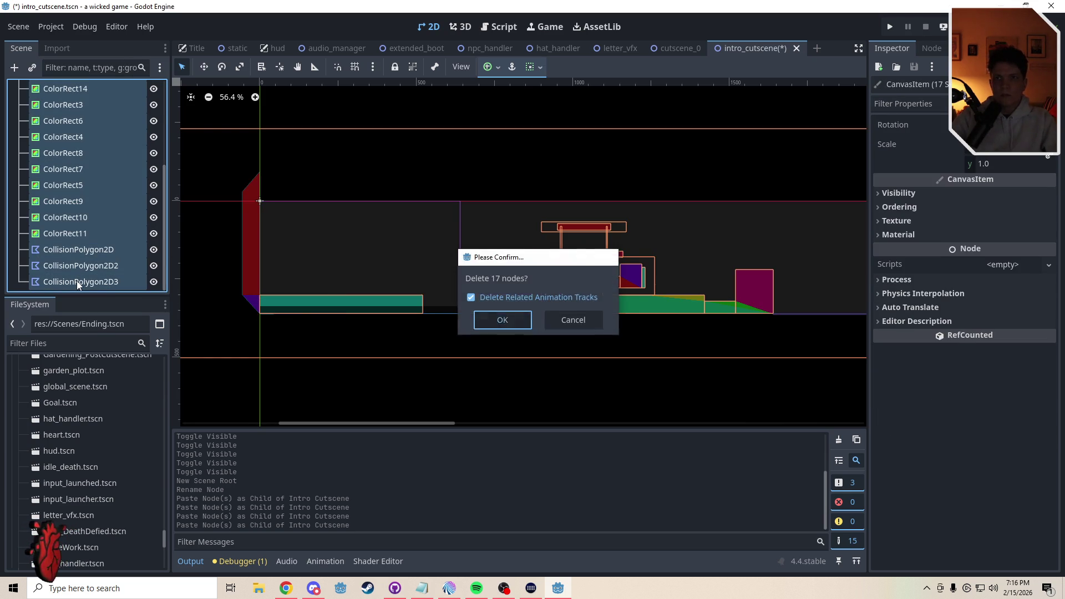
pyautogui.press('Return')
# Browse cutscene_0's DeathArea, BulletSpawner, DisappearingPlatform, Heart and Flag nodes down to NPC Handler
pyautogui.click(665, 53)
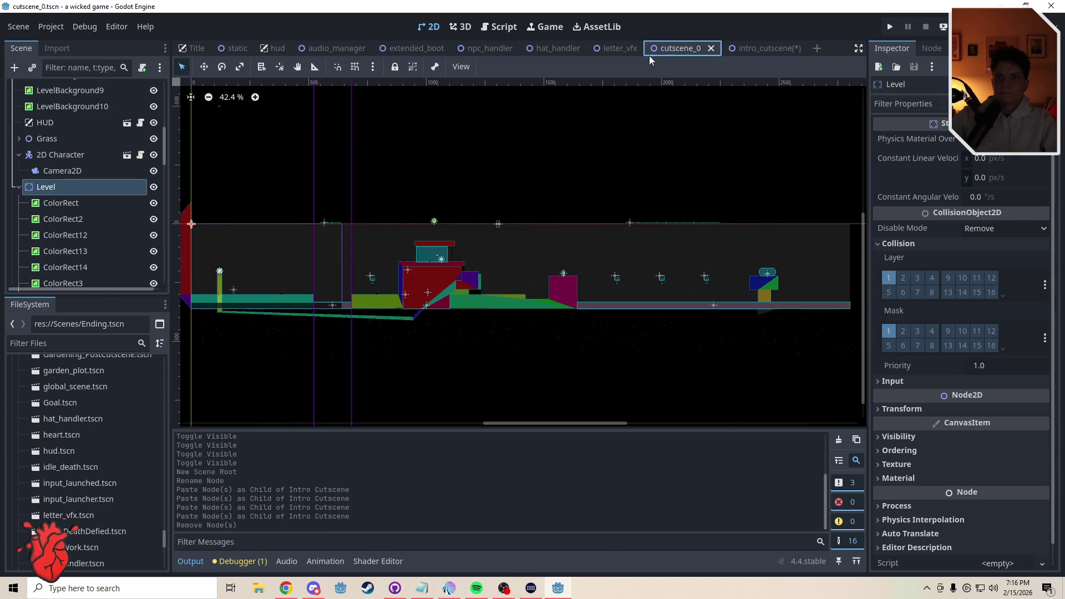
pyautogui.moveTo(164, 152); pyautogui.dragTo(166, 202)
pyautogui.click(46, 138)
pyautogui.click(52, 156)
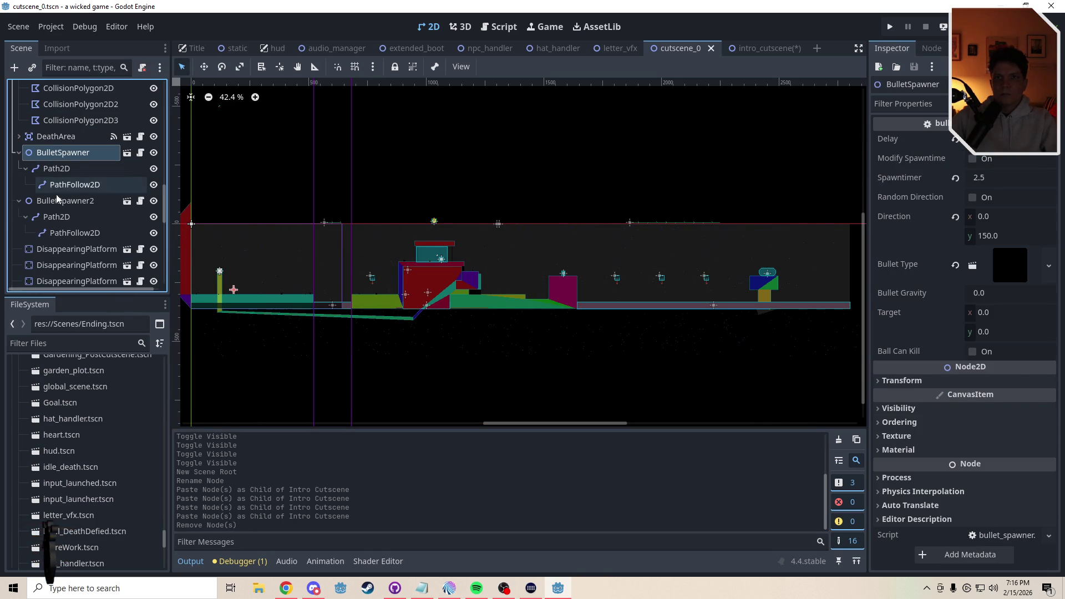
pyautogui.click(58, 201)
pyautogui.click(74, 249)
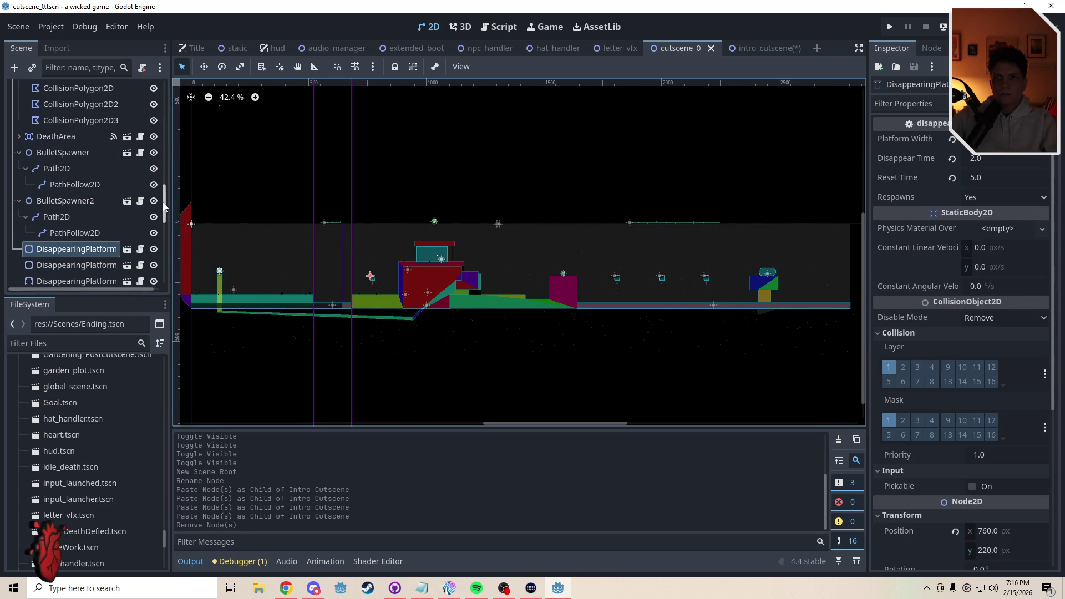
pyautogui.moveTo(165, 205); pyautogui.dragTo(166, 224)
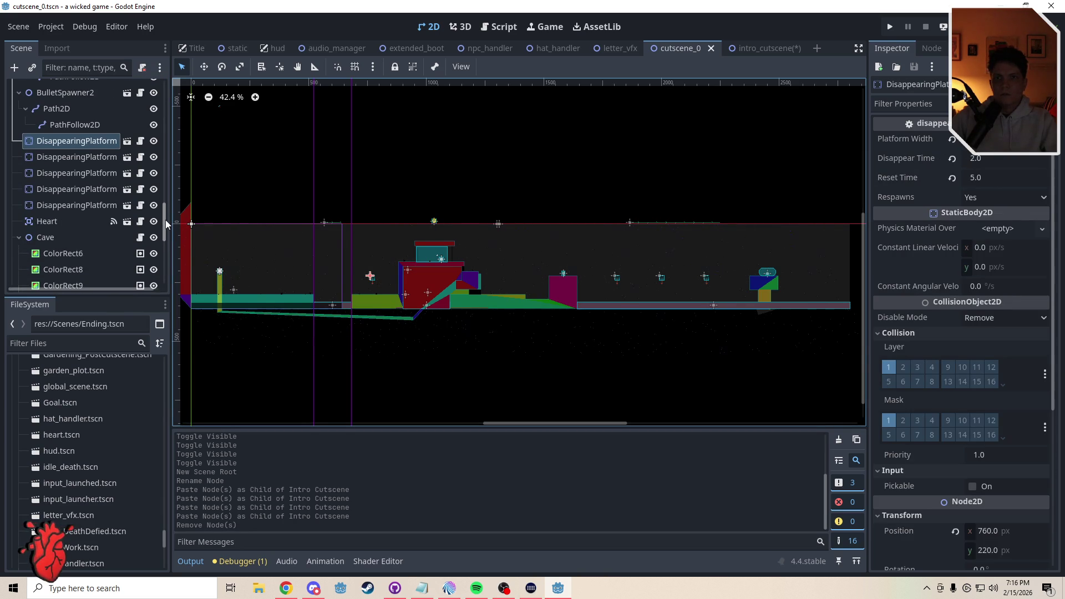
pyautogui.click(52, 224)
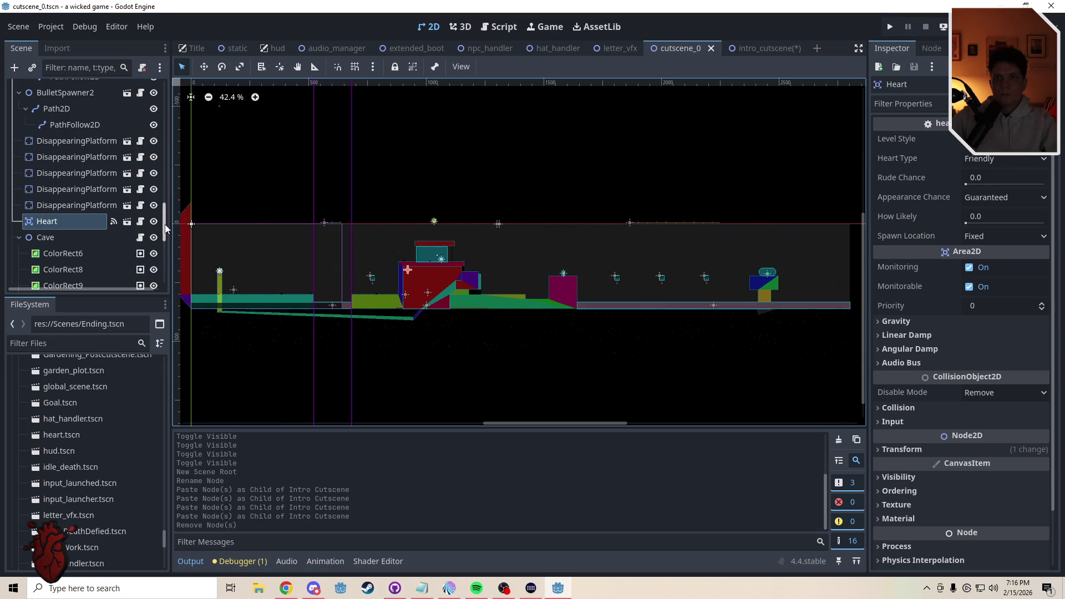
pyautogui.moveTo(165, 225); pyautogui.dragTo(169, 254)
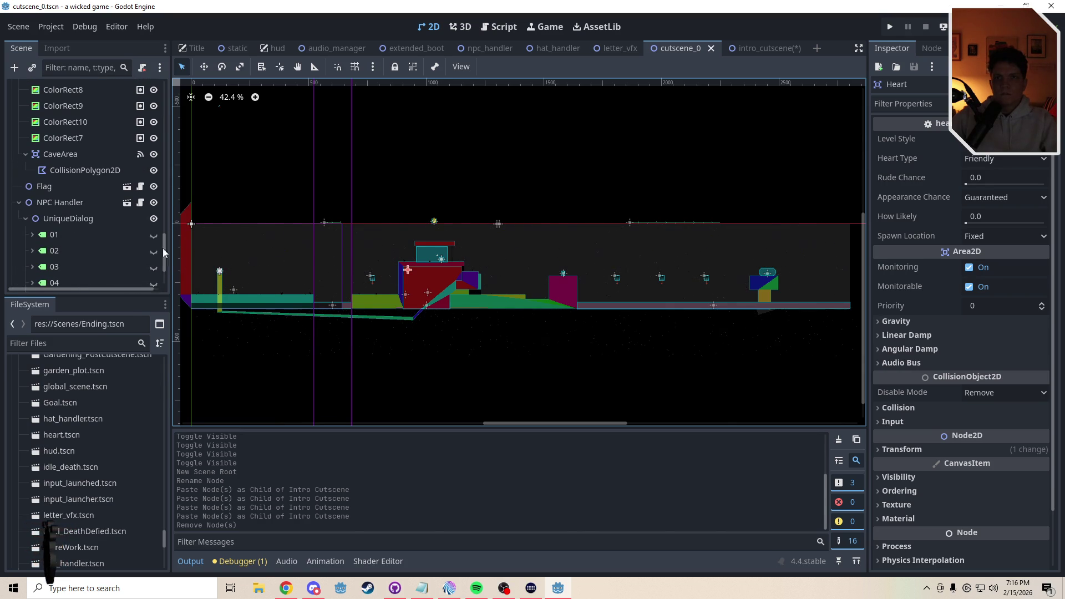
pyautogui.click(55, 184)
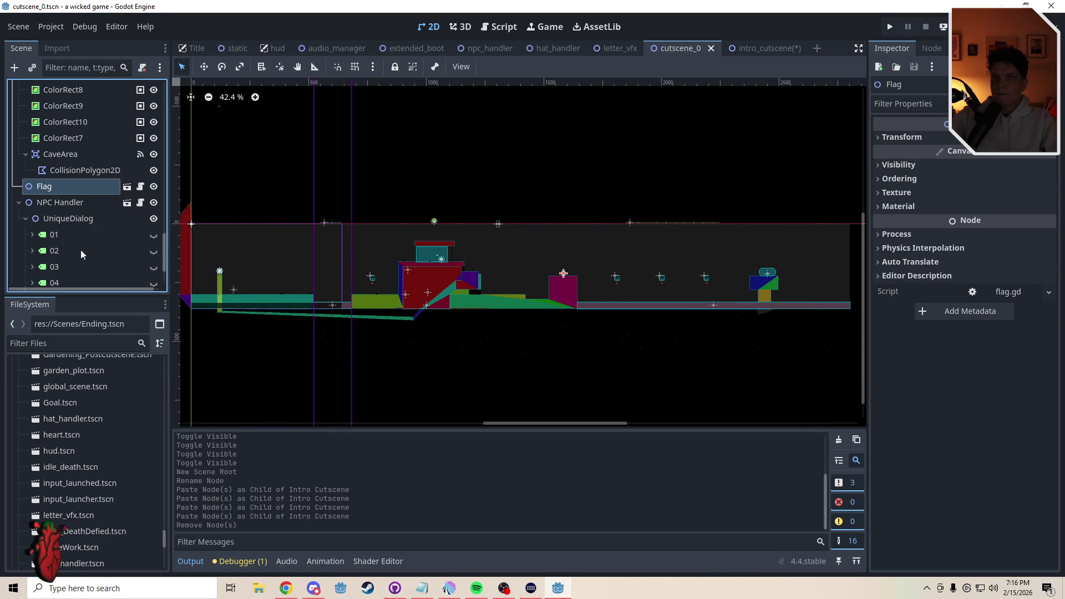
pyautogui.click(61, 204)
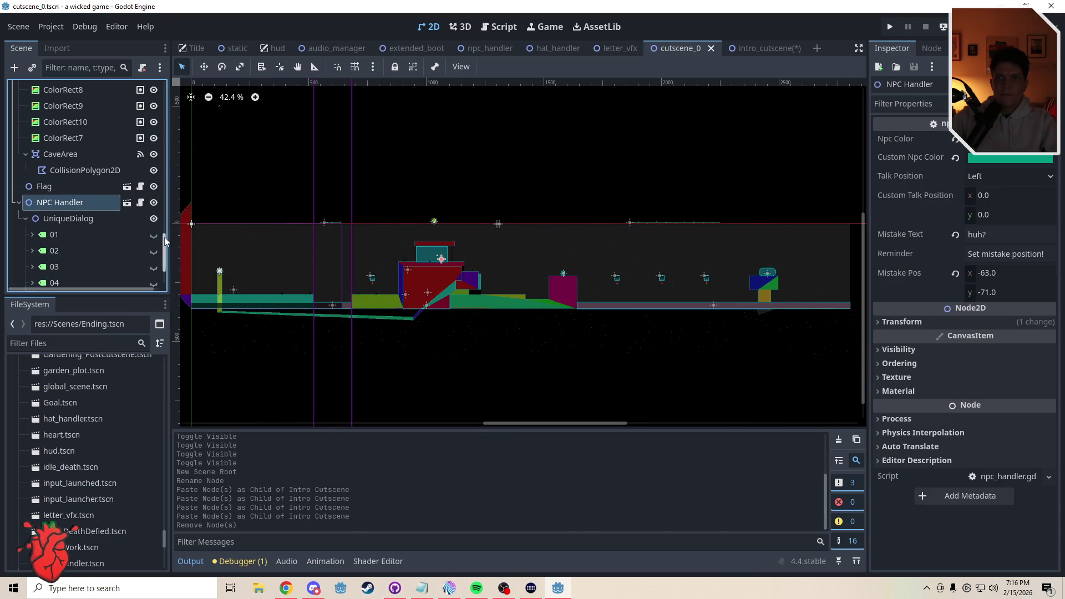
pyautogui.moveTo(165, 239); pyautogui.dragTo(164, 251)
# Make UniqueDialog's 01 node visible and zoom in on its 'i know this is confusing' bubble
pyautogui.click(52, 147)
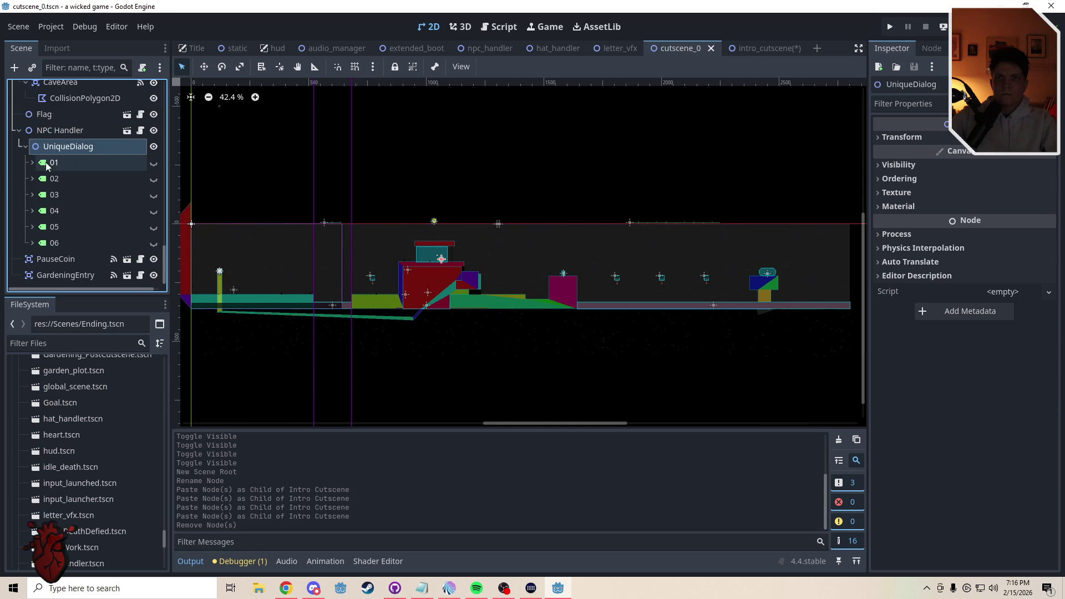
pyautogui.click(154, 162)
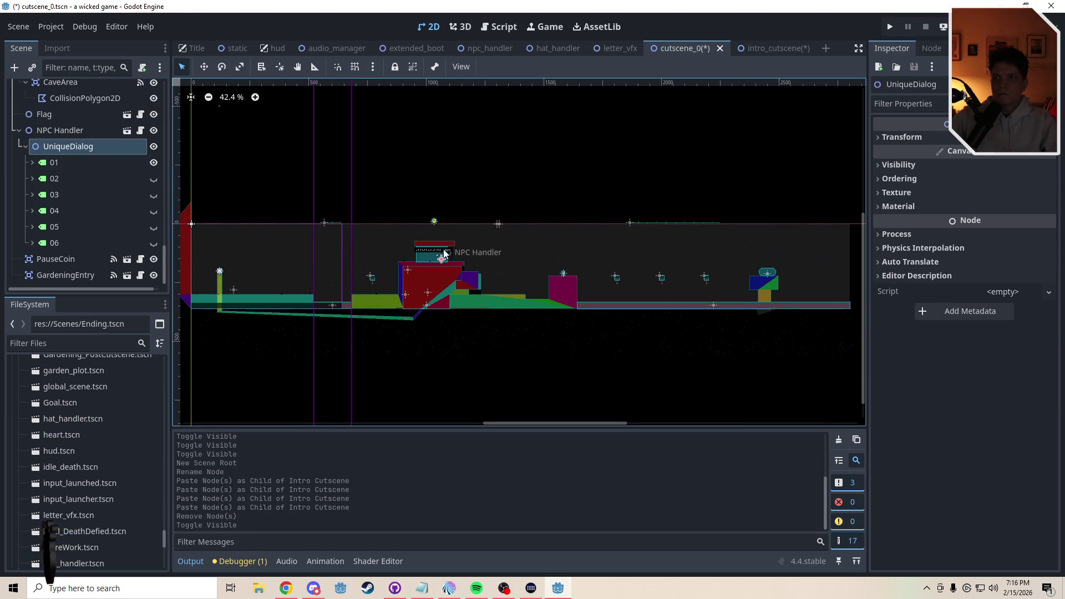
pyautogui.scroll(5, 444, 253)
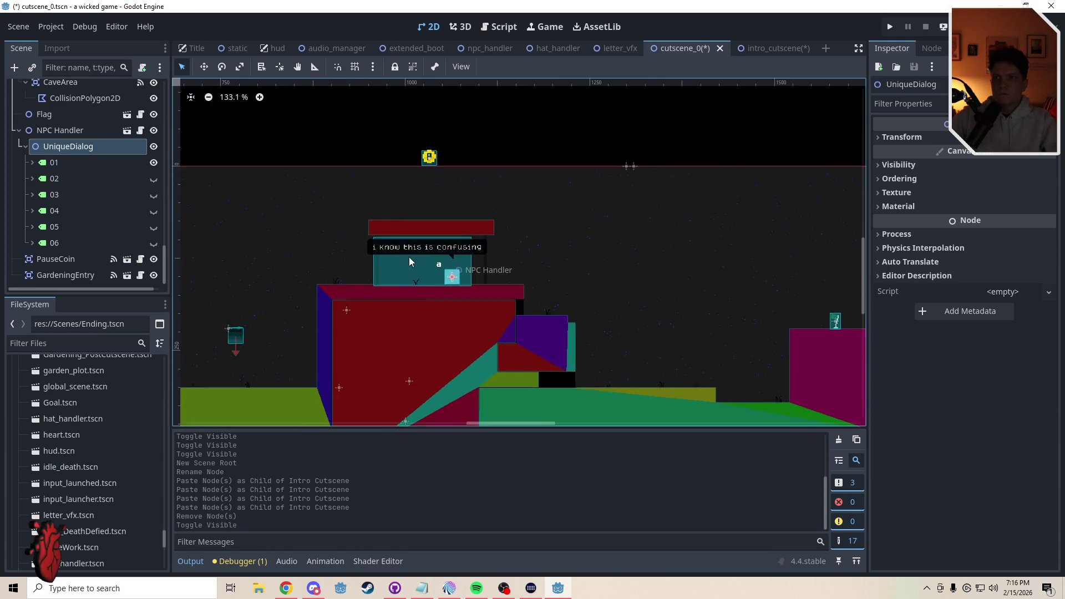
pyautogui.scroll(3, 413, 263)
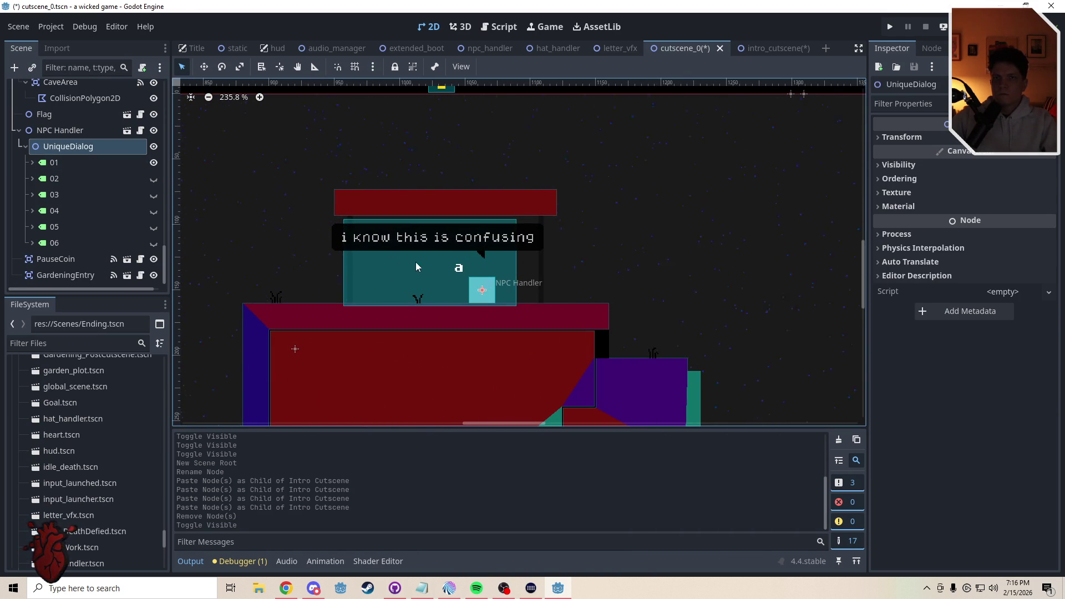
# Scroll through the character_2d.gd script
pyautogui.click(60, 167)
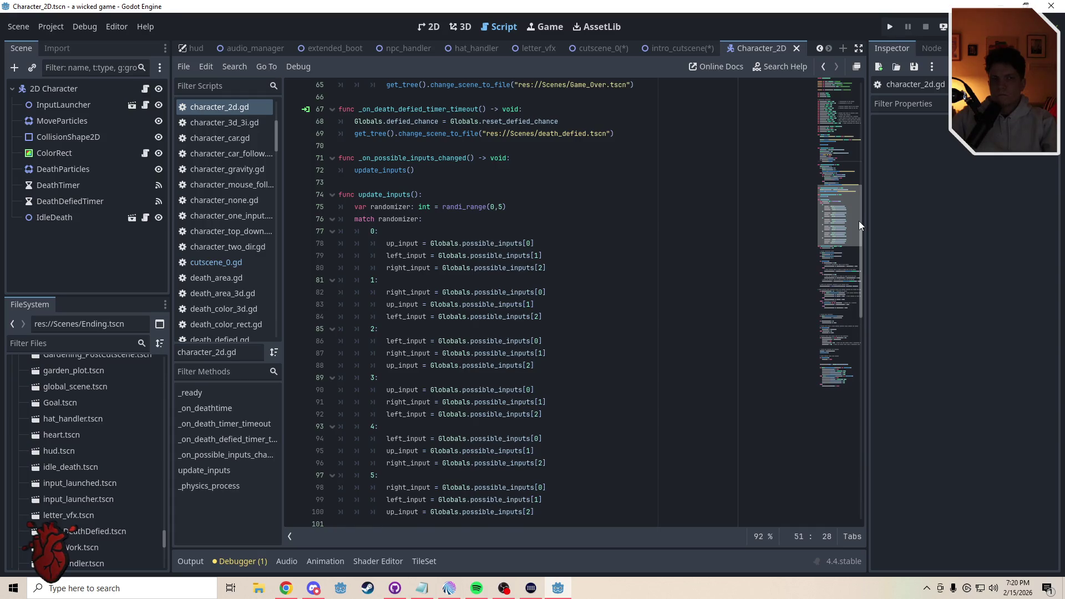
pyautogui.moveTo(859, 222); pyautogui.dragTo(863, 190)
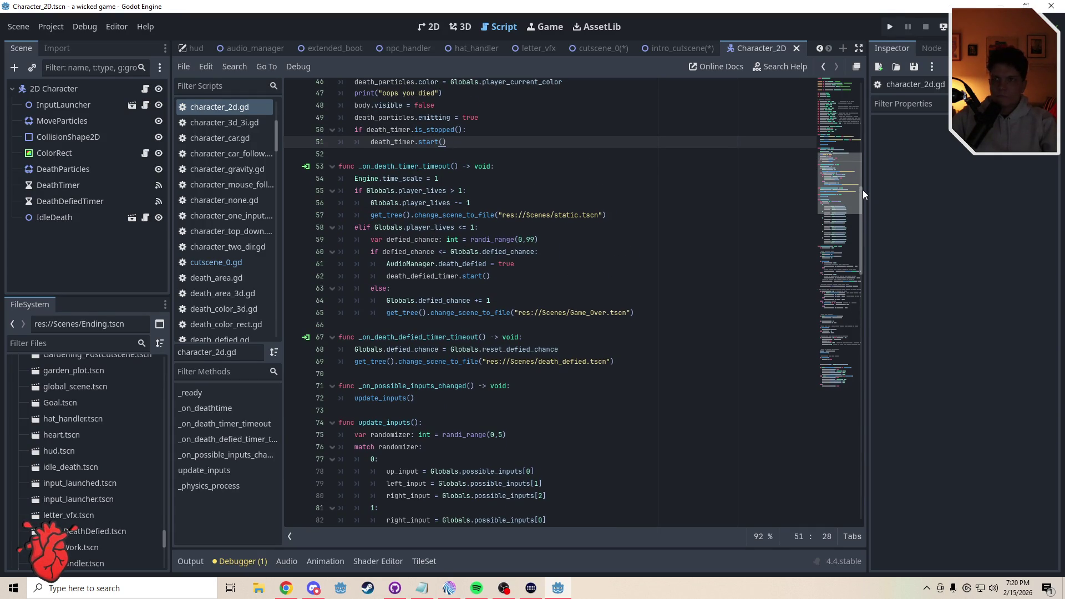
pyautogui.moveTo(863, 190)
pyautogui.mouseDown()
pyautogui.moveTo(862, 95)
pyautogui.moveTo(859, 231)
pyautogui.mouseUp()
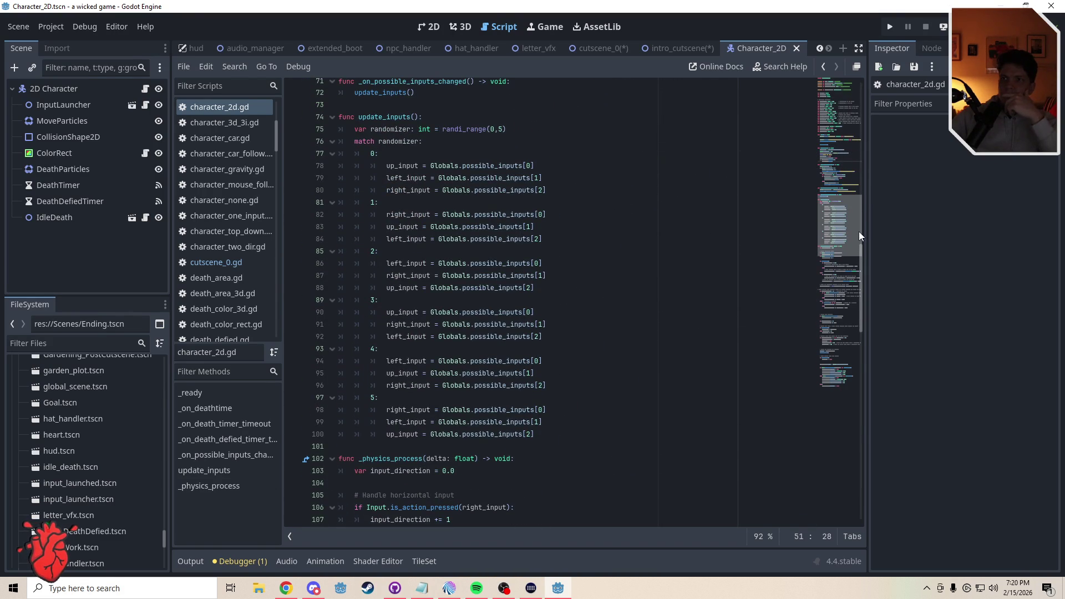
pyautogui.moveTo(859, 231)
pyautogui.mouseDown()
pyautogui.moveTo(853, 242)
pyautogui.moveTo(850, 204)
pyautogui.mouseUp()
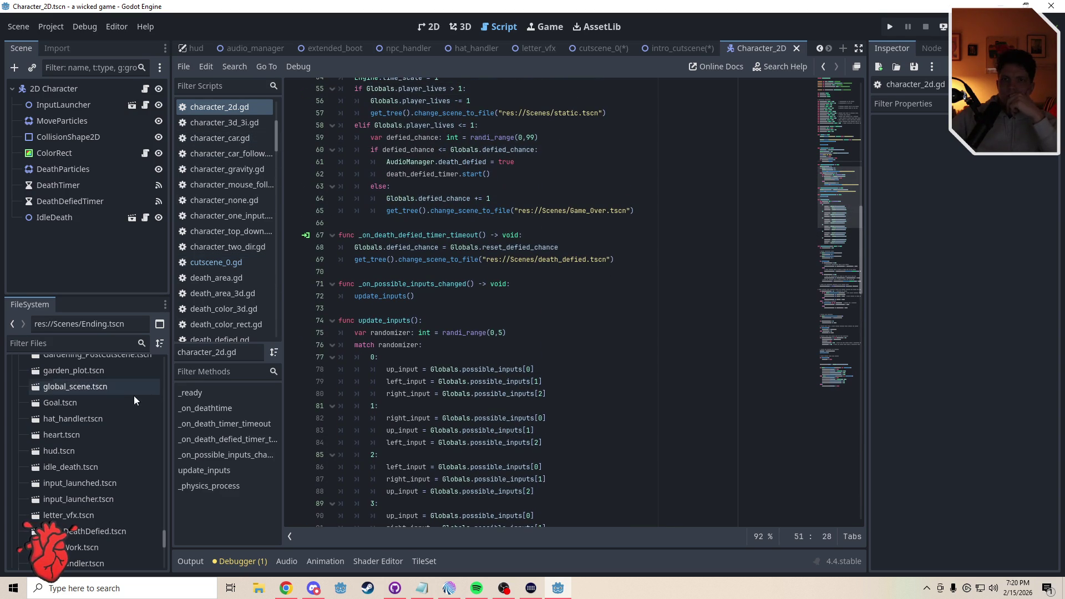
pyautogui.moveTo(164, 539); pyautogui.dragTo(170, 459)
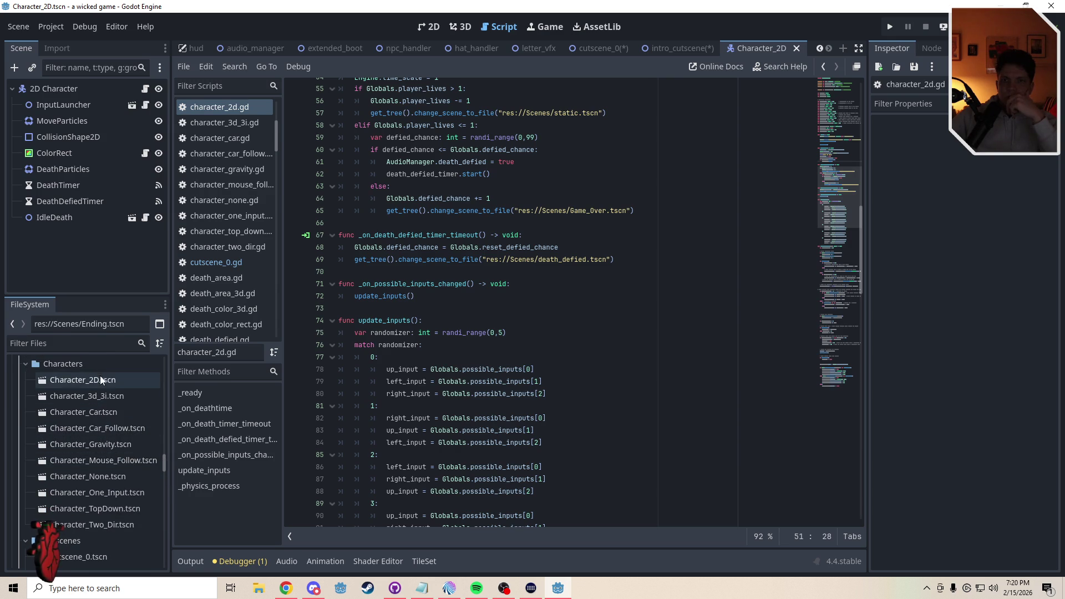
# Open Character_TopDown.tscn and scroll through its character_top_down.gd script
pyautogui.doubleClick(102, 510)
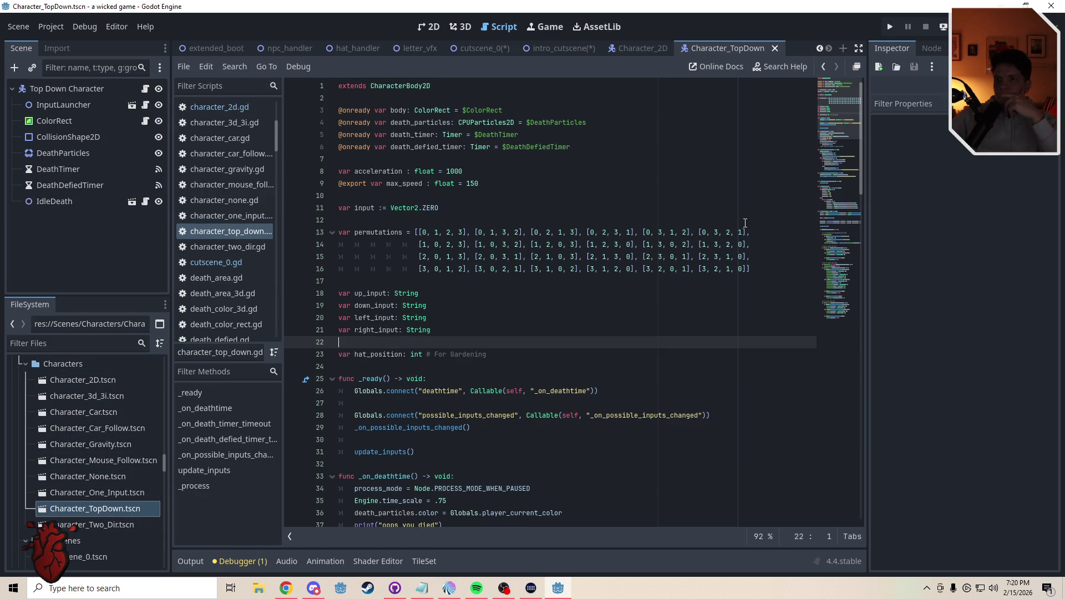
pyautogui.scroll(-2, 843, 136)
pyautogui.moveTo(844, 133); pyautogui.dragTo(860, 311)
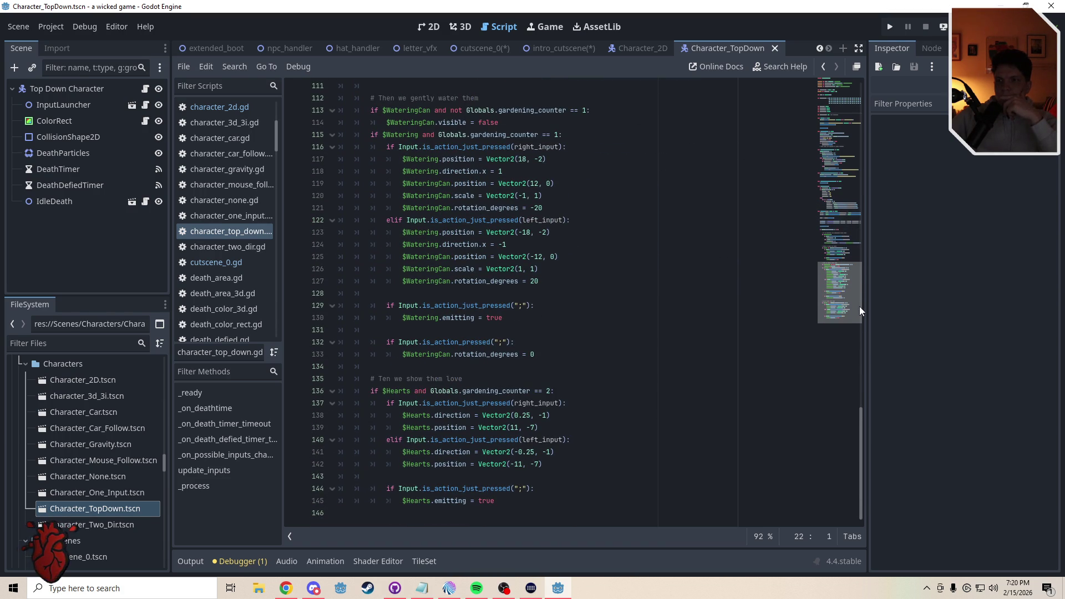
pyautogui.moveTo(861, 300)
pyautogui.mouseDown()
pyautogui.moveTo(849, 251)
pyautogui.moveTo(858, 106)
pyautogui.mouseUp()
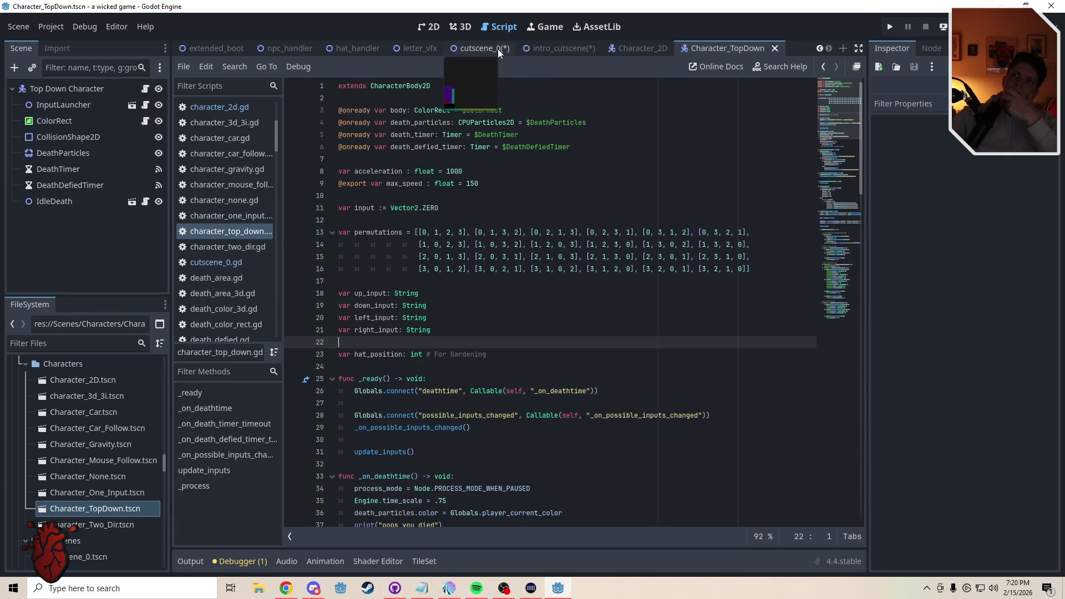
# Close Character_TopDown, glance at the hud scene, then save the intro_cutscene scene
pyautogui.click(776, 48)
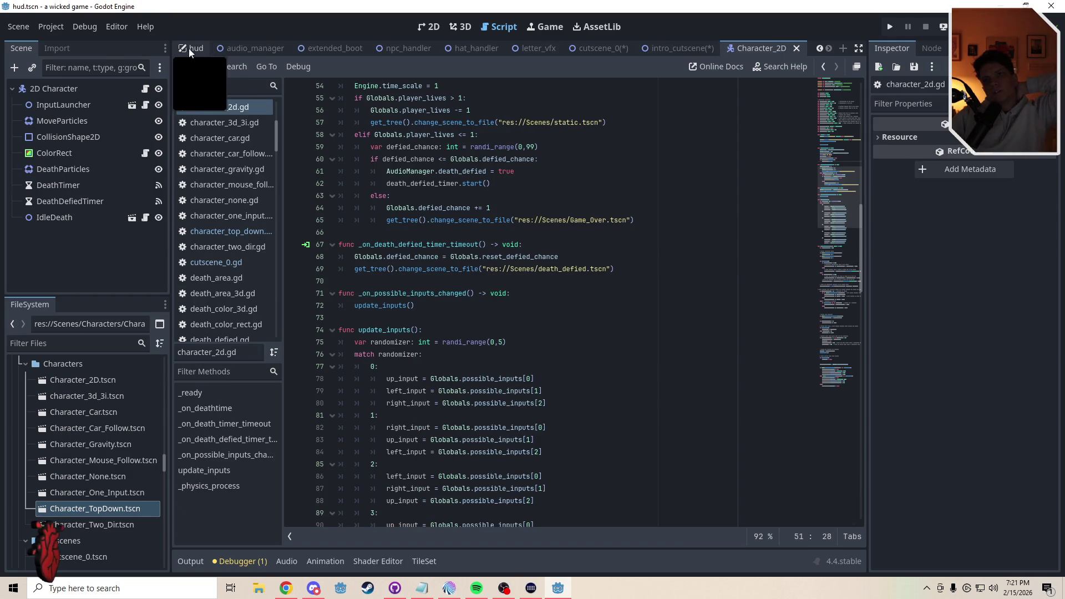
pyautogui.click(189, 48)
pyautogui.moveTo(845, 207); pyautogui.dragTo(851, 336)
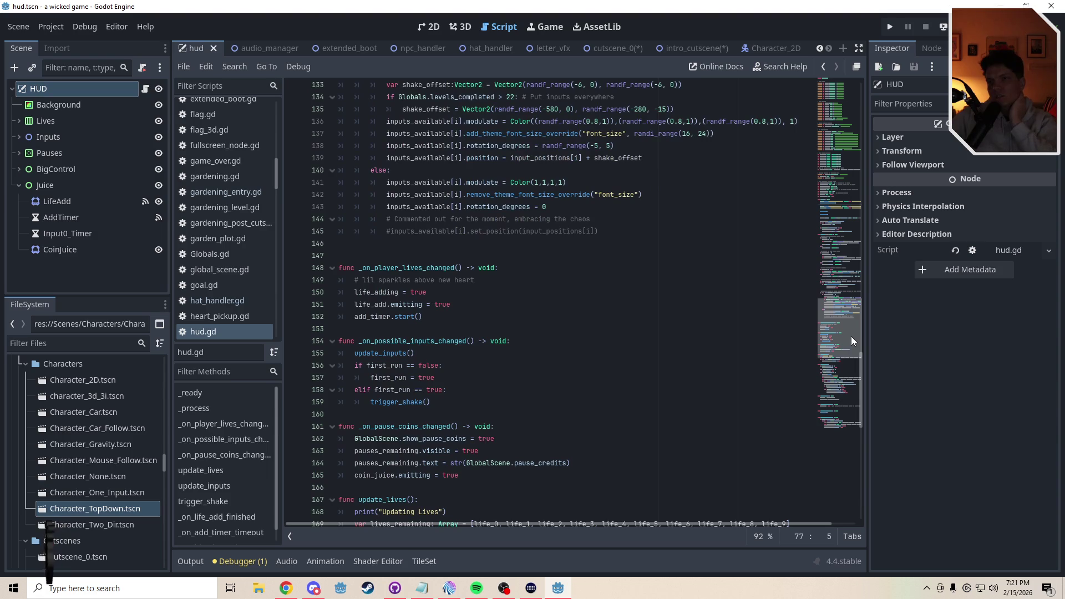
pyautogui.click(674, 50)
pyautogui.click(431, 28)
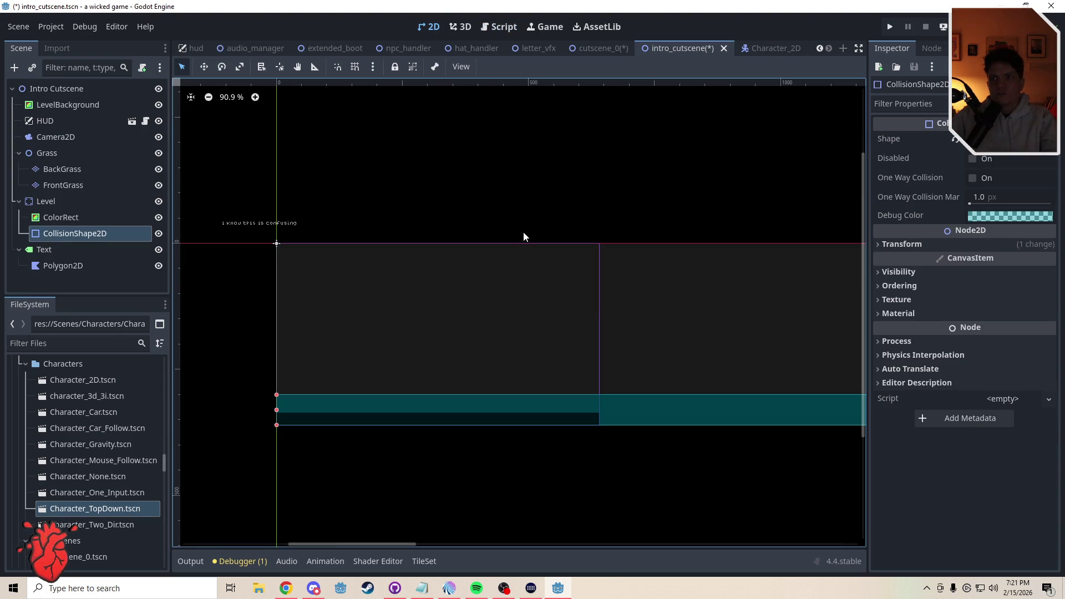
pyautogui.click(488, 187)
pyautogui.hotkey('ctrl', 's')
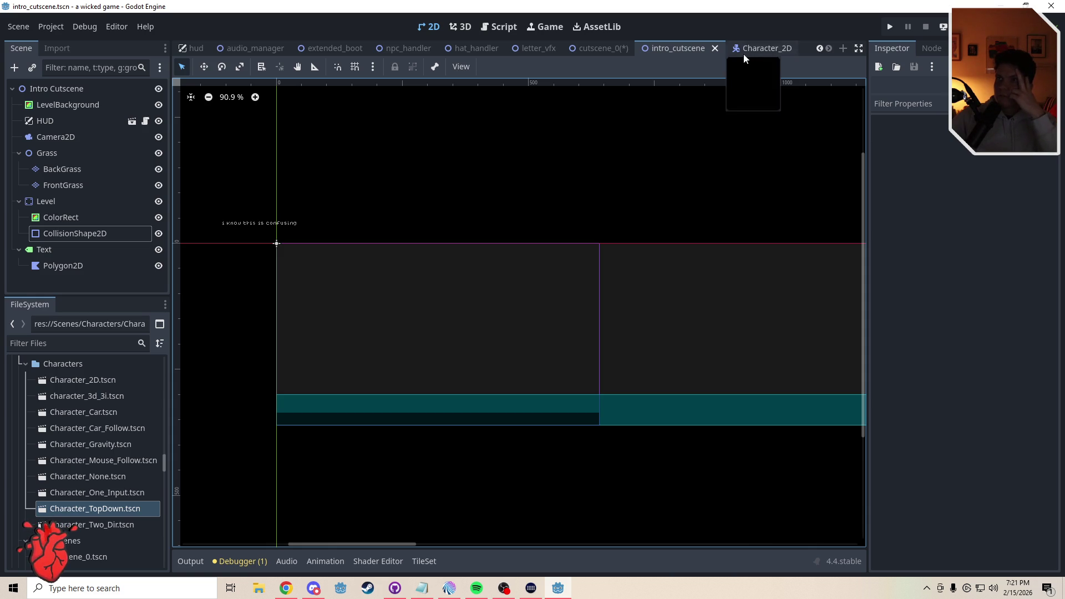
# Center the HUD canvas, then read hud.gd down to update_lives and update_inputs
pyautogui.click(186, 49)
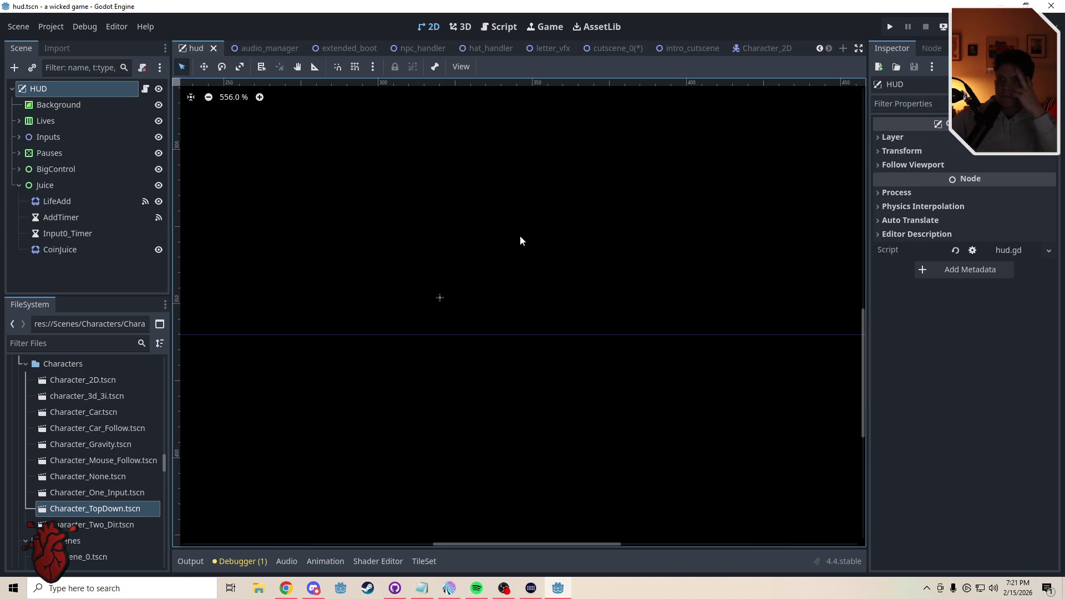
pyautogui.scroll(-5, 508, 245)
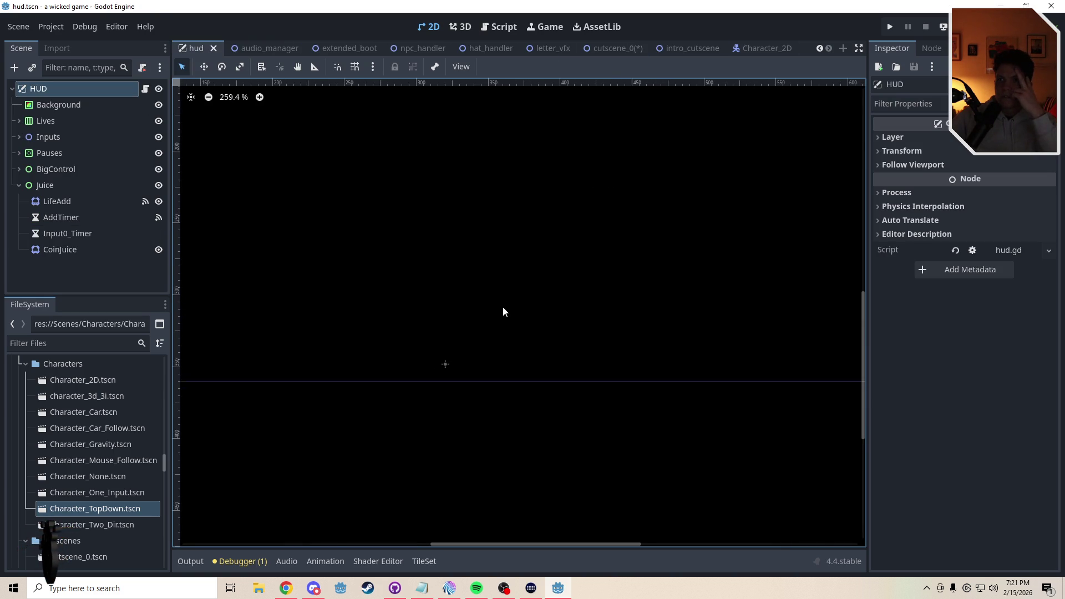
pyautogui.moveTo(489, 307); pyautogui.dragTo(487, 359)
pyautogui.scroll(-1, 510, 322)
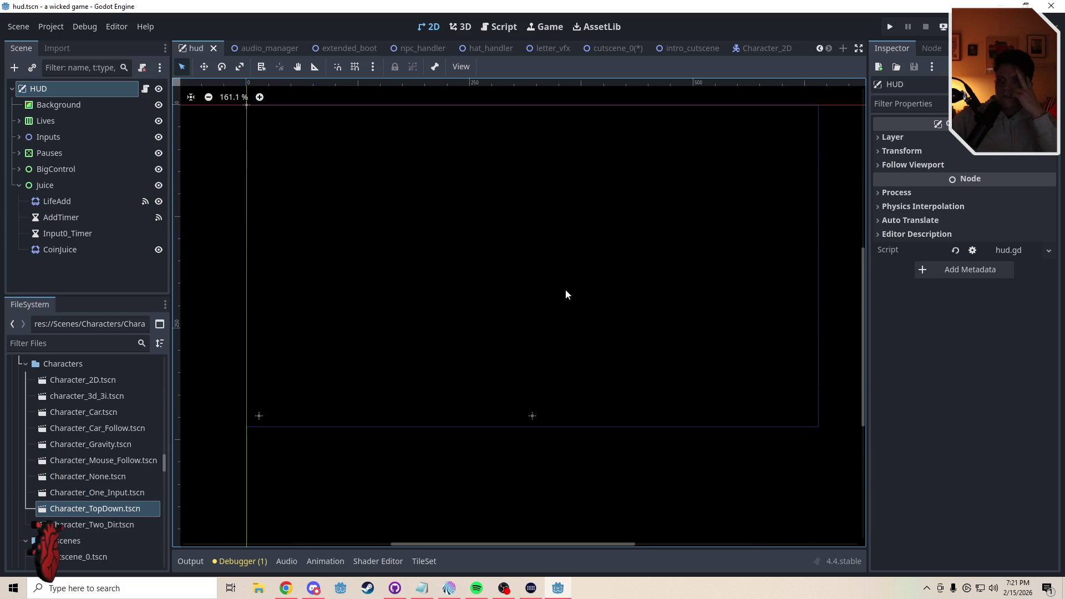
pyautogui.moveTo(565, 289); pyautogui.dragTo(551, 342)
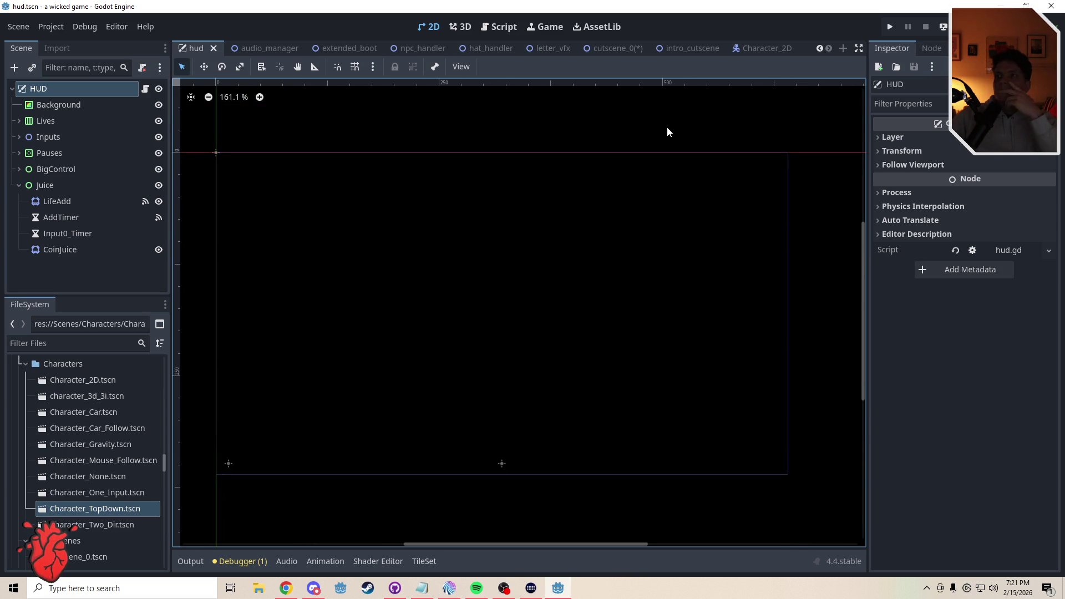
pyautogui.click(493, 26)
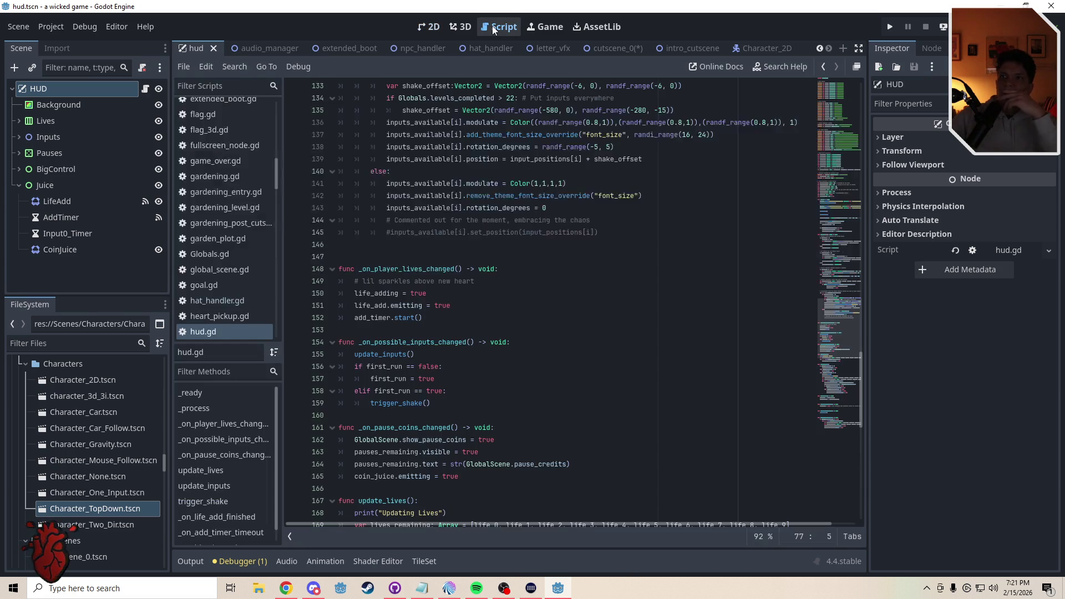
pyautogui.scroll(1, 847, 341)
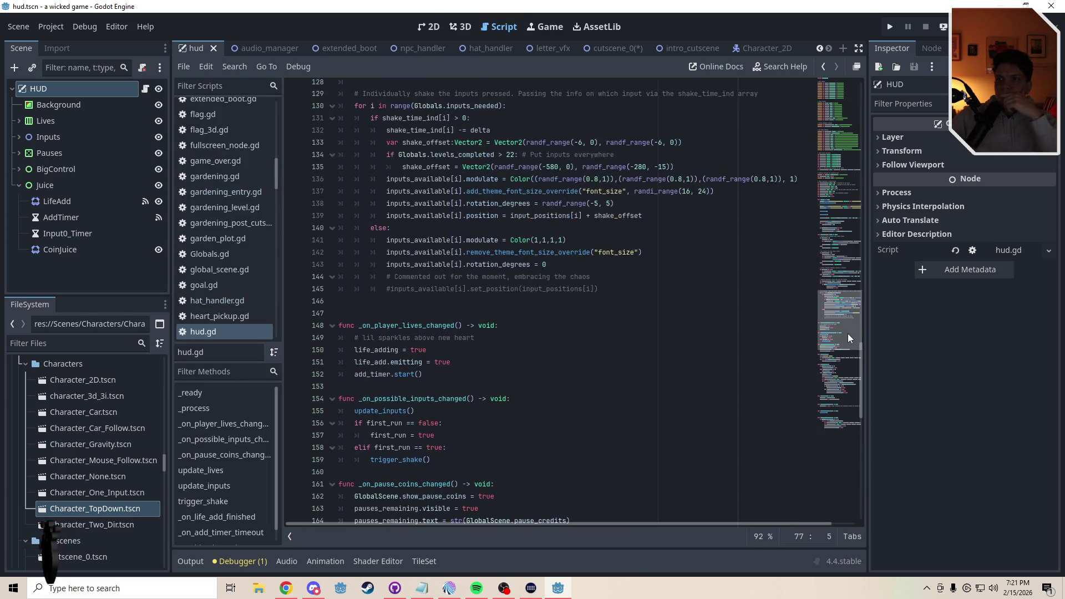
pyautogui.scroll(-4, 849, 344)
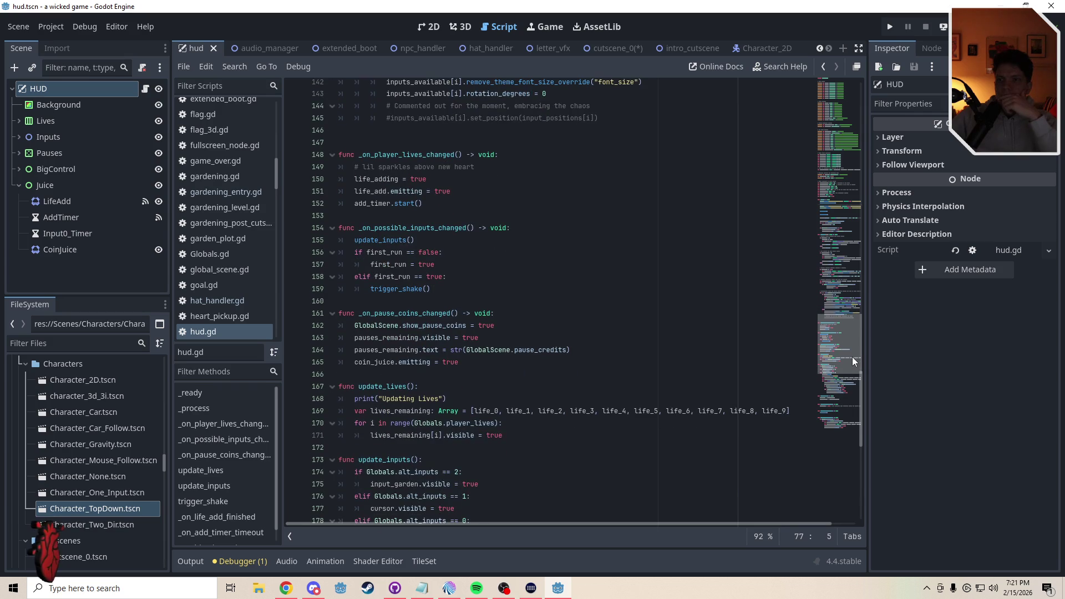
pyautogui.moveTo(852, 358); pyautogui.dragTo(857, 380)
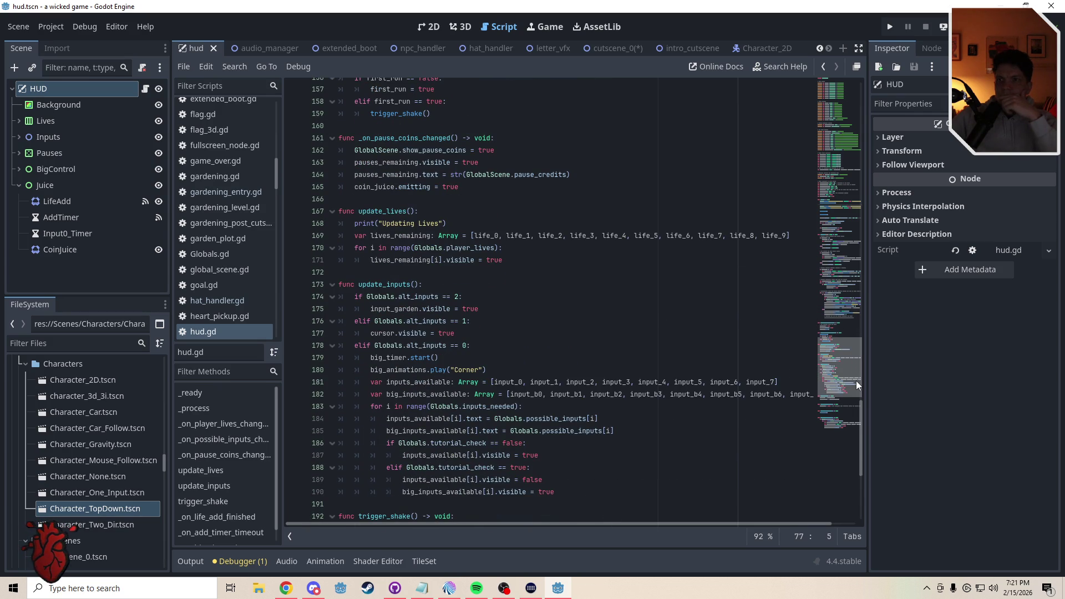
pyautogui.moveTo(857, 381); pyautogui.dragTo(856, 385)
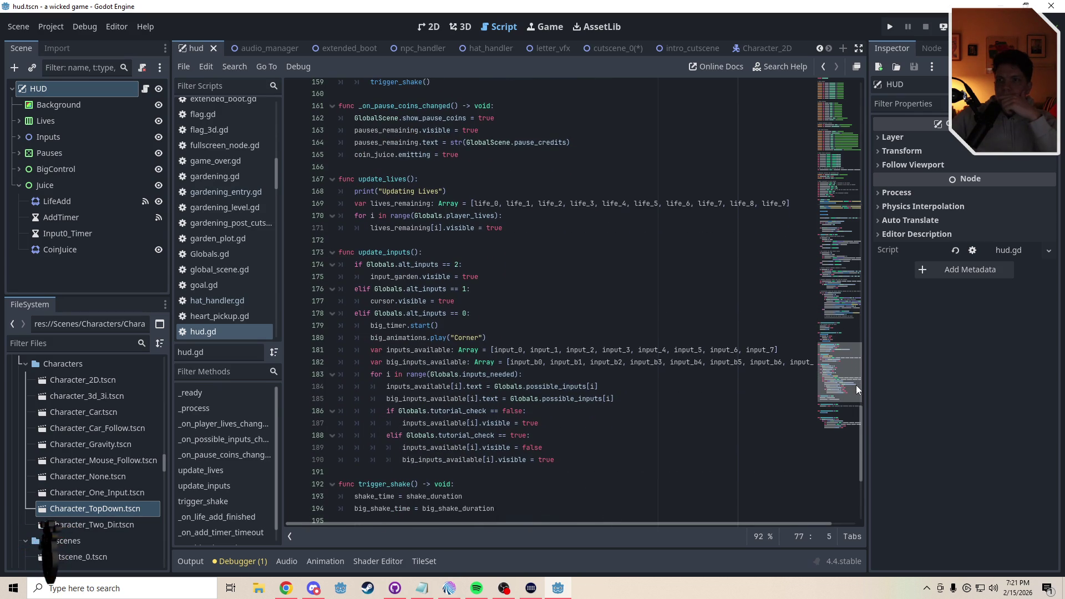
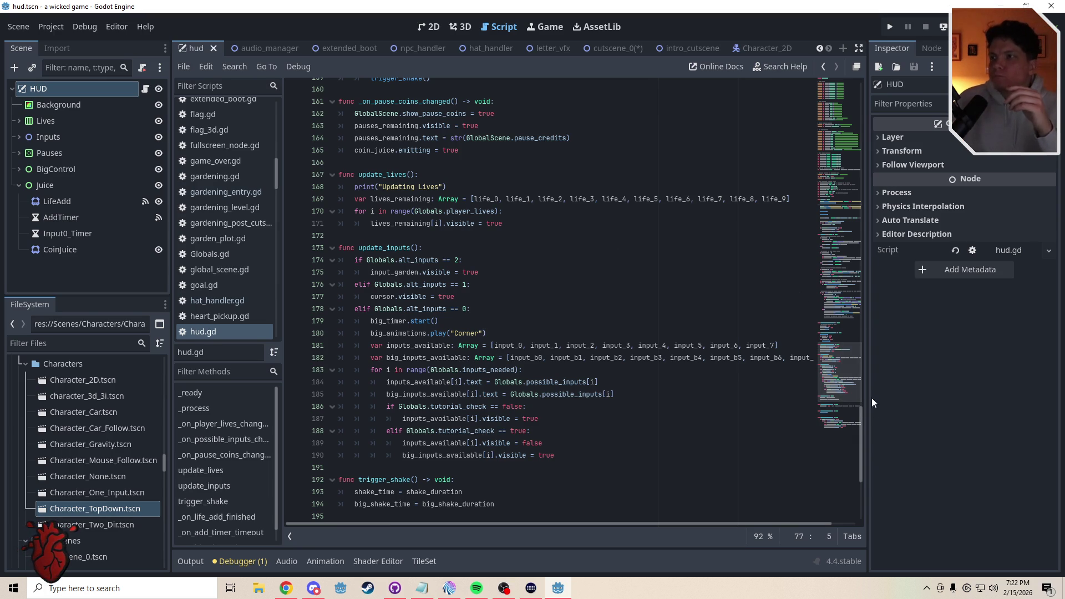
# In update_inputs, change the first if to elif and add an 'if Globals.alt_inputs == 3:' branch above it
pyautogui.scroll(-2, 861, 421)
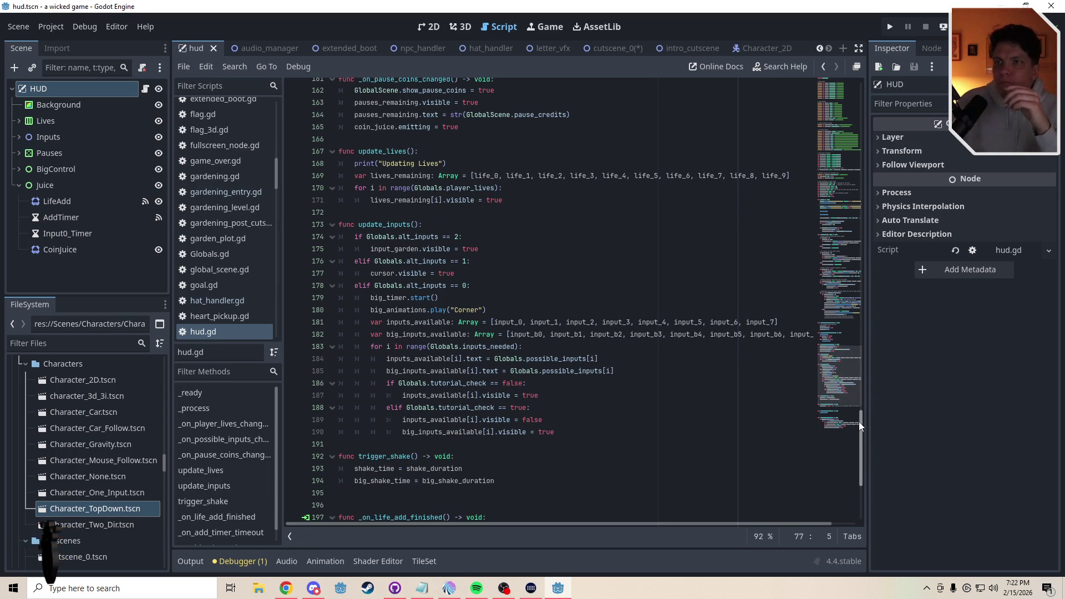
pyautogui.scroll(-1, 859, 426)
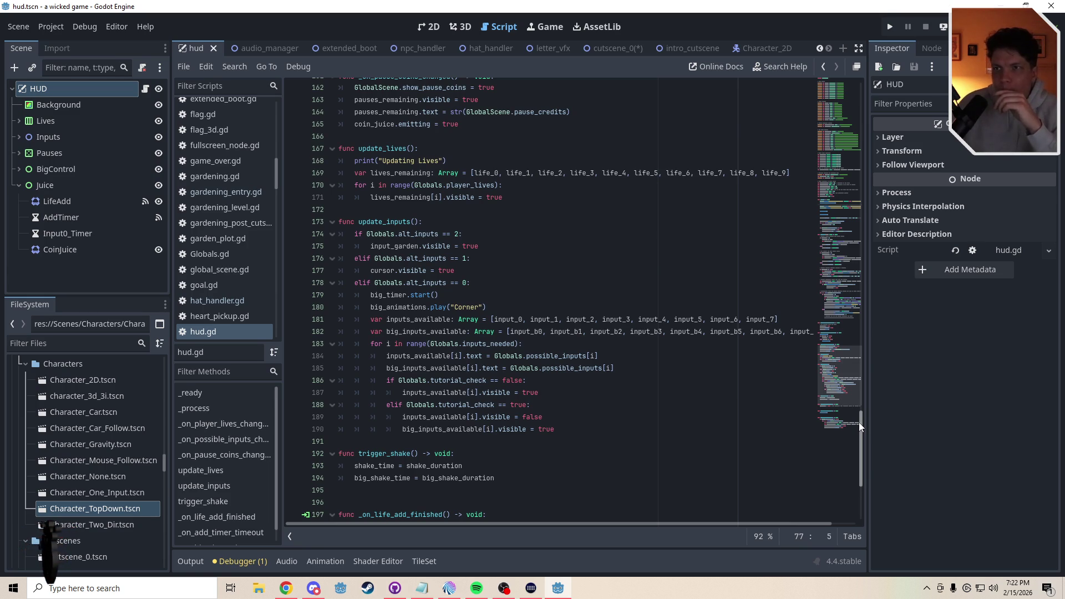
pyautogui.scroll(-5, 859, 422)
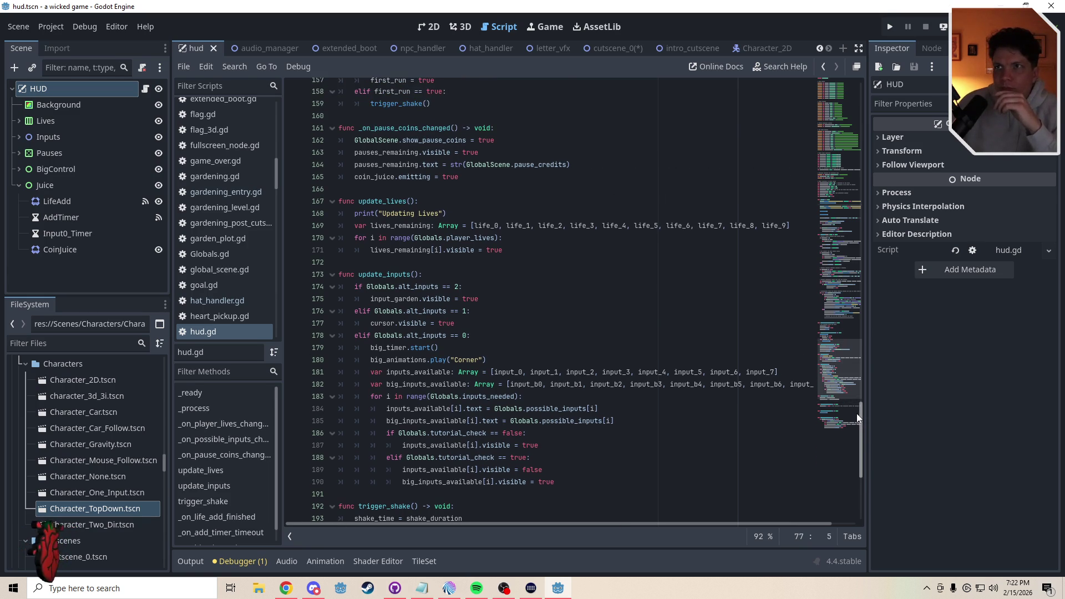
pyautogui.moveTo(861, 455); pyautogui.dragTo(861, 420)
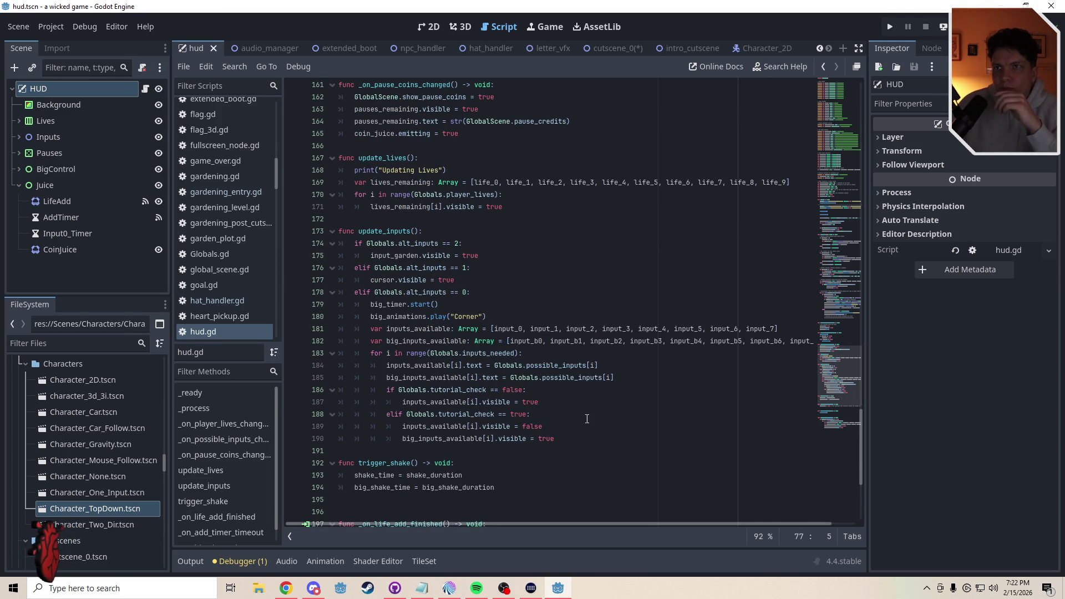
pyautogui.click(355, 245)
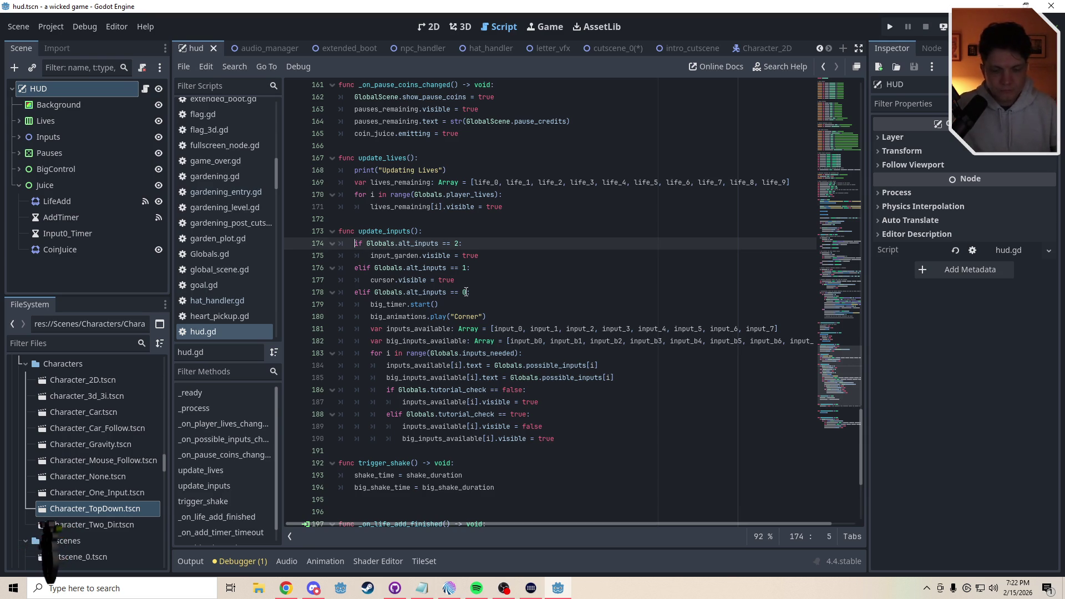
pyautogui.write('el')
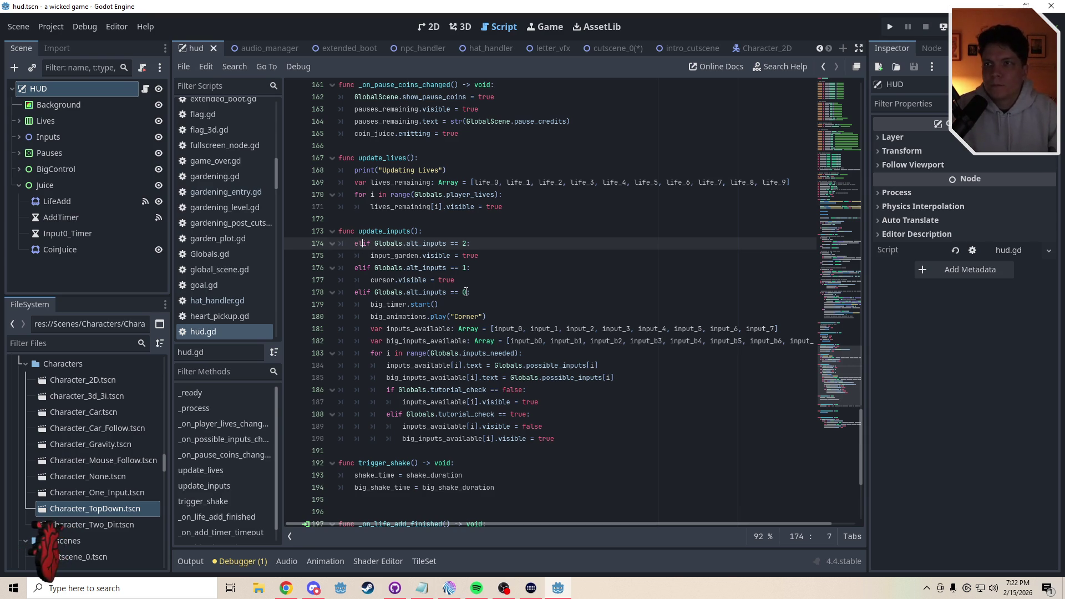
pyautogui.press('Escape')
pyautogui.hotkey('ctrl', 'shift', 'Return')
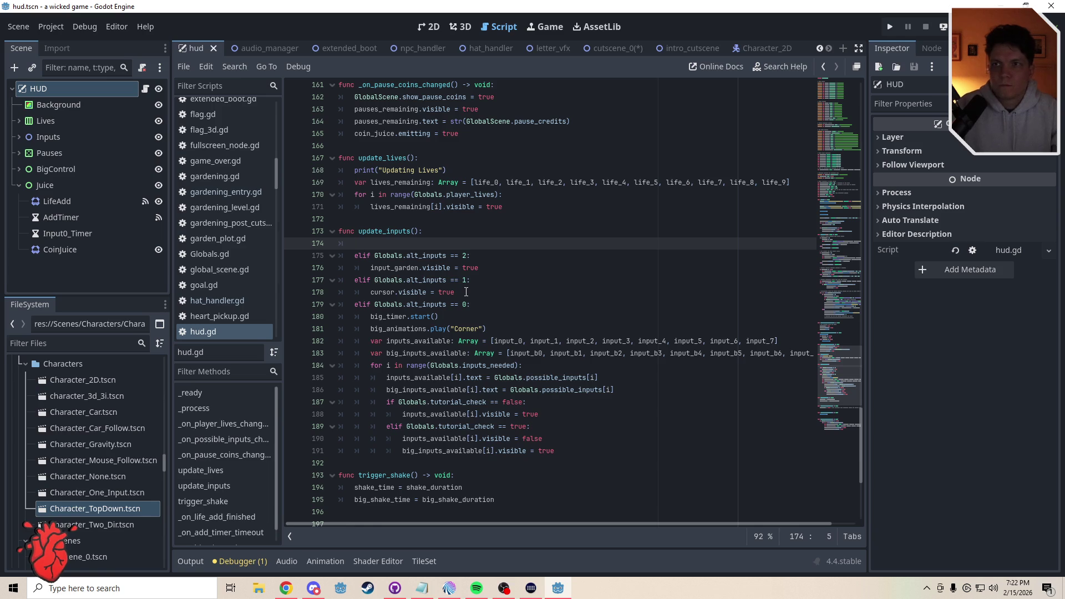
pyautogui.write('if Global')
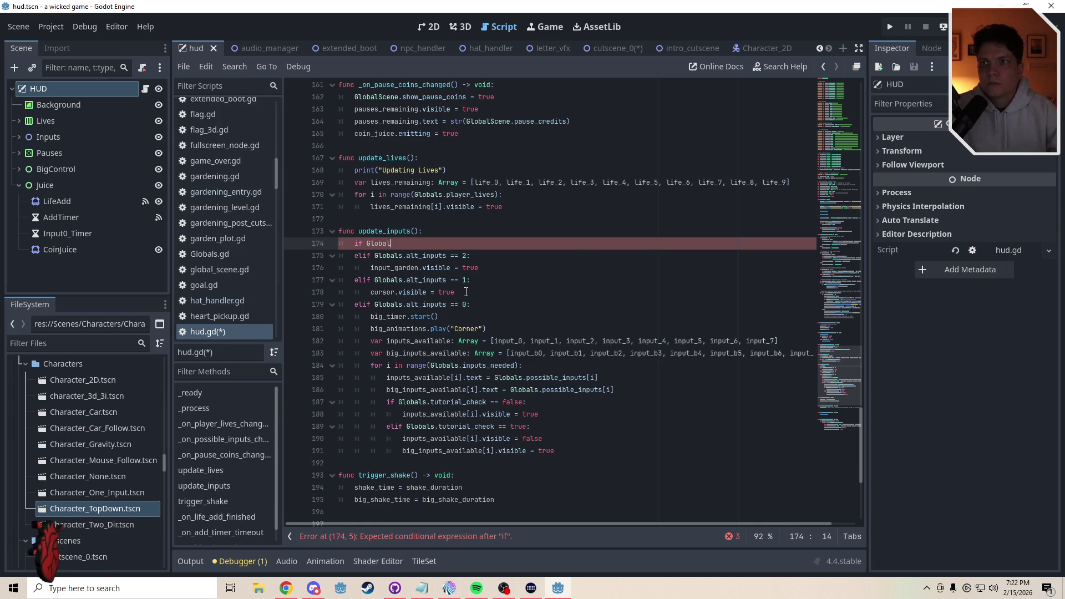
pyautogui.write('s.alt_')
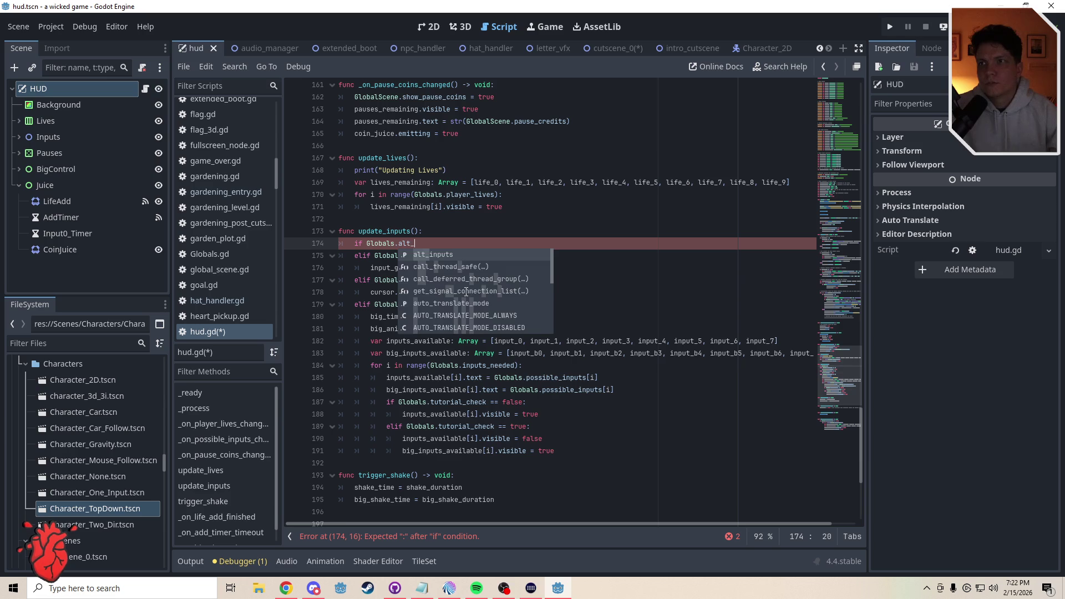
pyautogui.press('Return')
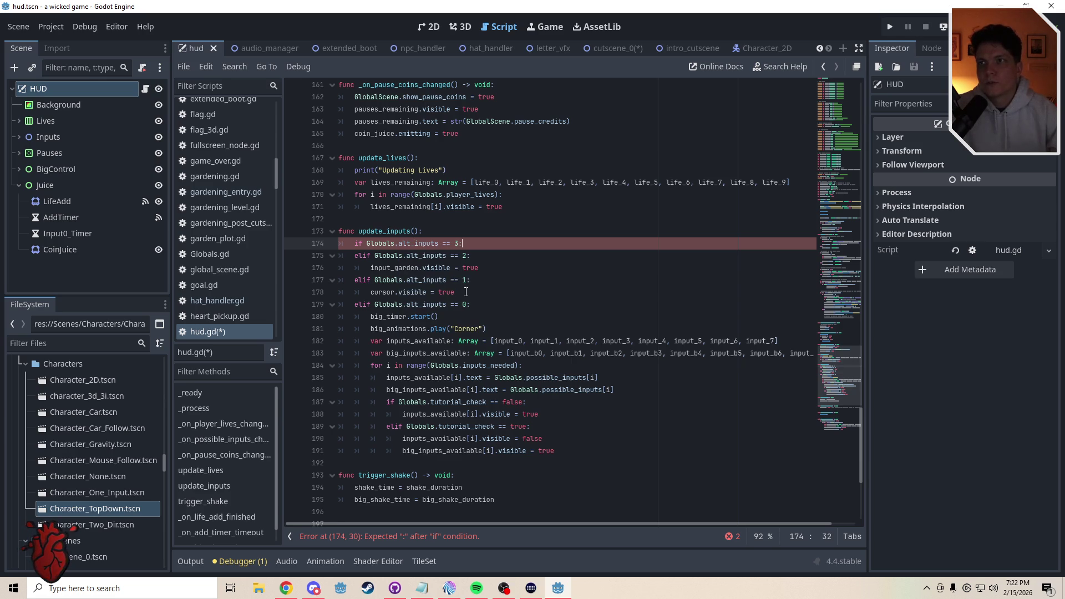
pyautogui.press('Return')
pyautogui.write('pass')
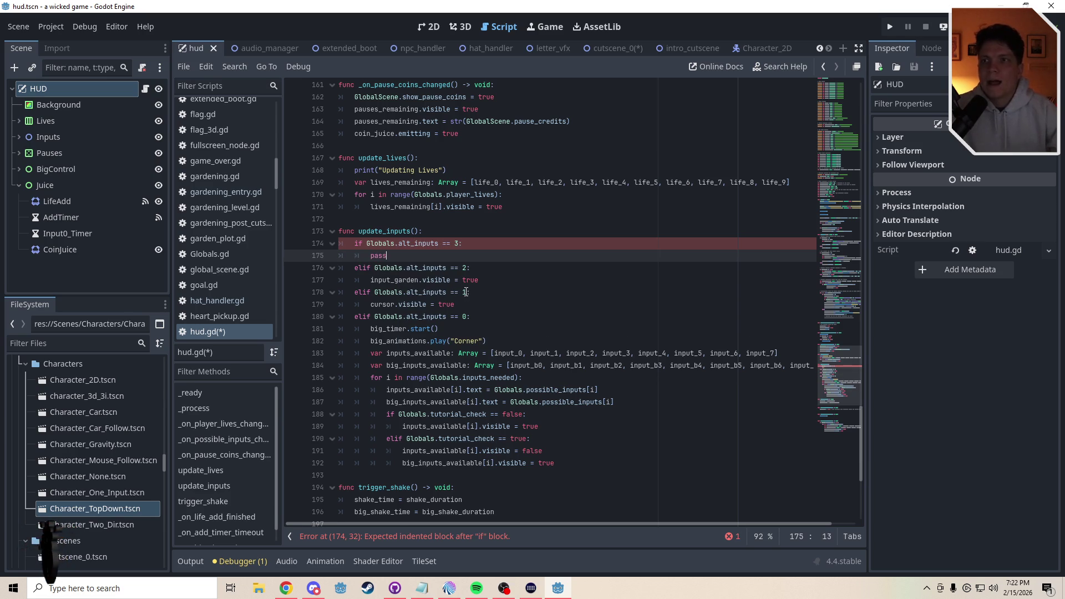
pyautogui.click(390, 217)
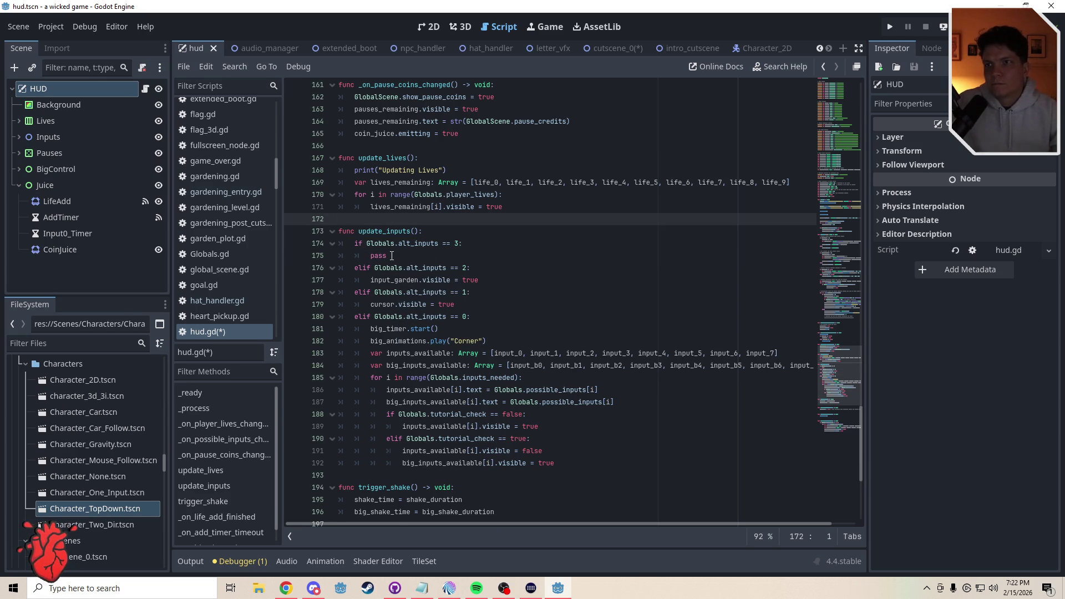
# Copy the input_garden and cursor visibility lines into the new branch, setting both to false
pyautogui.moveTo(480, 280)
pyautogui.mouseDown()
pyautogui.moveTo(370, 282)
pyautogui.moveTo(370, 256)
pyautogui.mouseUp()
pyautogui.write('input_garden.visible = true')
pyautogui.doubleClick(466, 255)
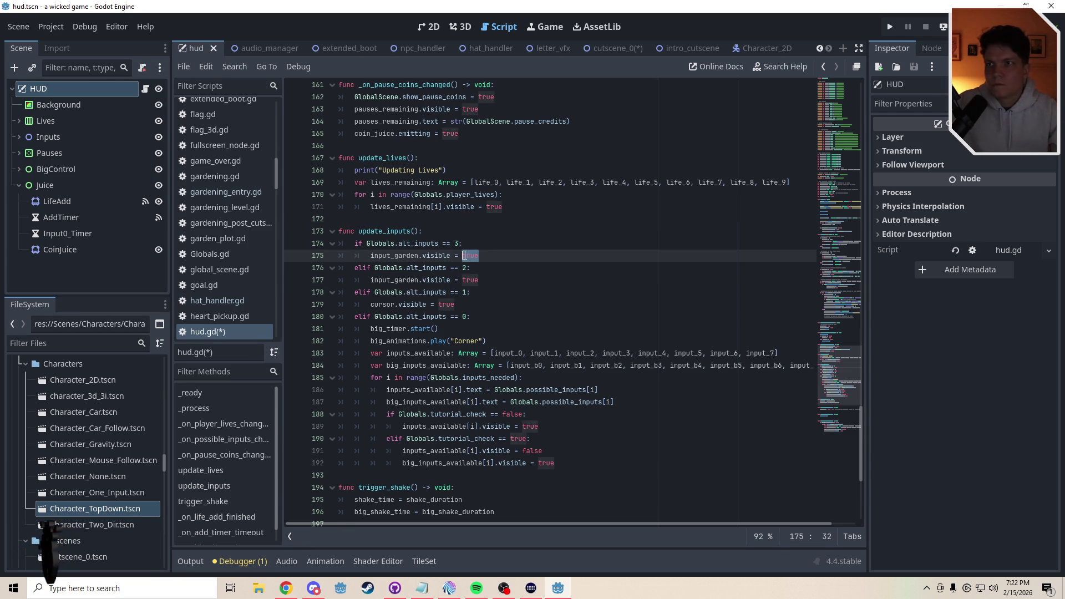
pyautogui.write('fals')
pyautogui.press('Return')
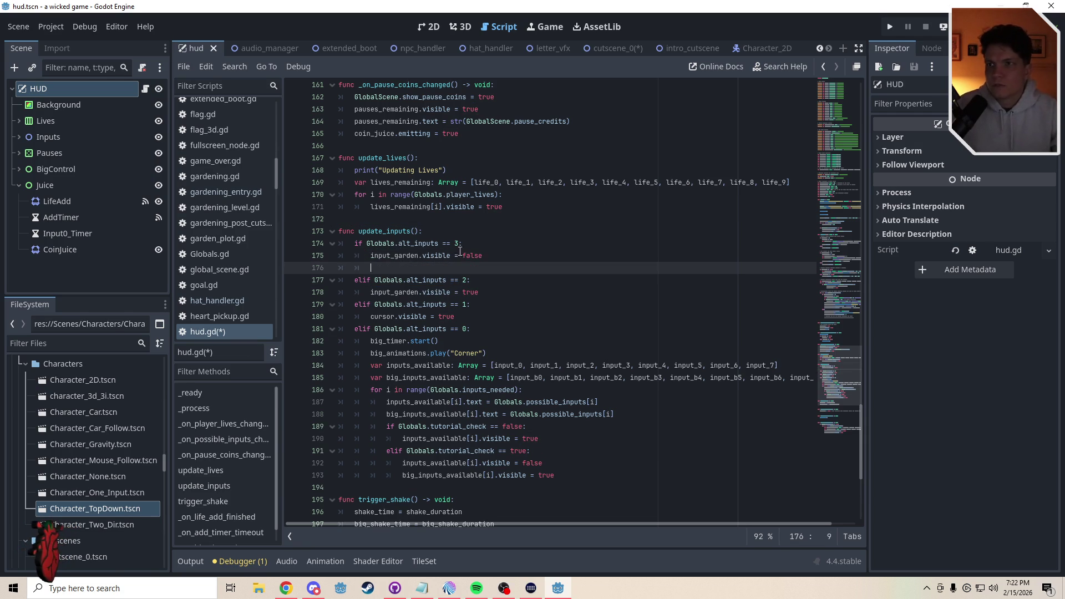
pyautogui.moveTo(457, 320); pyautogui.dragTo(369, 320)
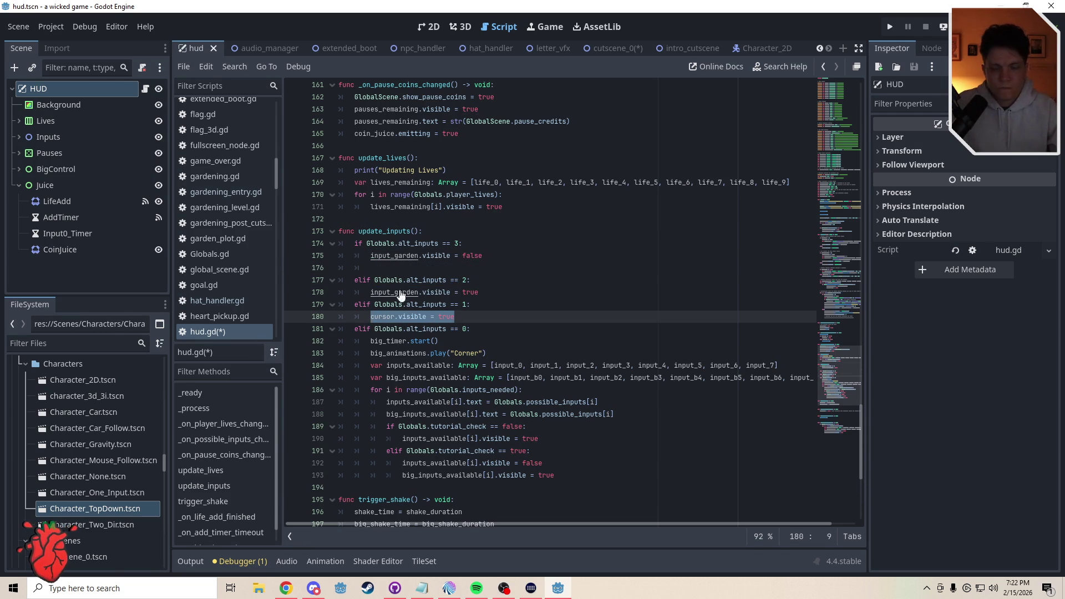
pyautogui.click(389, 270)
pyautogui.press('BackSpace')
pyautogui.press('BackSpace')
pyautogui.press('BackSpace')
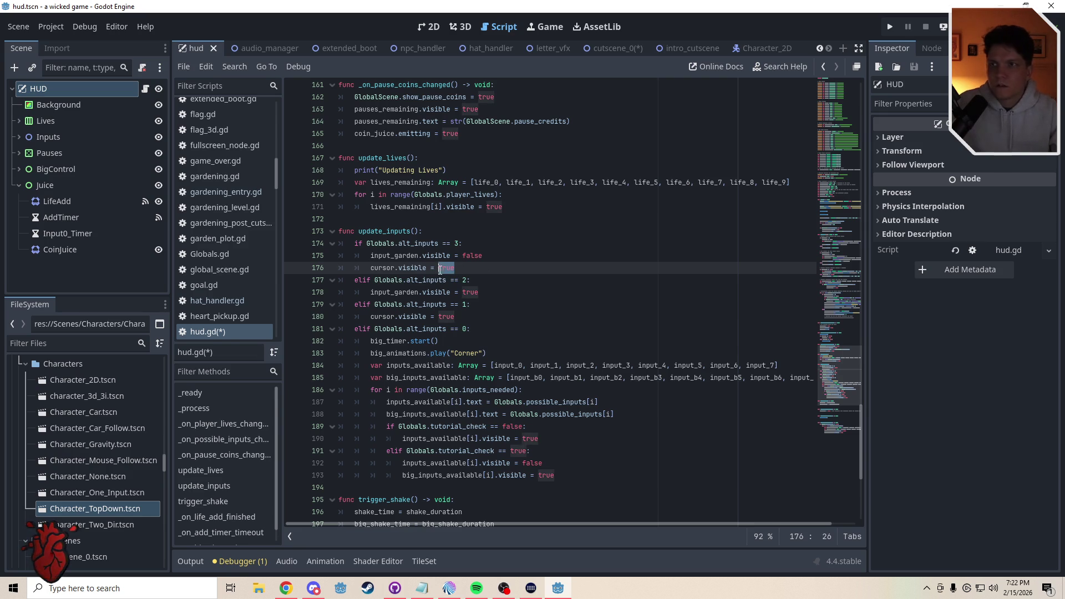
pyautogui.write('fals')
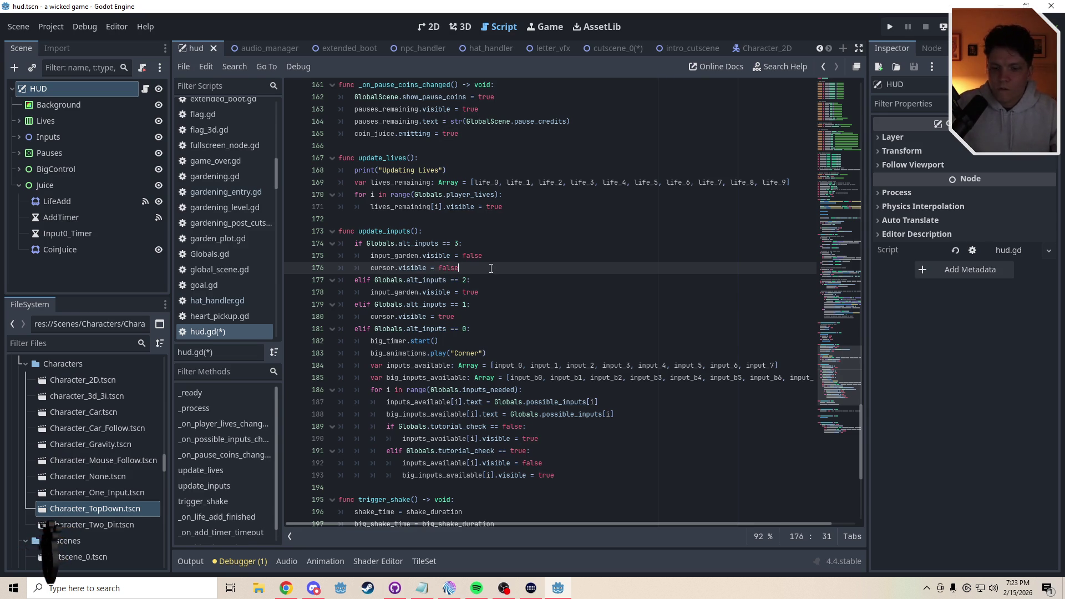
pyautogui.press('Return')
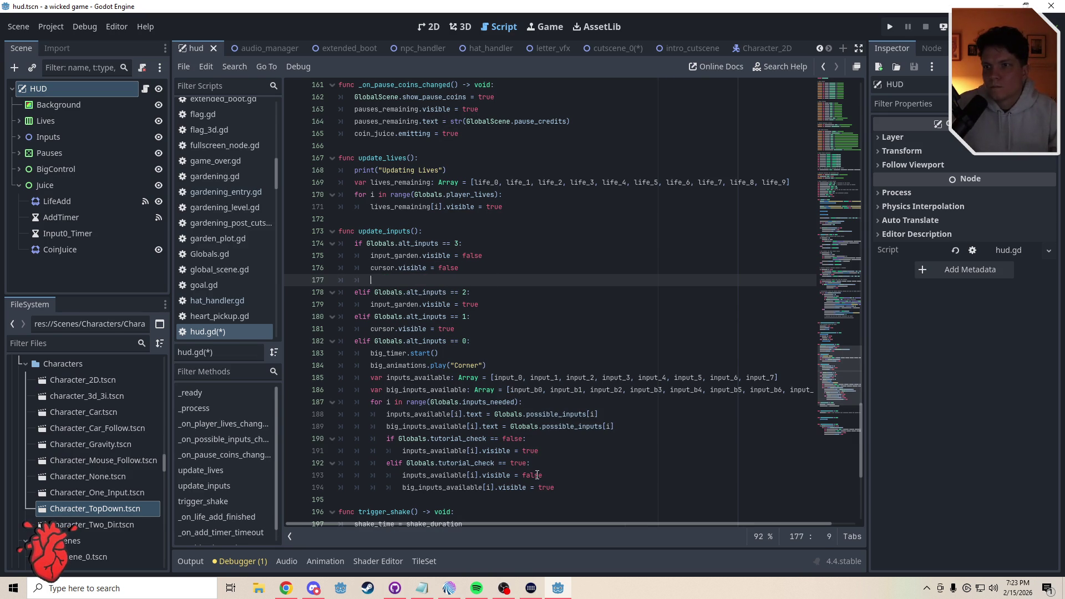
pyautogui.press('BackSpace')
pyautogui.press('BackSpace')
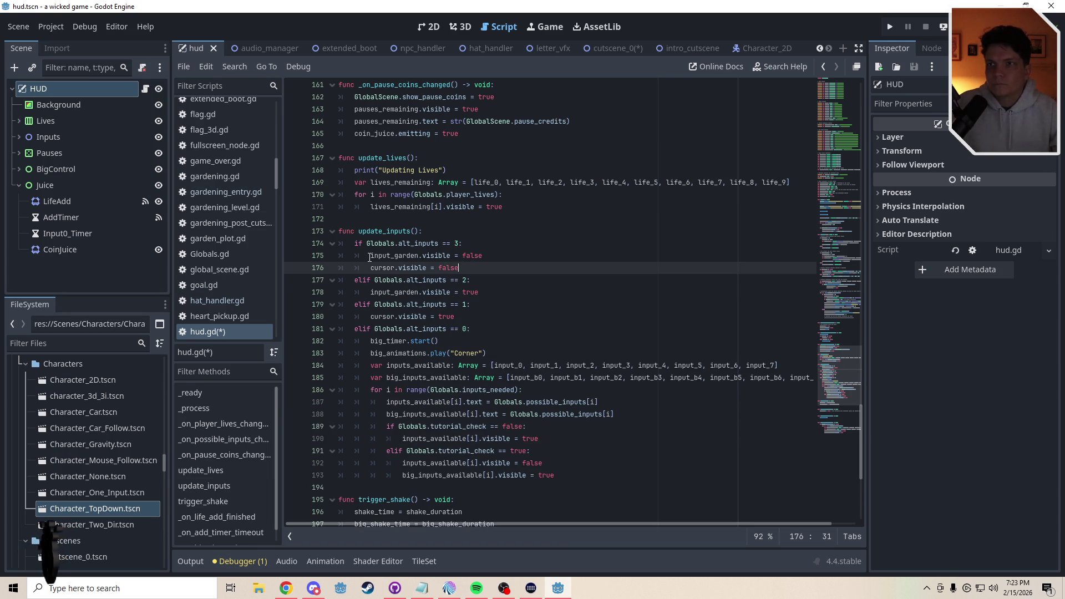
# Comment out both hide lines with Ctrl+K so the branch only passes
pyautogui.click(370, 255)
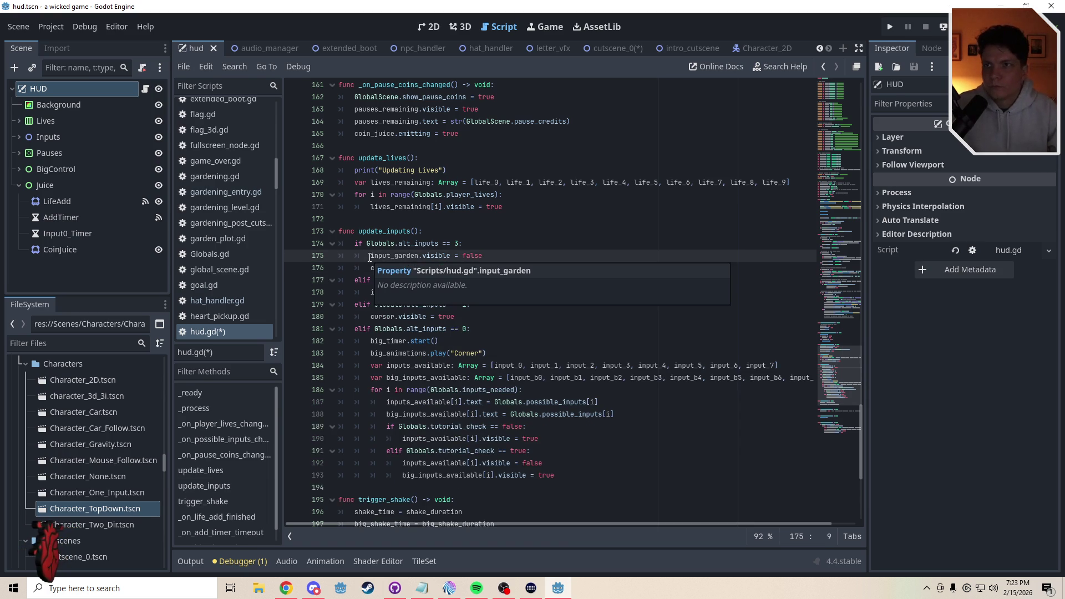
pyautogui.hotkey('ctrl', 'shift', 'Return')
pyautogui.write('pass')
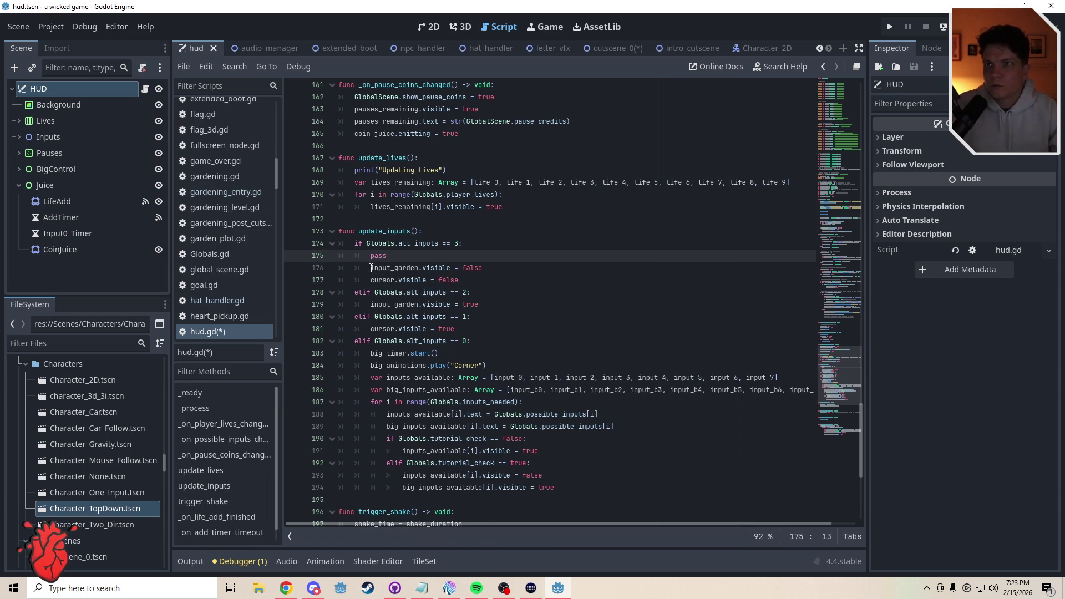
pyautogui.click(371, 268)
pyautogui.click(373, 283)
pyautogui.hotkey('ctrl', 'k')
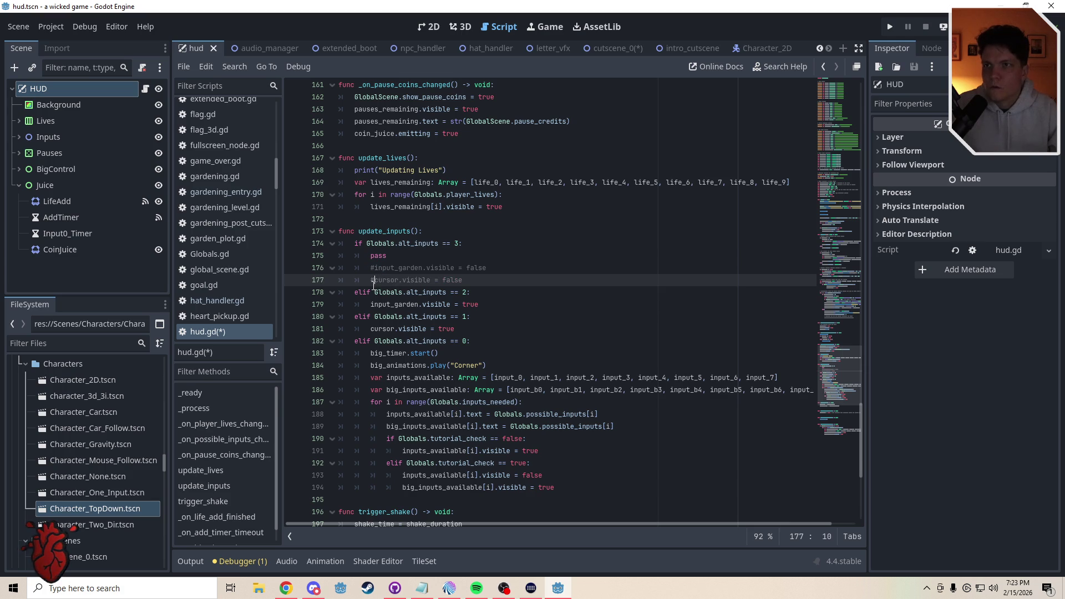
pyautogui.click(385, 221)
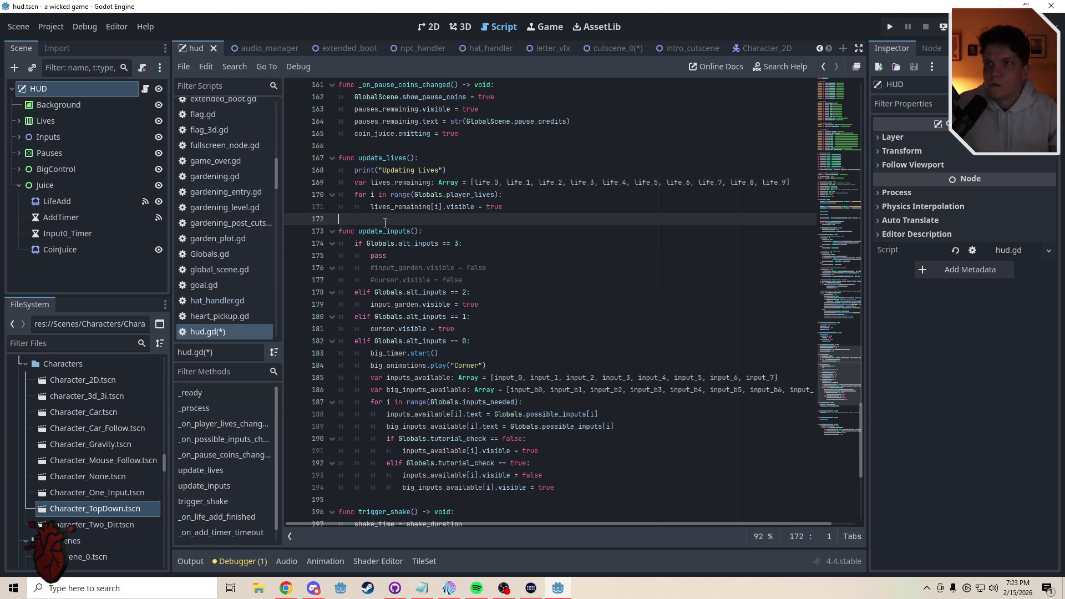
# Copy the _enter_tree function from cutscene_0.gd, then start attaching a script to the Intro Cutscene root
pyautogui.click(693, 49)
pyautogui.click(122, 89)
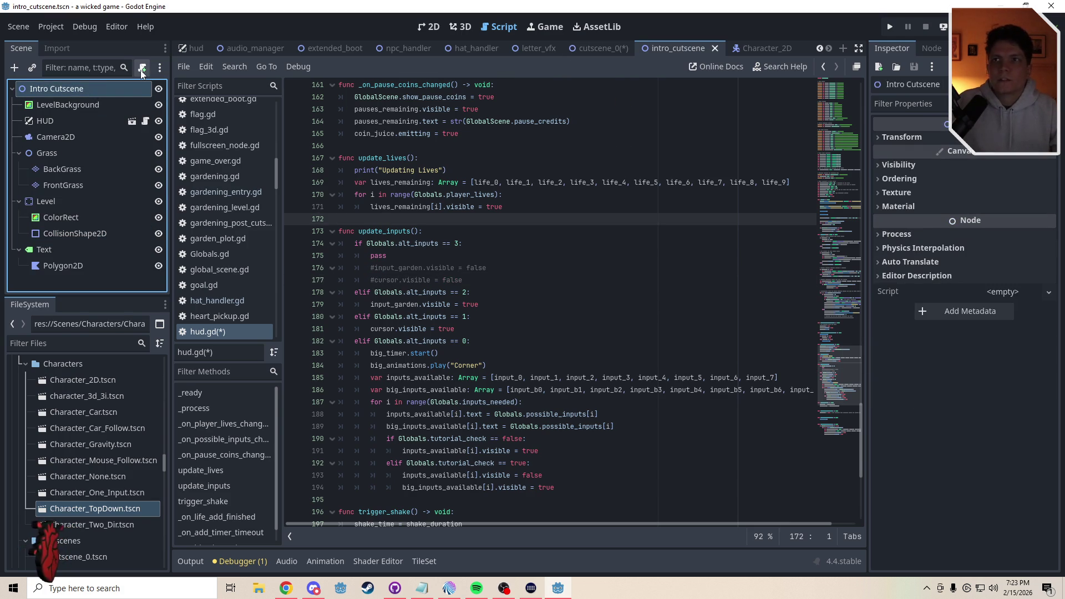
pyautogui.click(604, 48)
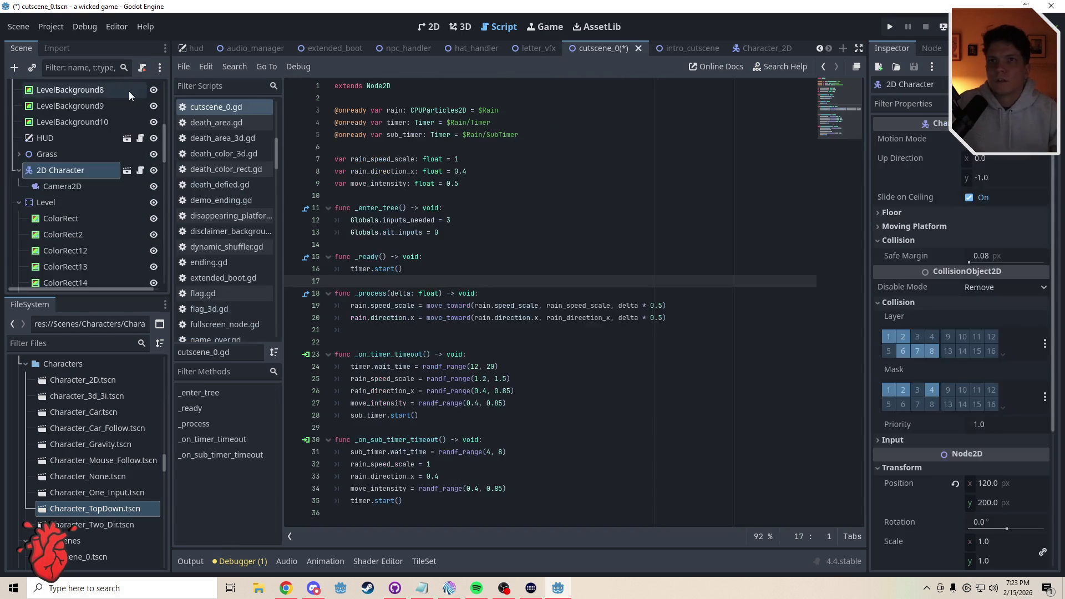
pyautogui.click(142, 88)
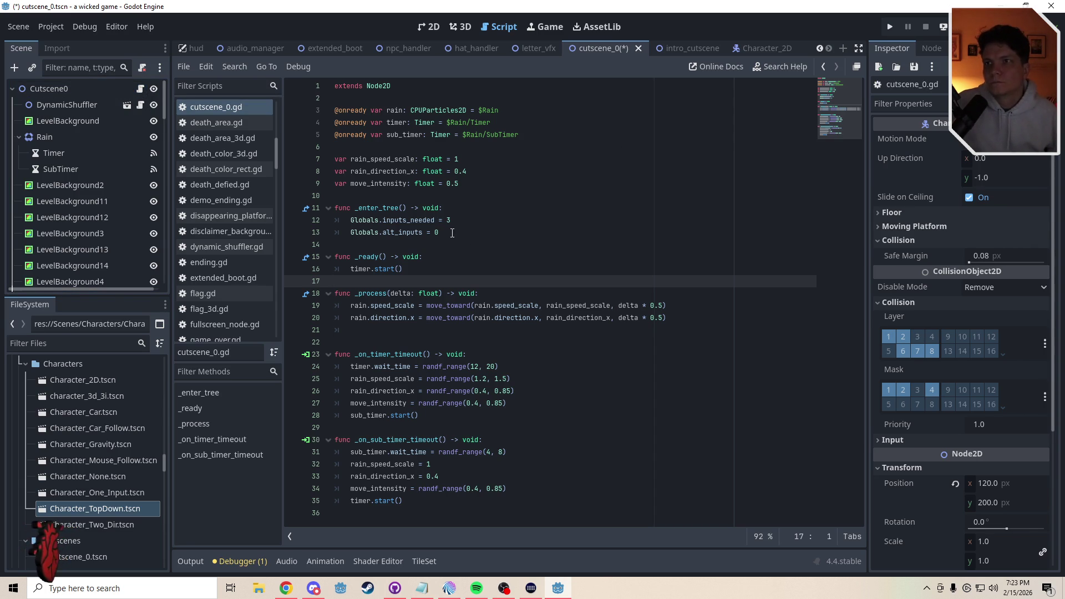
pyautogui.moveTo(452, 233); pyautogui.dragTo(334, 208)
pyautogui.hotkey('ctrl', 'c')
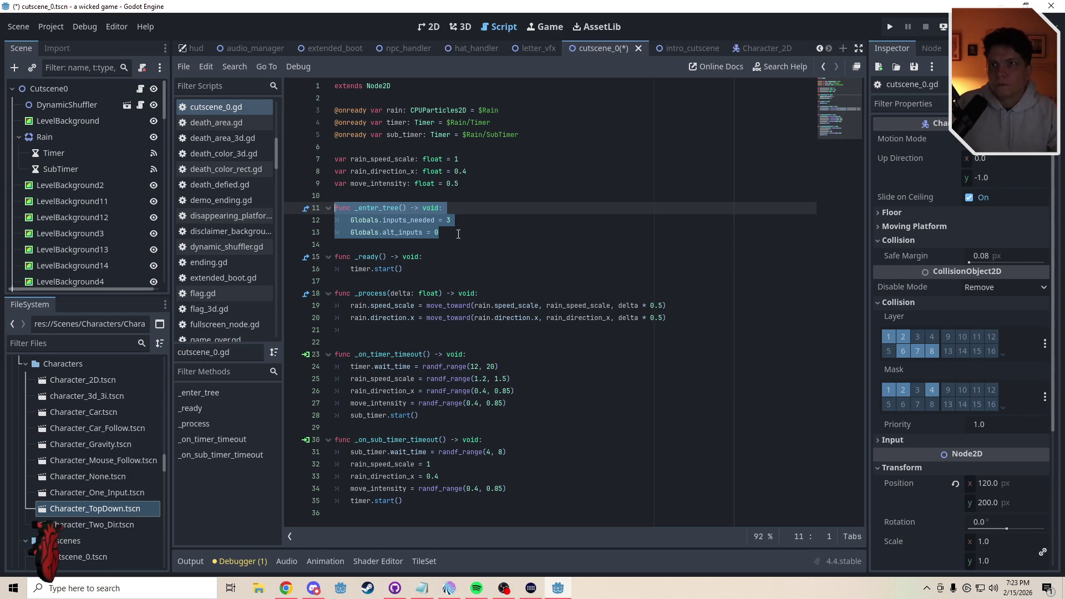
pyautogui.click(682, 50)
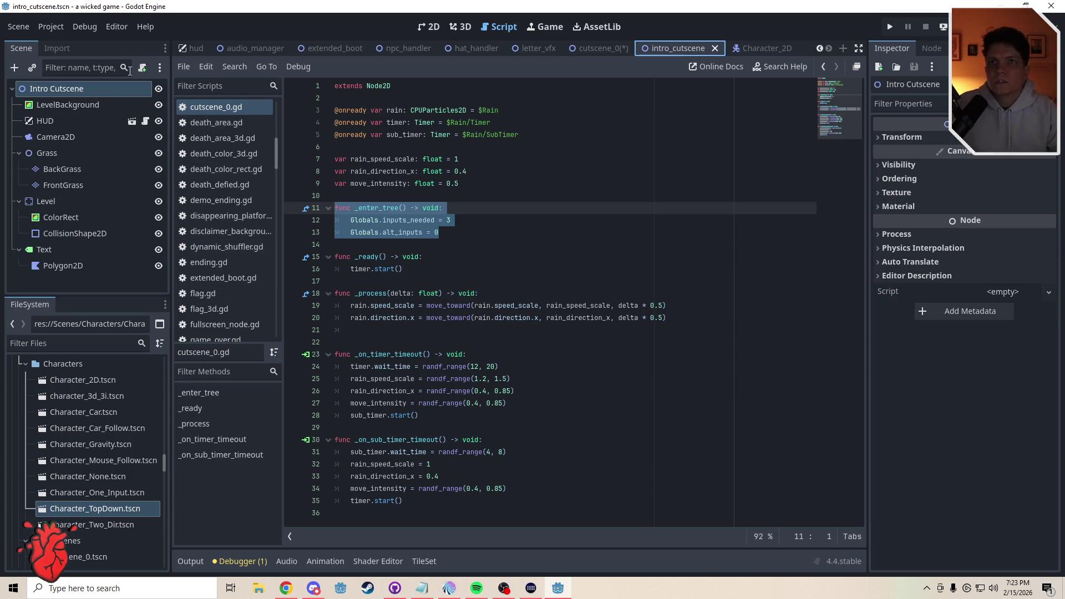
pyautogui.click(142, 67)
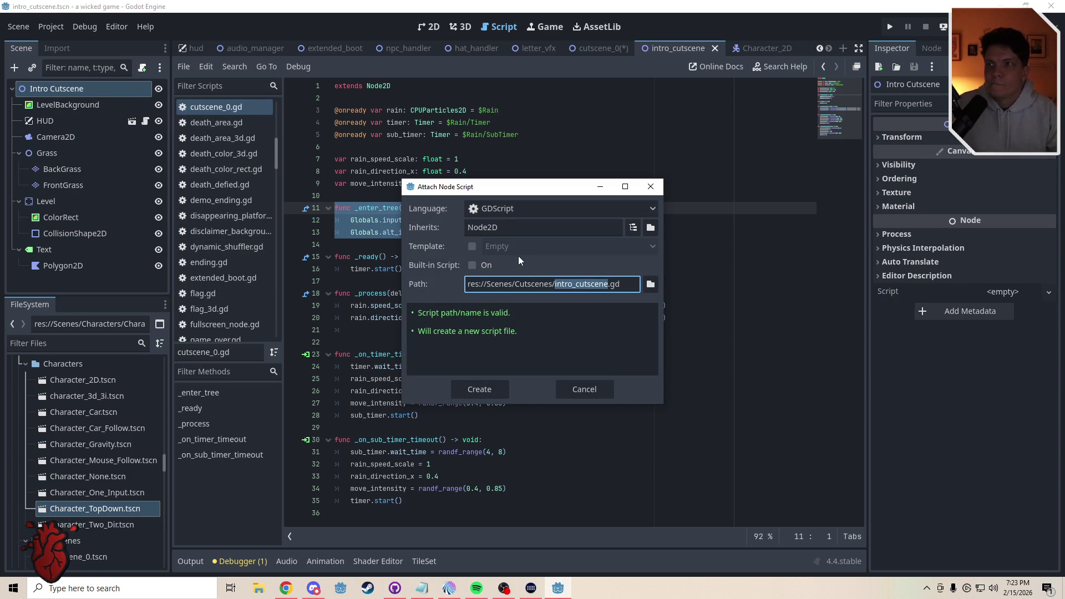
# Create intro_cutscene.gd in res://Scripts/Cutscenes and attach it to Intro Cutscene
pyautogui.click(647, 286)
pyautogui.click(281, 119)
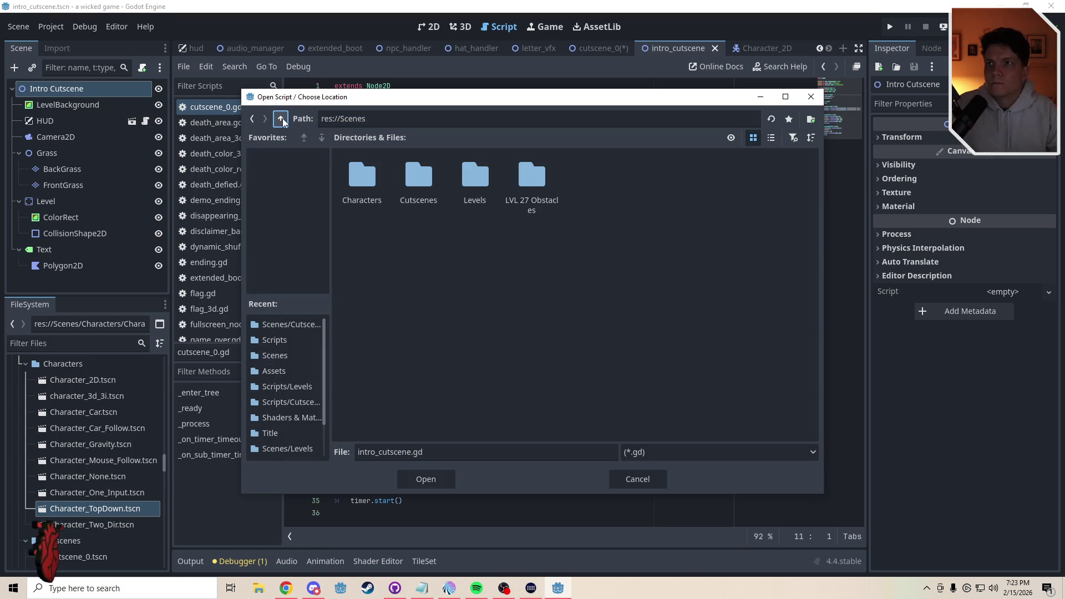
pyautogui.click(281, 119)
pyautogui.doubleClick(475, 178)
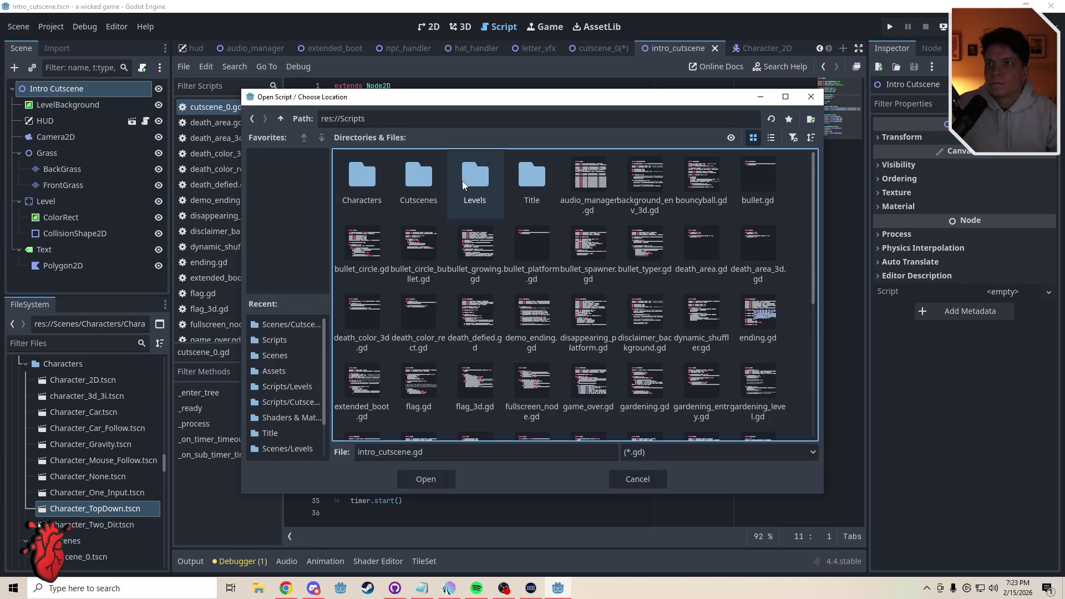
pyautogui.doubleClick(416, 185)
pyautogui.click(422, 479)
pyautogui.click(478, 388)
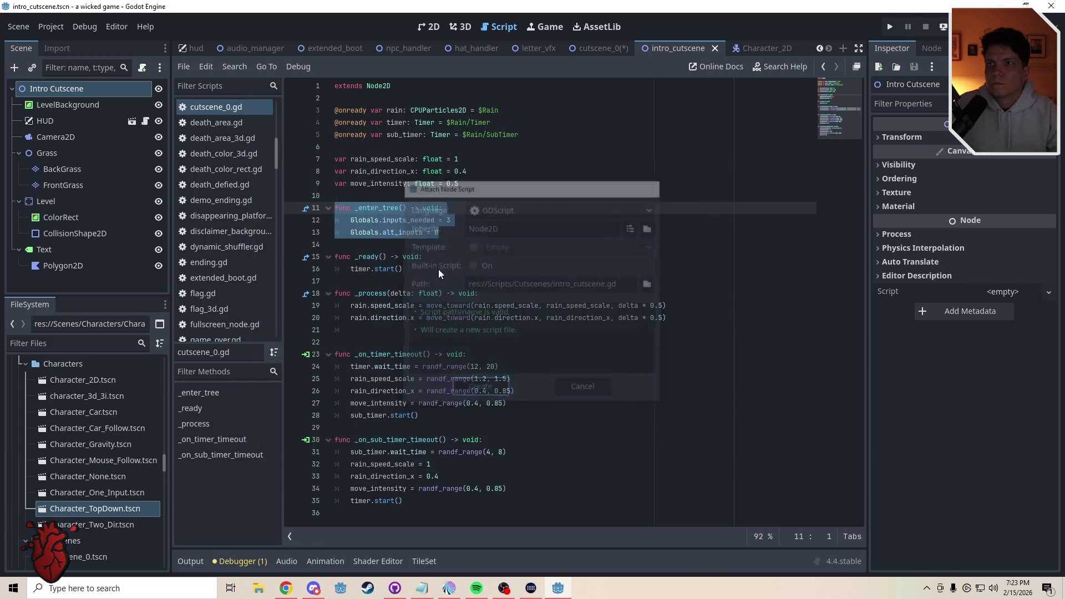
# Paste _enter_tree and set Globals.inputs_needed to 0 and Globals.alt_inputs to 3
pyautogui.press('Down')
pyautogui.press('Return')
pyautogui.hotkey('ctrl', 'v')
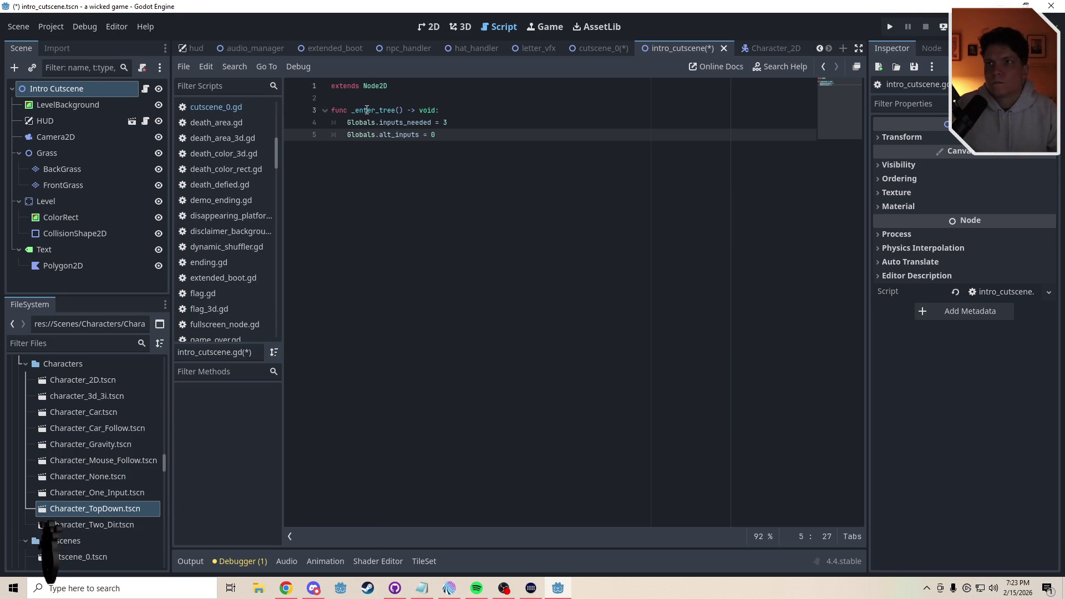
pyautogui.moveTo(435, 136); pyautogui.dragTo(433, 136)
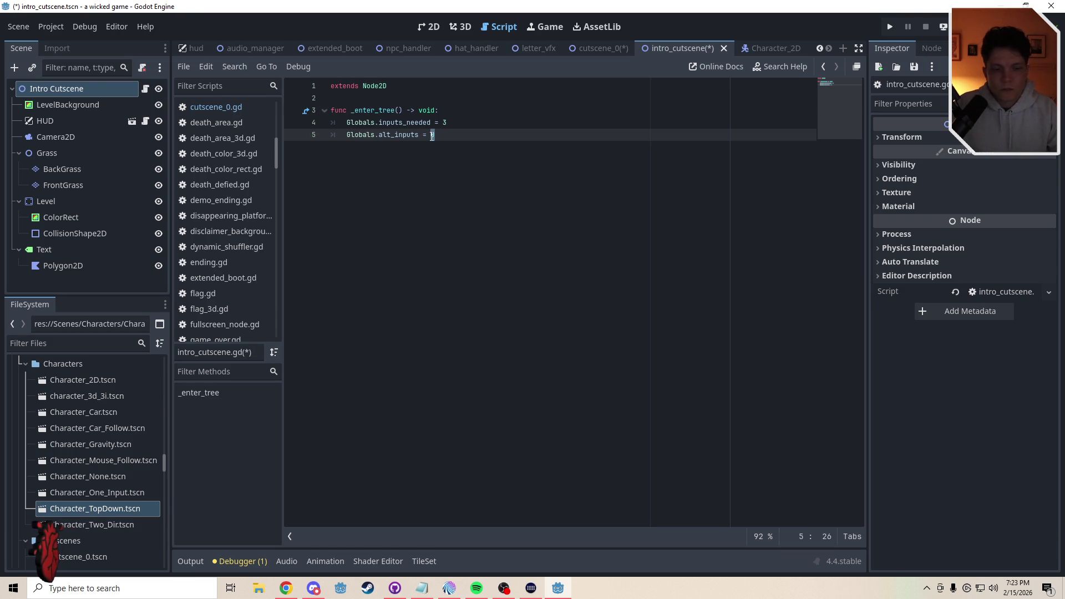
pyautogui.write('3')
pyautogui.click(372, 98)
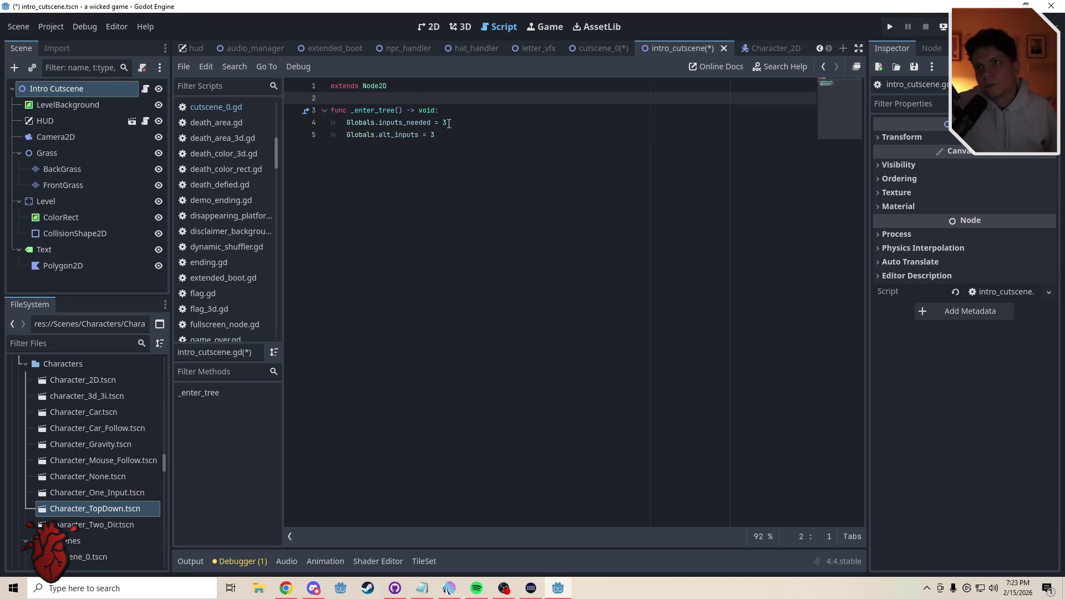
pyautogui.click(444, 122)
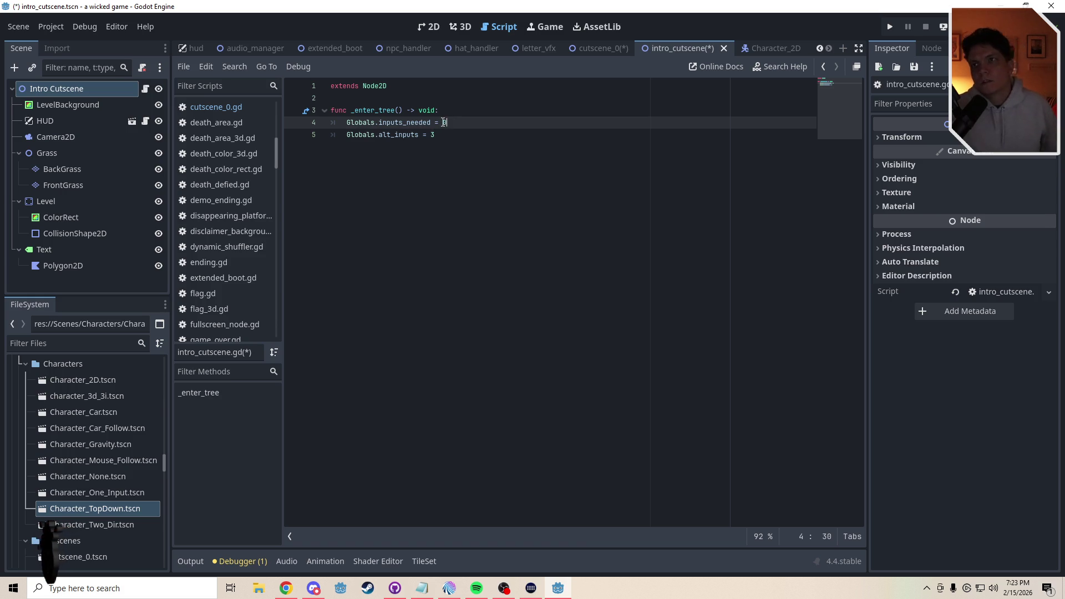
pyautogui.click(418, 104)
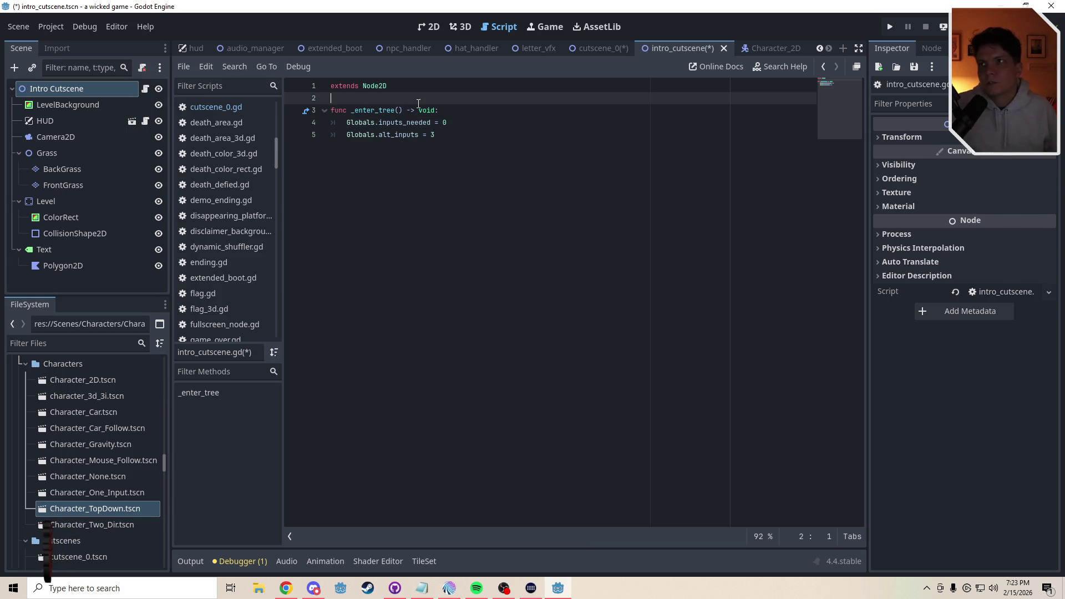
# Instance Character_2D.tscn into the intro cutscene, move it up the scene tree, and save
pyautogui.click(428, 26)
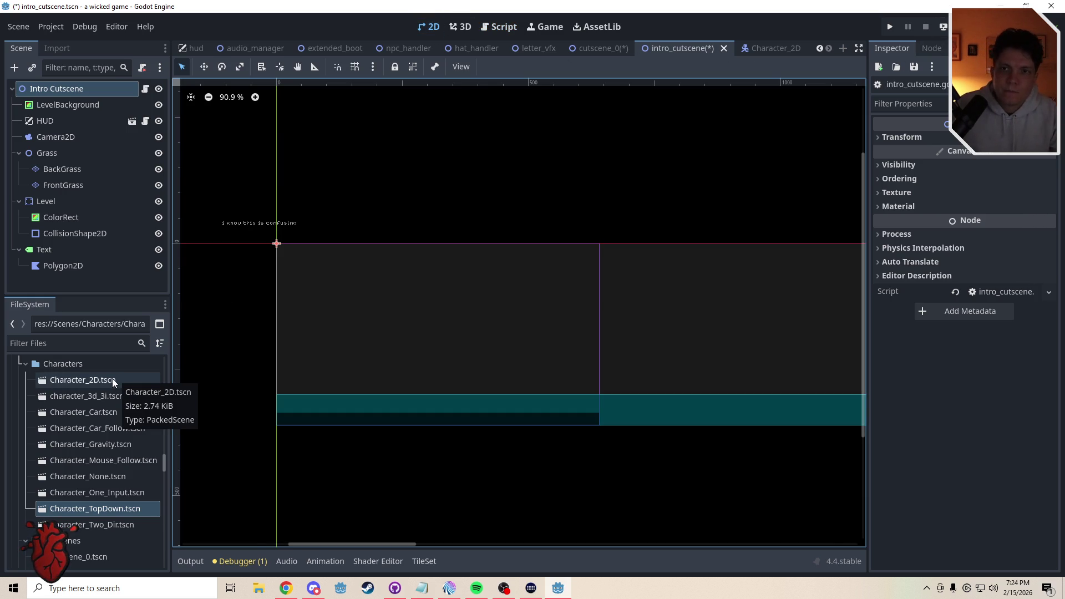
pyautogui.moveTo(102, 380); pyautogui.dragTo(447, 364)
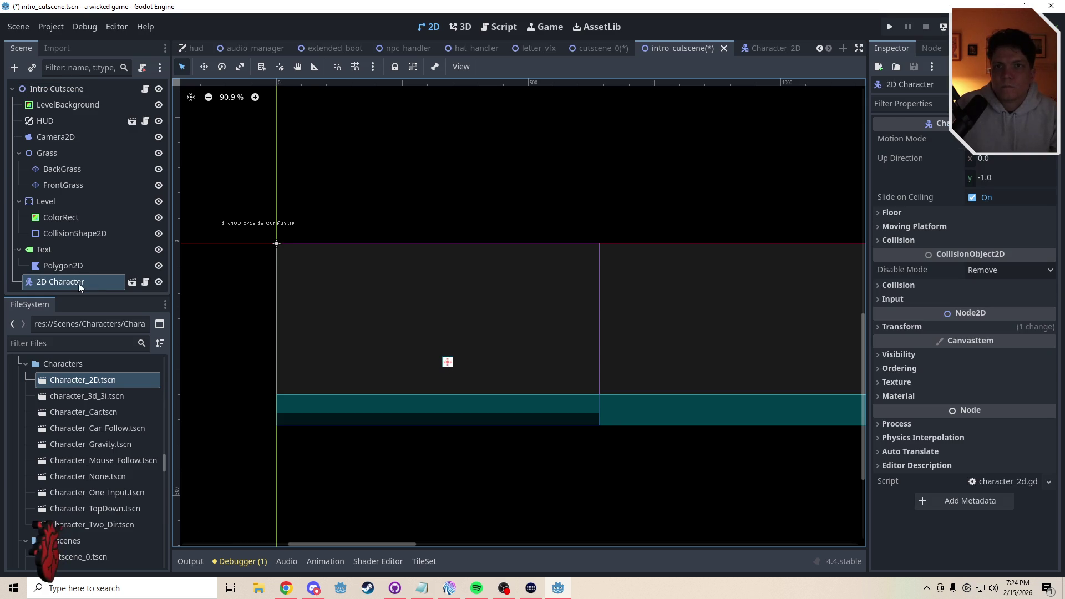
pyautogui.moveTo(74, 282); pyautogui.dragTo(58, 138)
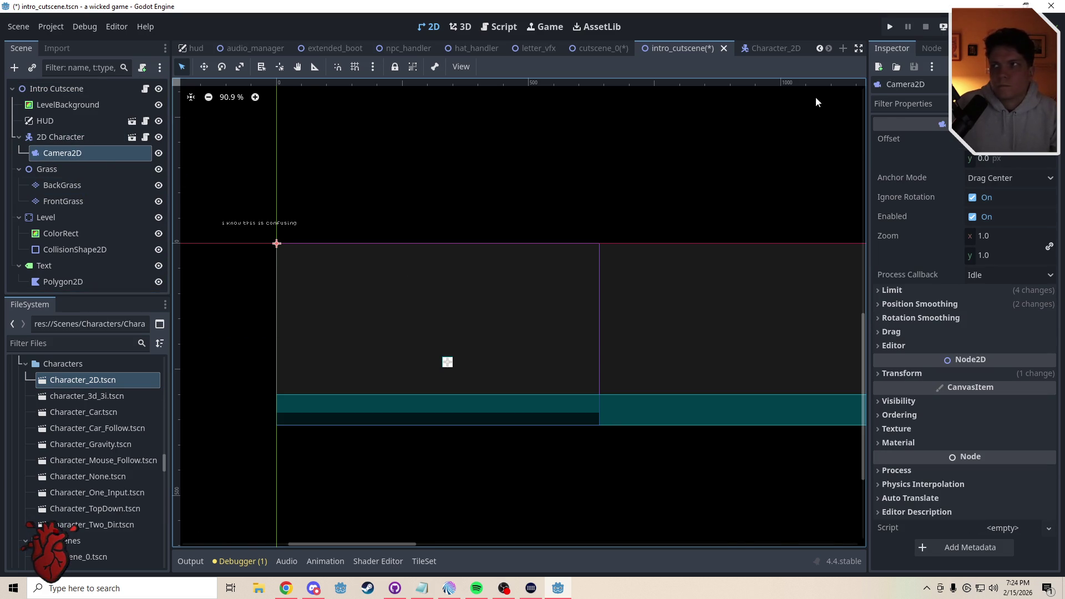
pyautogui.hotkey('ctrl', 's')
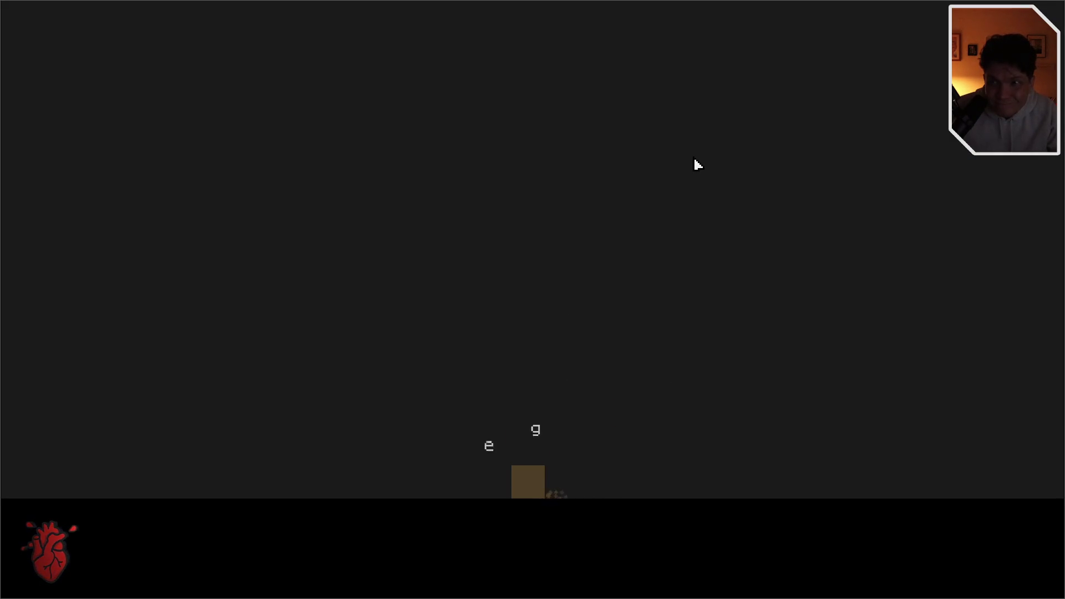
# Run the player right with one jump until it leaves the screen
pyautogui.press('Right')
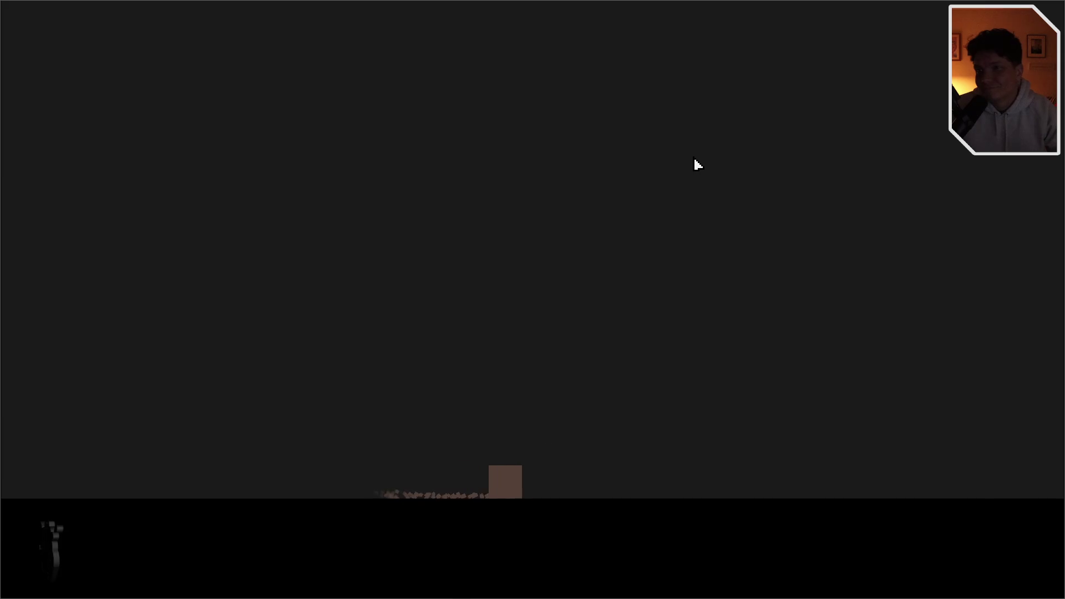
pyautogui.press('space')
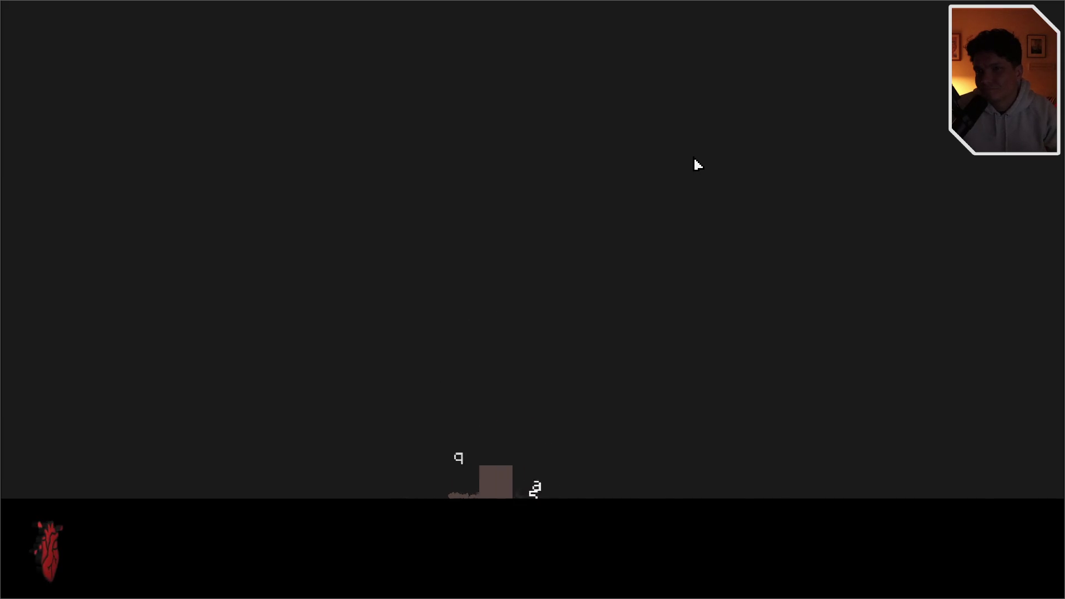
pyautogui.press('Right')
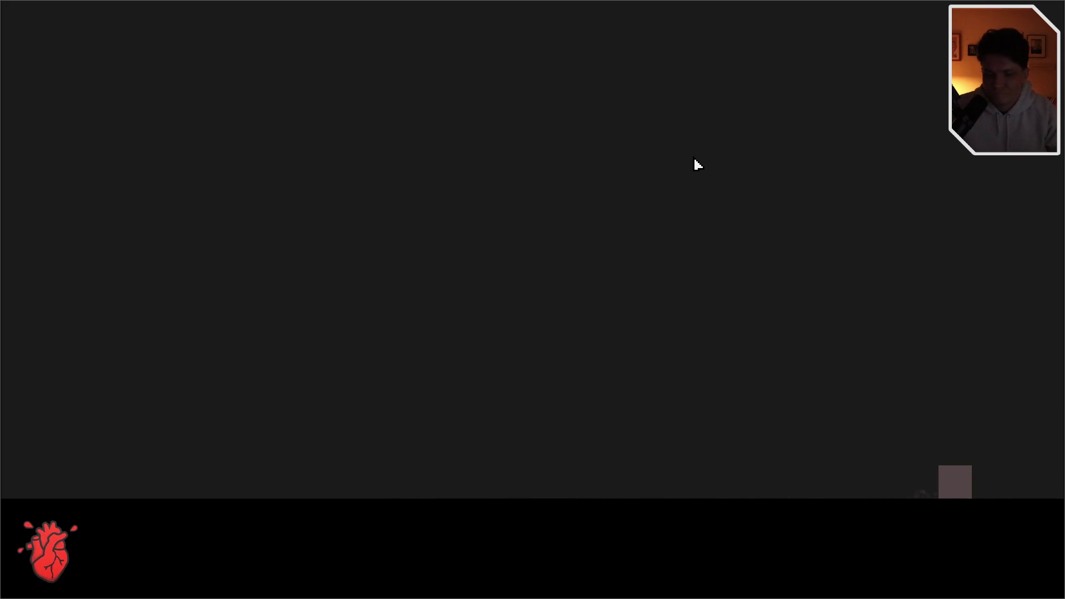
pyautogui.press('Right')
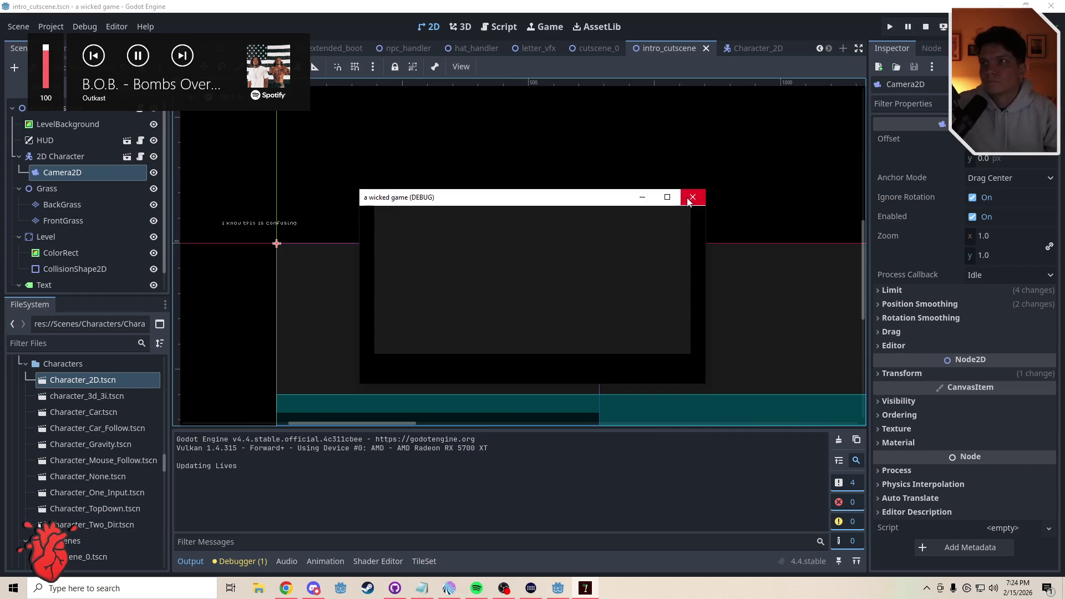
# Close the game and review cutscene_0's Camera2D limits (right 2800) and position smoothing
pyautogui.click(690, 195)
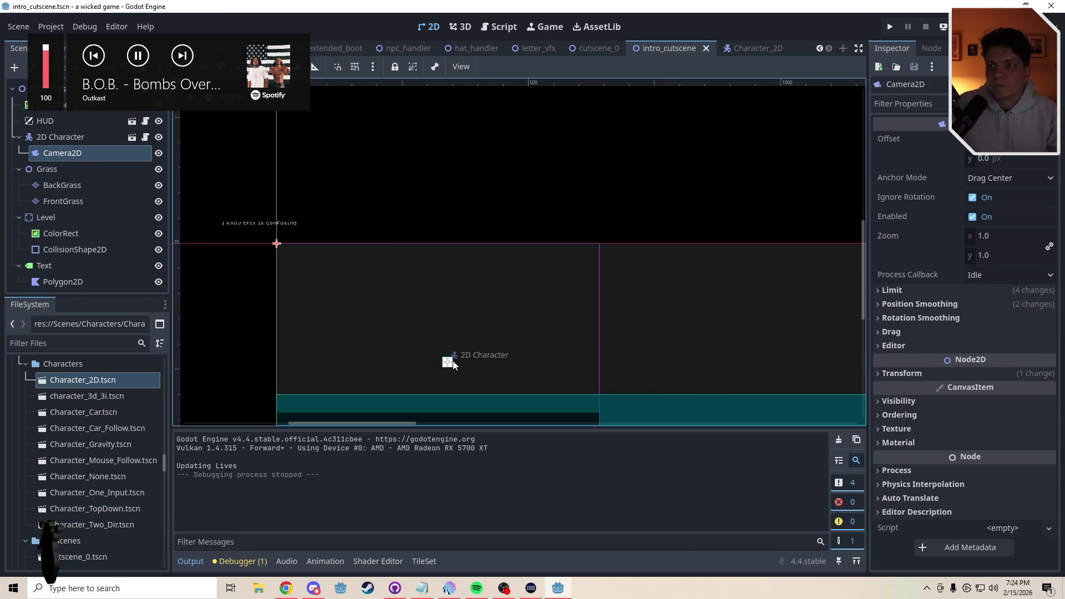
pyautogui.click(582, 49)
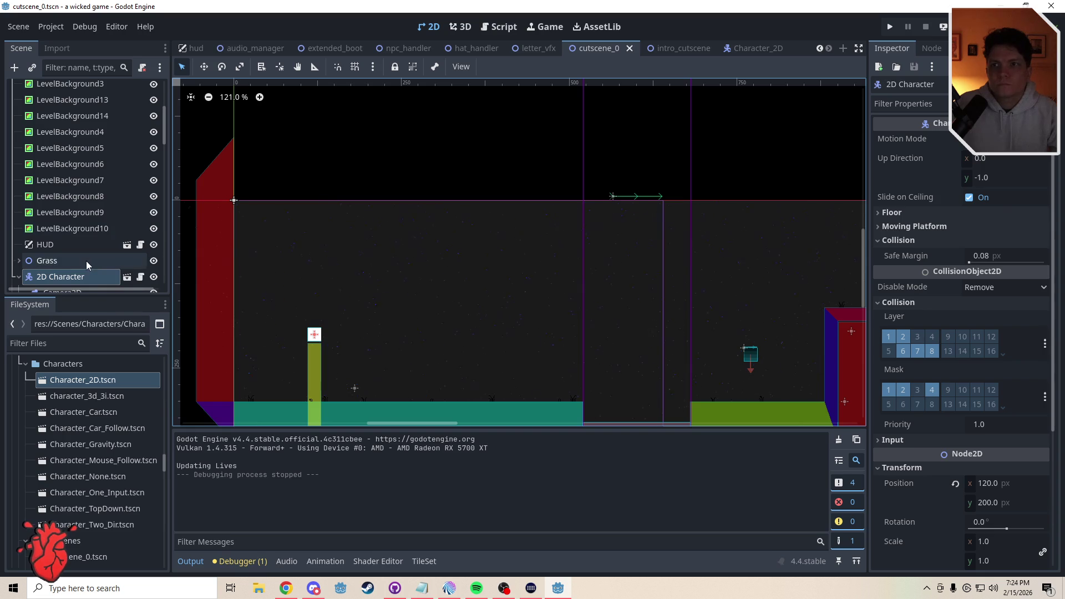
pyautogui.moveTo(309, 211); pyautogui.dragTo(421, 172)
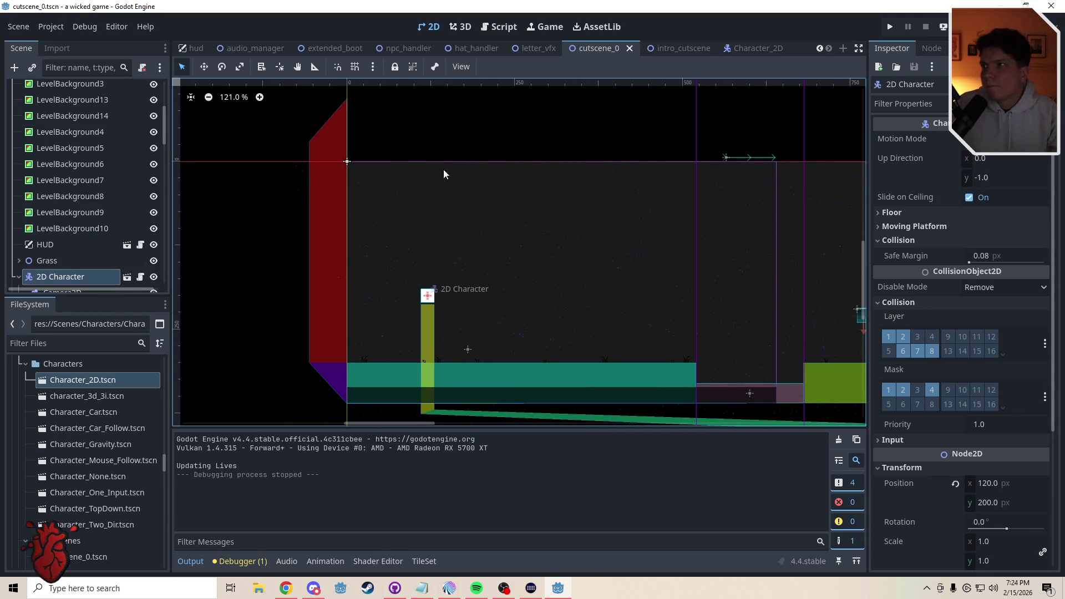
pyautogui.scroll(-3, 58, 264)
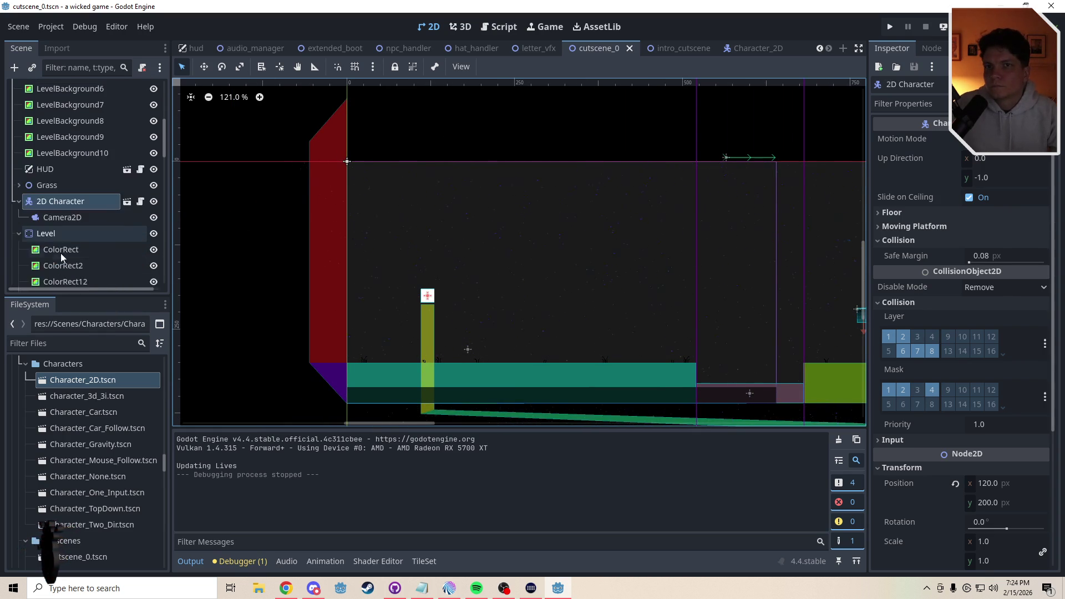
pyautogui.click(61, 245)
pyautogui.scroll(-2, 318, 251)
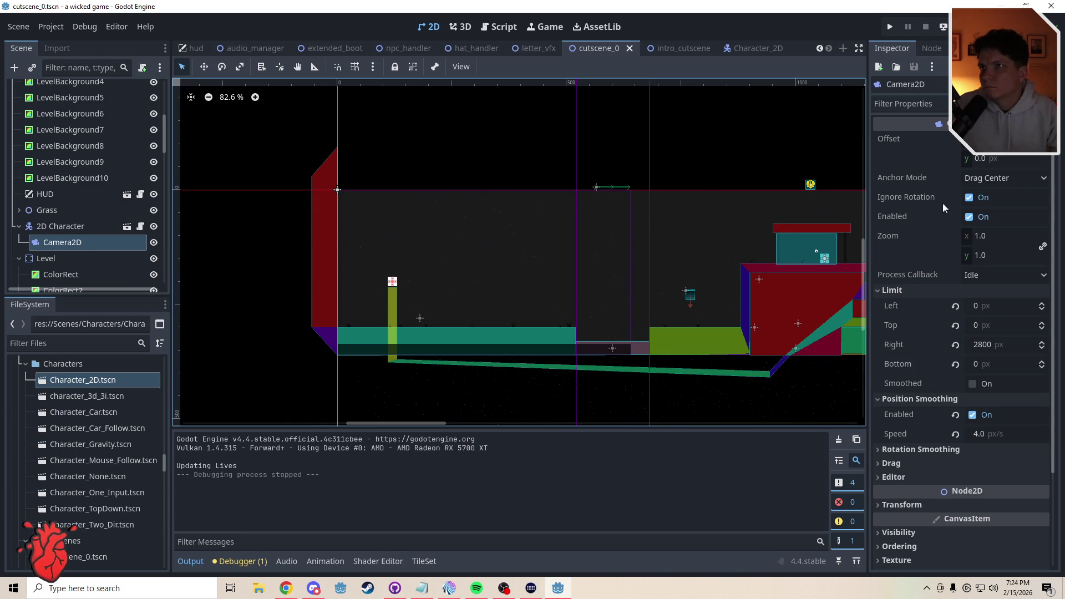
pyautogui.click(683, 50)
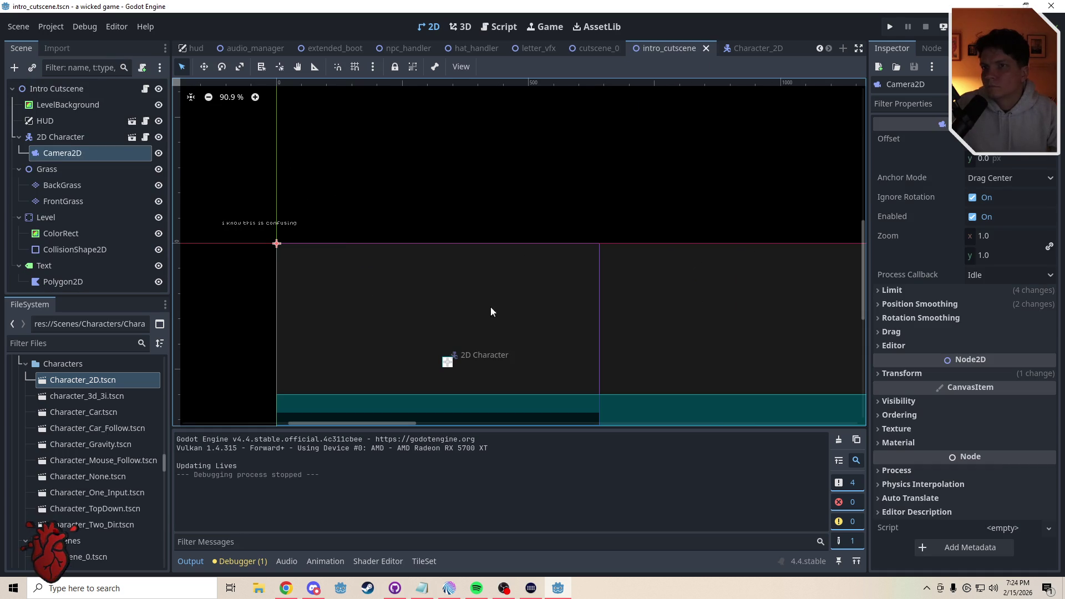
# Move 2D Character to (154, 247), keeping Camera2D parented under it
pyautogui.click(52, 137)
pyautogui.press('w')
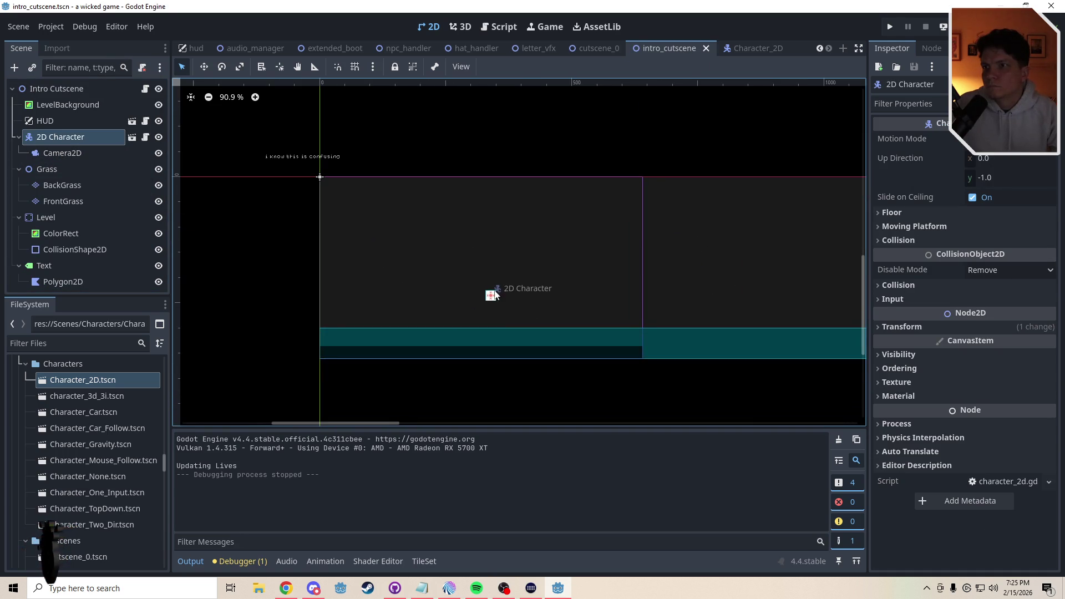
pyautogui.moveTo(513, 309); pyautogui.dragTo(422, 291)
pyautogui.hotkey('ctrl', 'z')
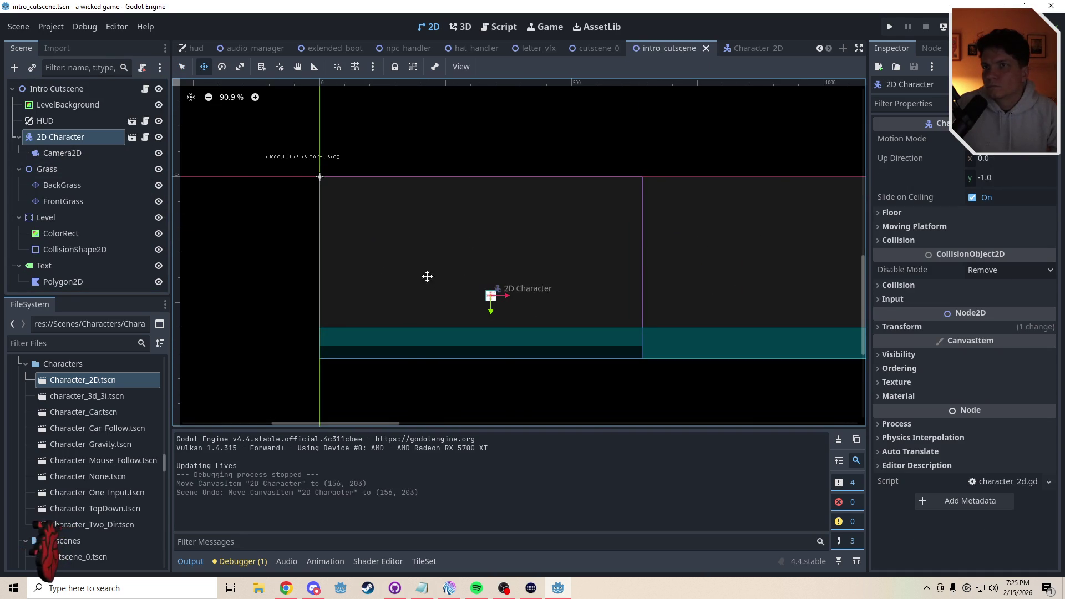
pyautogui.moveTo(61, 153); pyautogui.dragTo(57, 132)
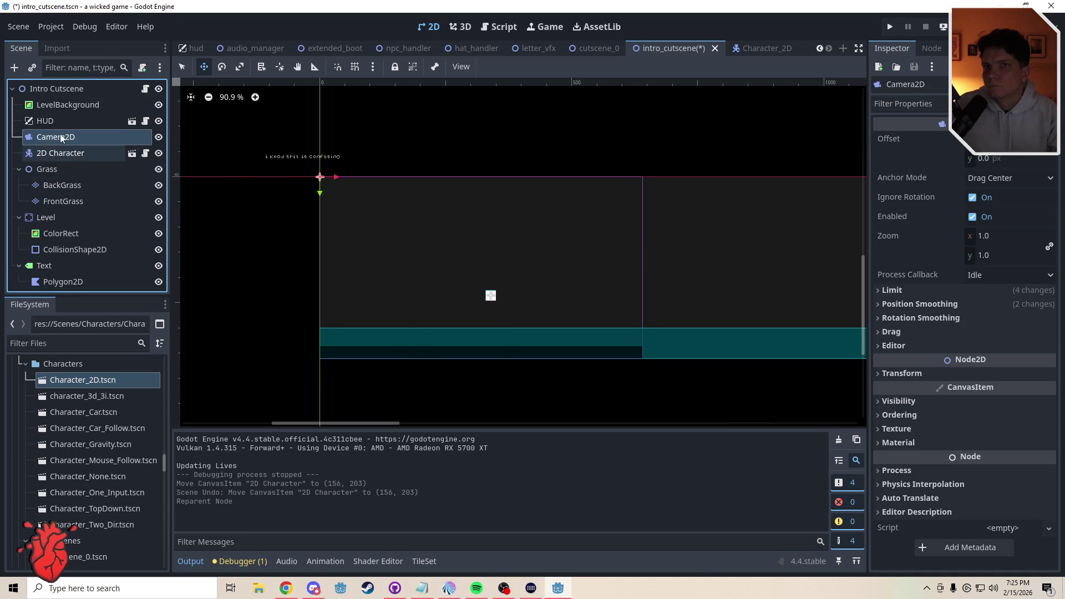
pyautogui.click(62, 156)
pyautogui.moveTo(490, 295)
pyautogui.mouseDown()
pyautogui.moveTo(423, 290)
pyautogui.moveTo(398, 301)
pyautogui.mouseUp()
pyautogui.moveTo(58, 136); pyautogui.dragTo(68, 153)
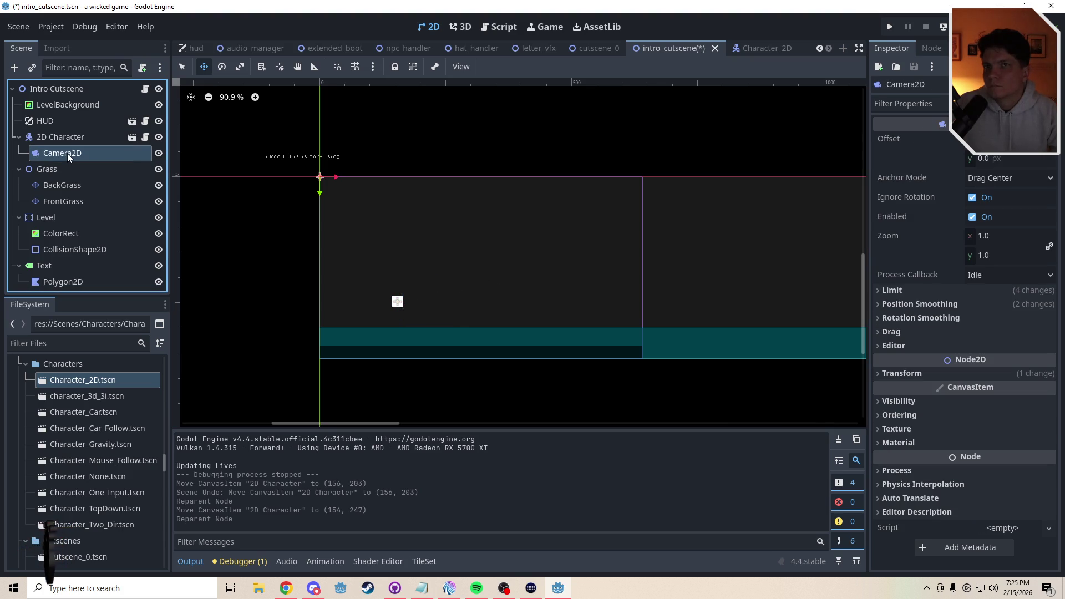
# Review the Camera2D Limit and Position Smoothing settings, then save the scene
pyautogui.click(923, 289)
pyautogui.click(923, 290)
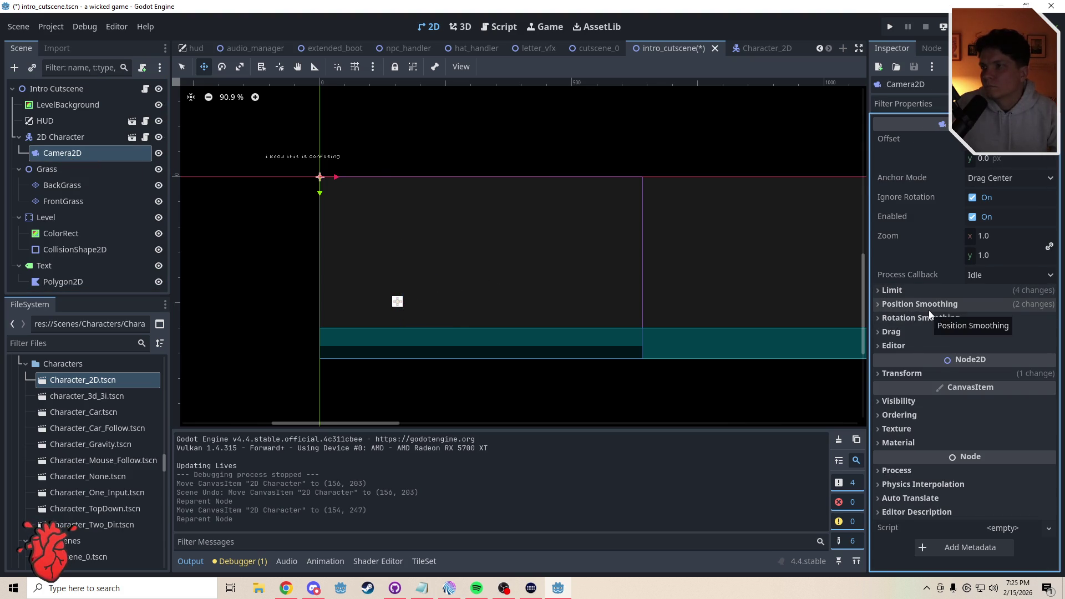
pyautogui.click(929, 308)
pyautogui.click(929, 309)
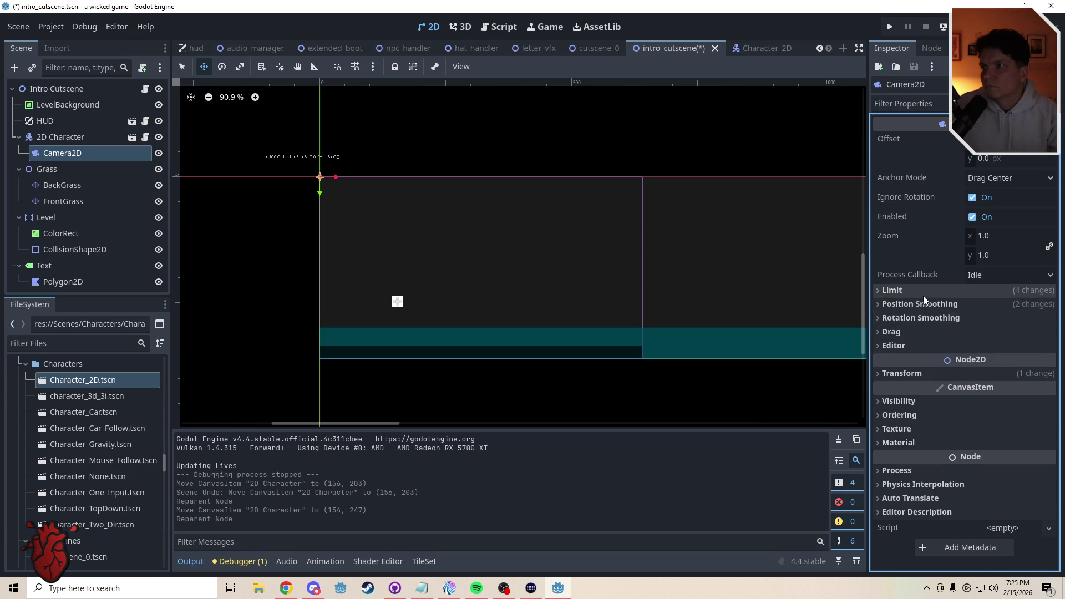
pyautogui.click(923, 296)
pyautogui.click(923, 294)
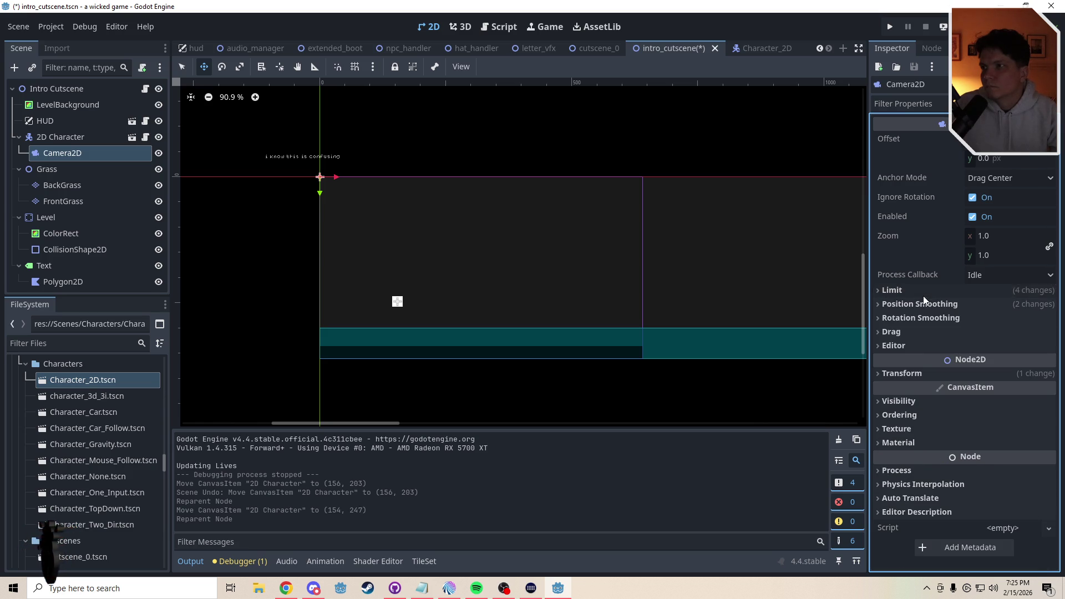
pyautogui.click(930, 305)
pyautogui.click(931, 305)
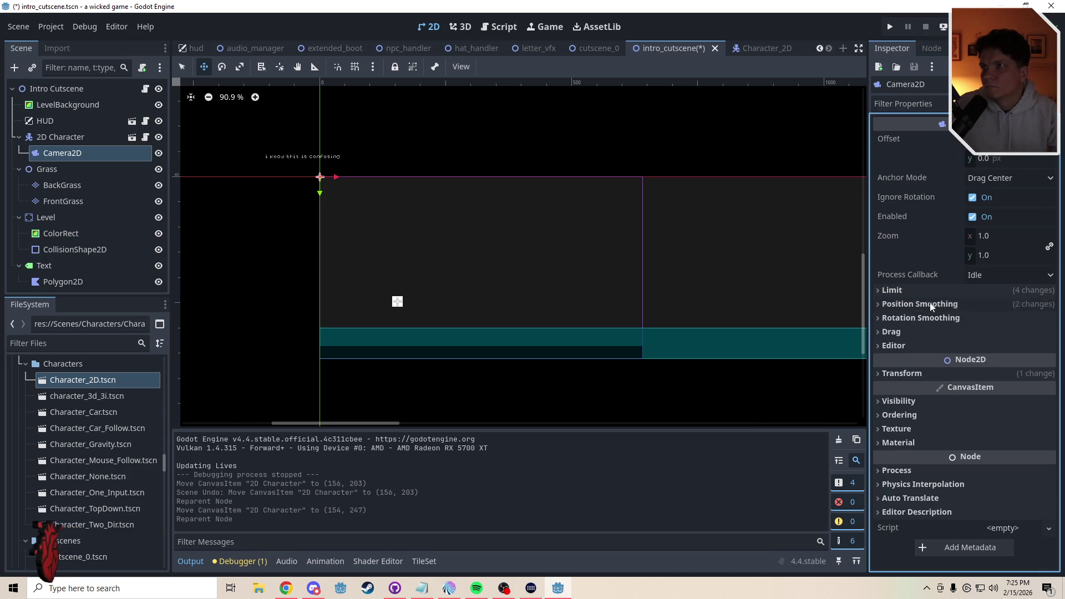
pyautogui.hotkey('ctrl', 's')
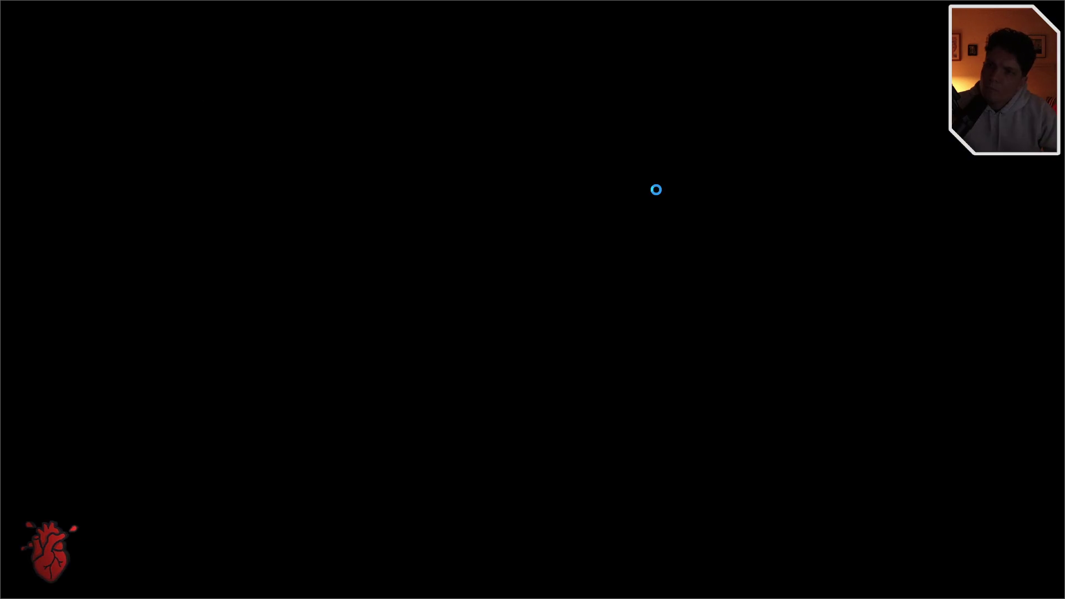
# Run and jump the player left and right along the grassy ground
pyautogui.press('space')
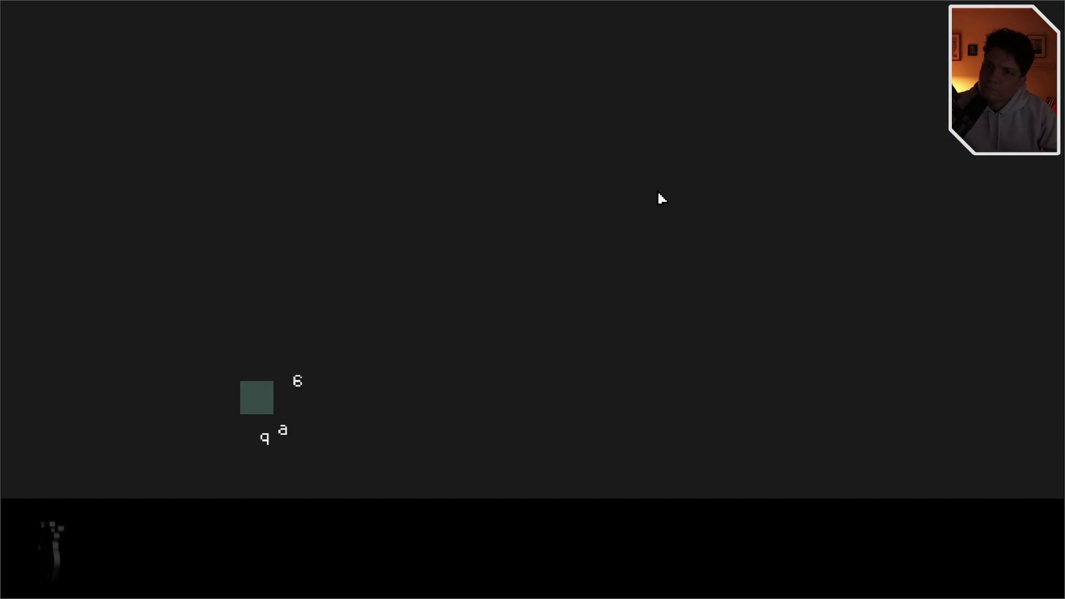
pyautogui.press('Right')
pyautogui.press('Right')
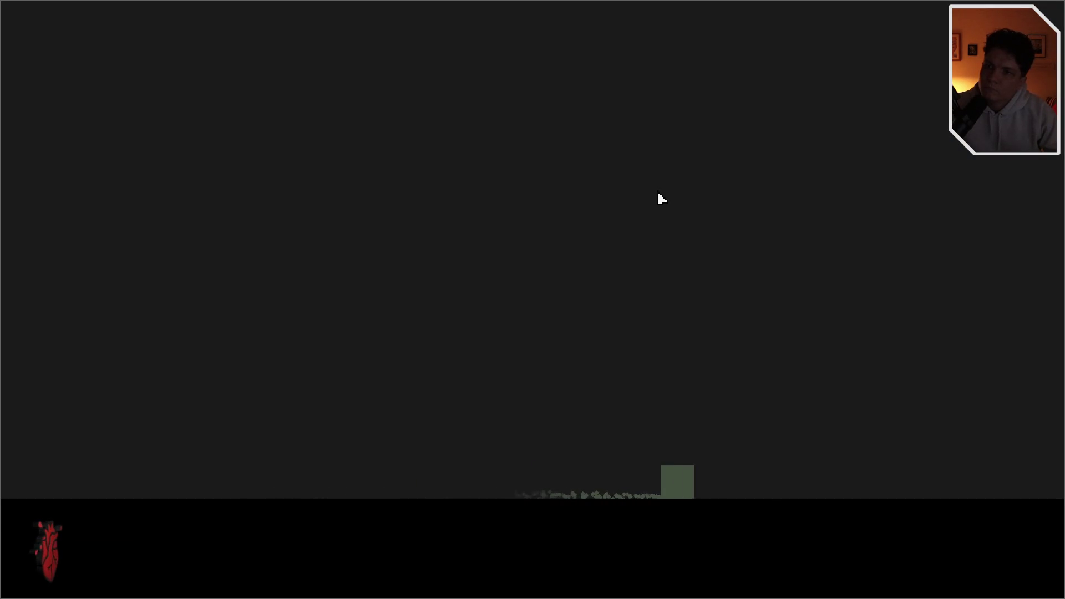
pyautogui.press('Left')
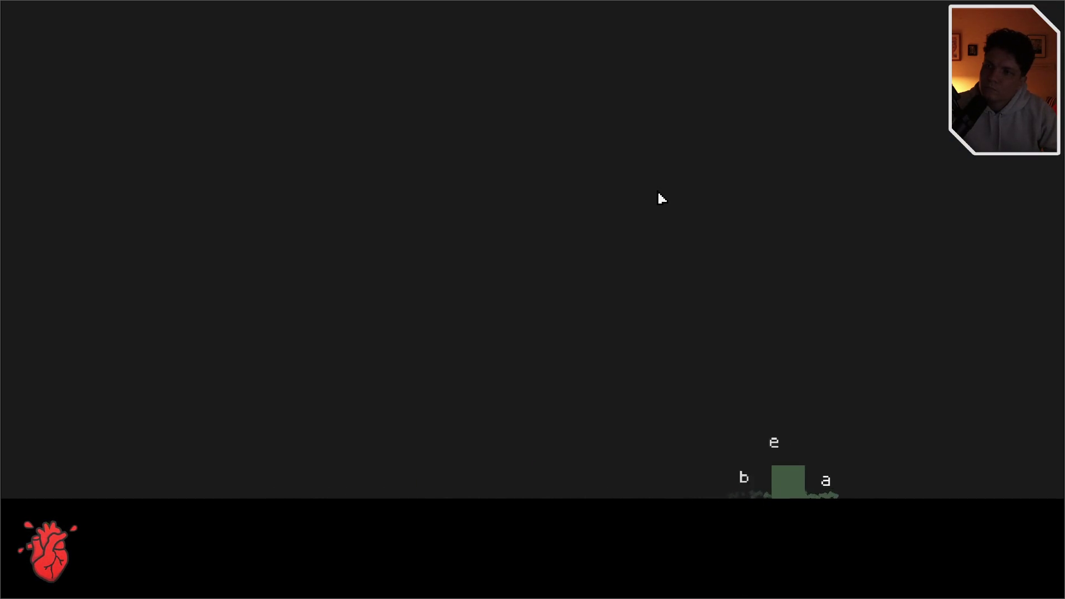
pyautogui.press('space')
pyautogui.press('Right')
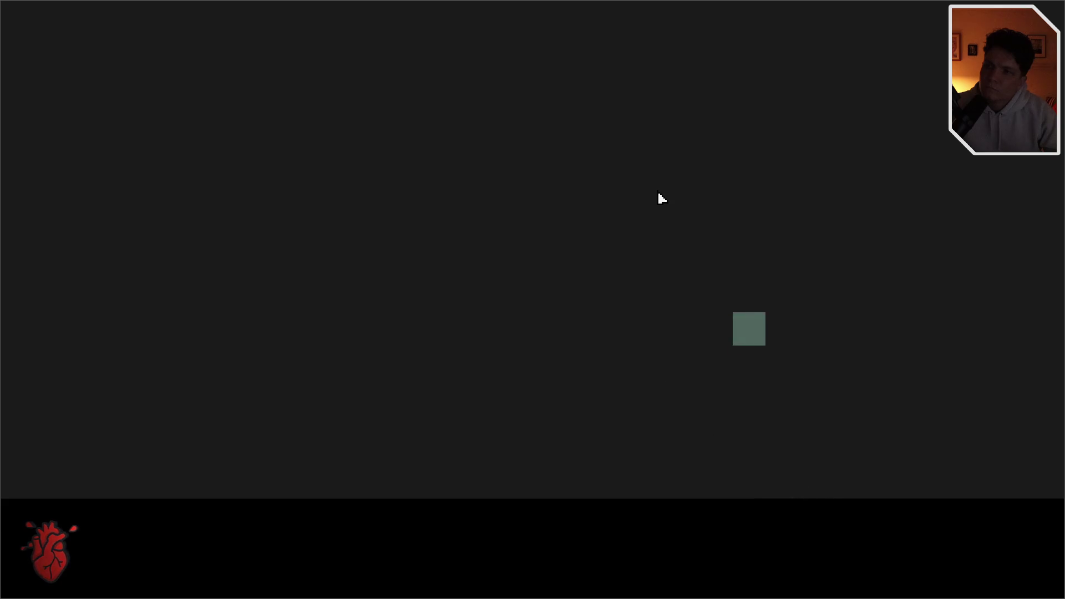
pyautogui.press('Right')
pyautogui.press('Left')
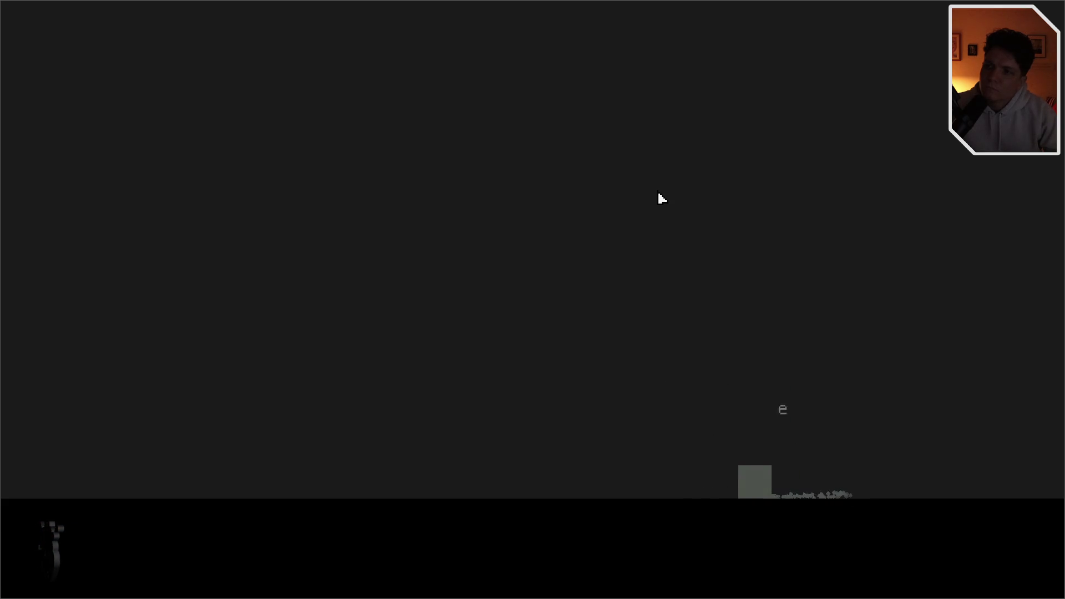
pyautogui.press('Left')
pyautogui.press('Left')
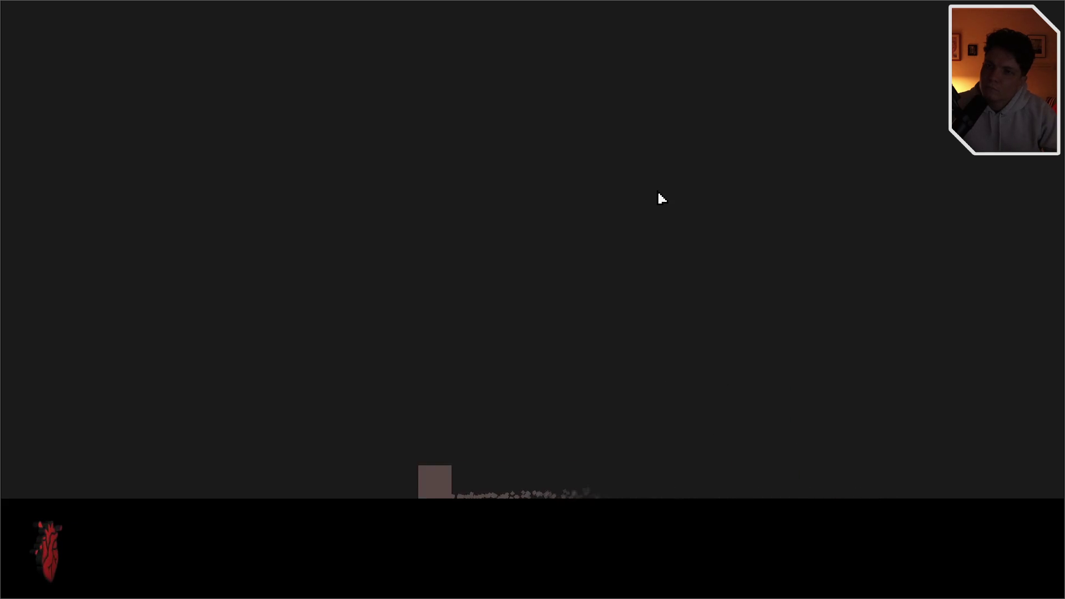
pyautogui.press('space')
pyautogui.press('Right')
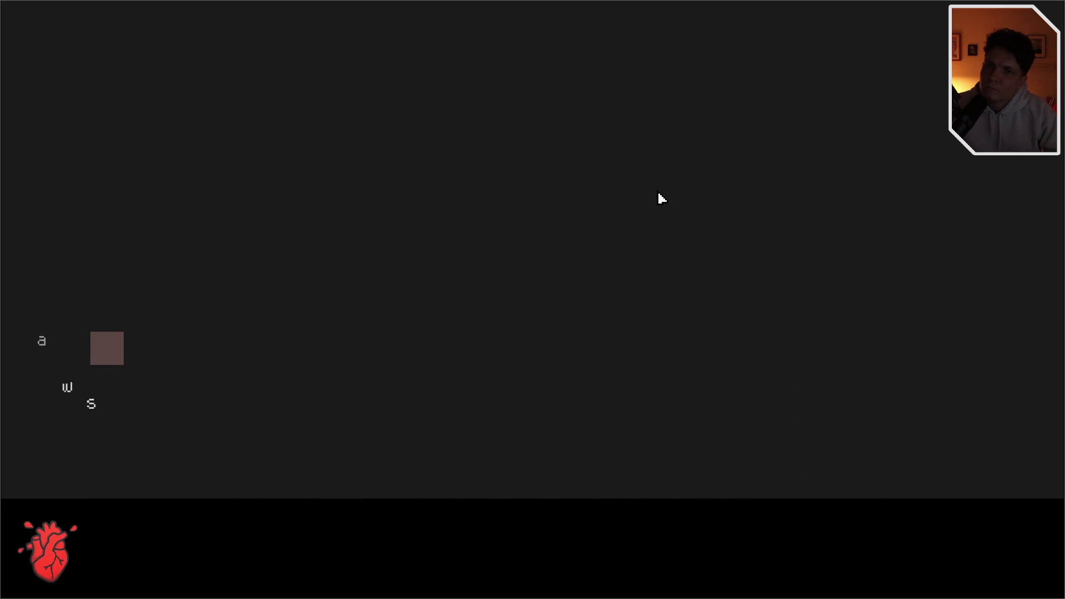
pyautogui.press('Right')
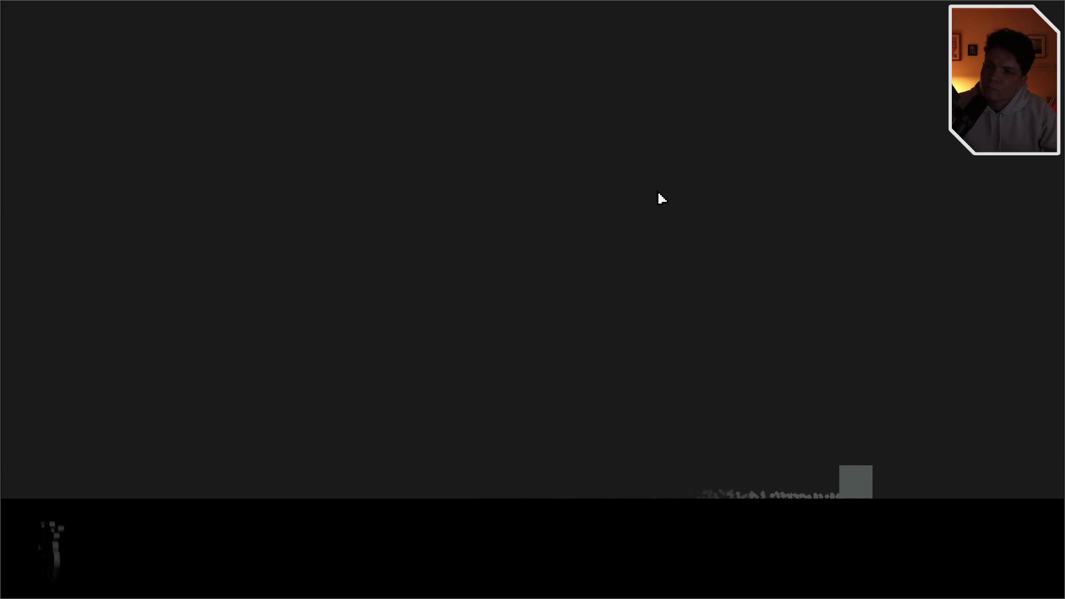
# Jump the player repeatedly in place, then run right and jump off the screen edge
pyautogui.press('Up')
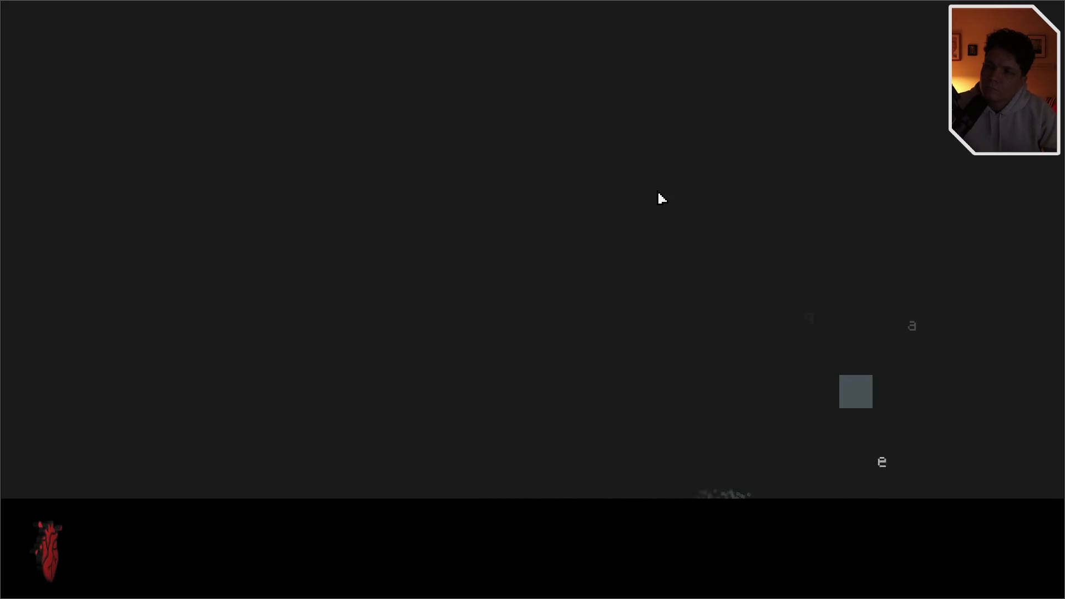
pyautogui.press('Up')
pyautogui.press('Up')
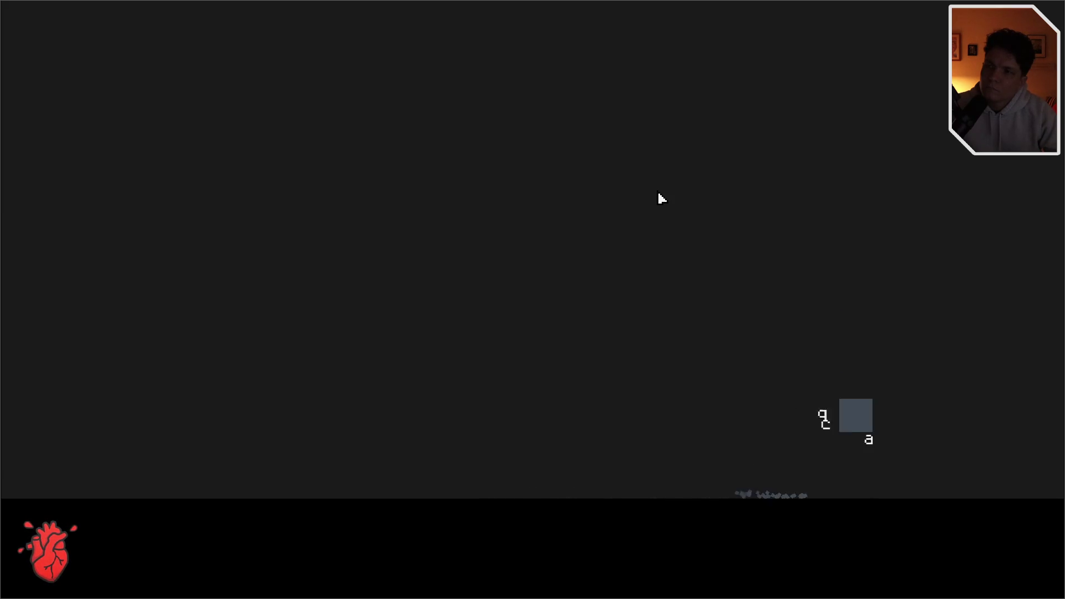
pyautogui.press('Up')
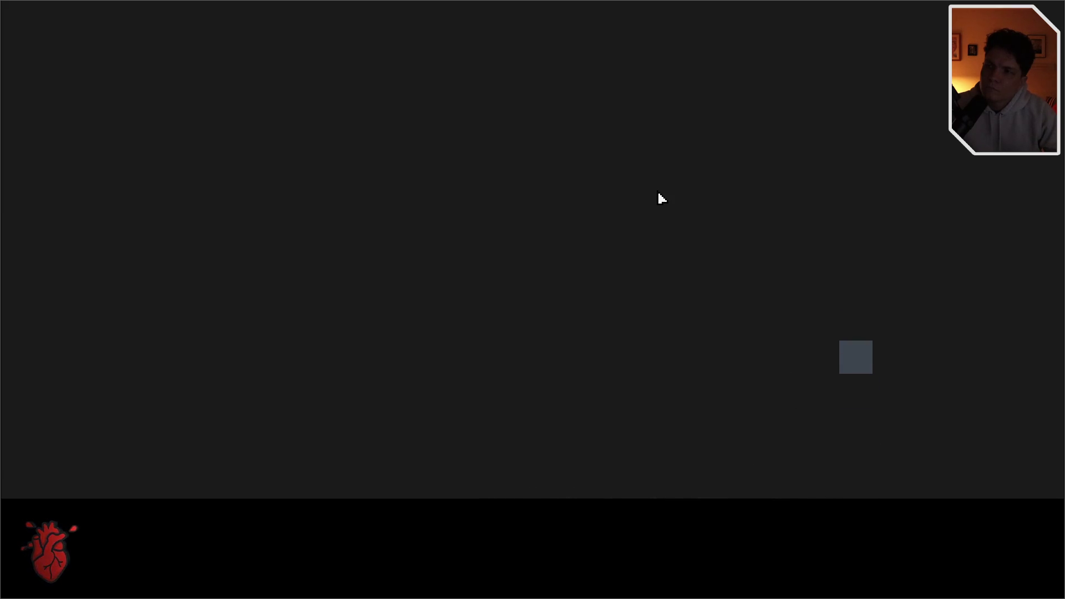
pyautogui.press('Up')
pyautogui.press('Up')
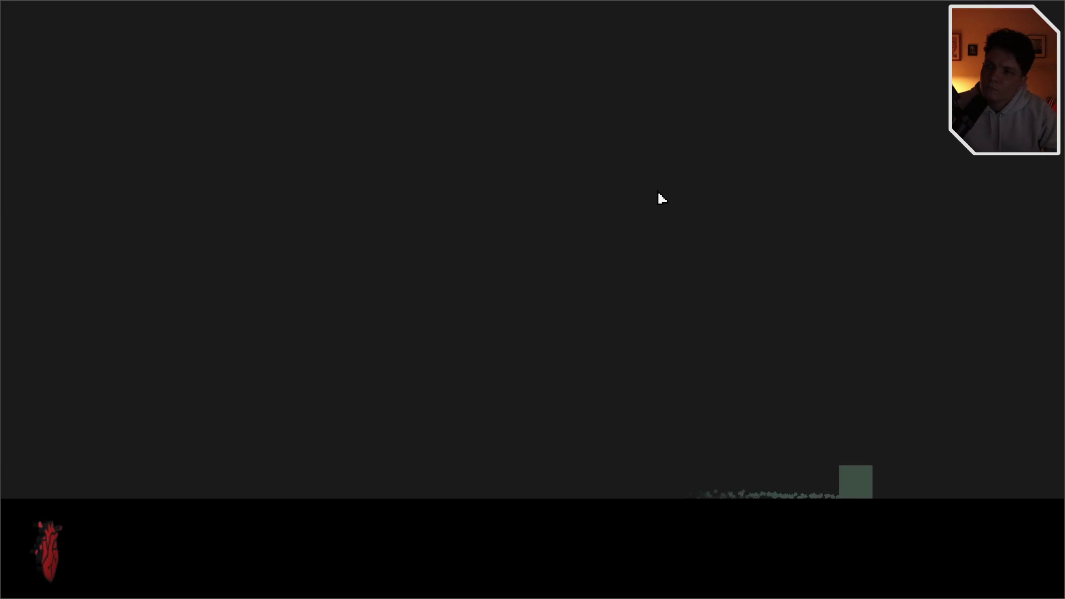
pyautogui.press('Up')
pyautogui.press('Right')
pyautogui.press('Up')
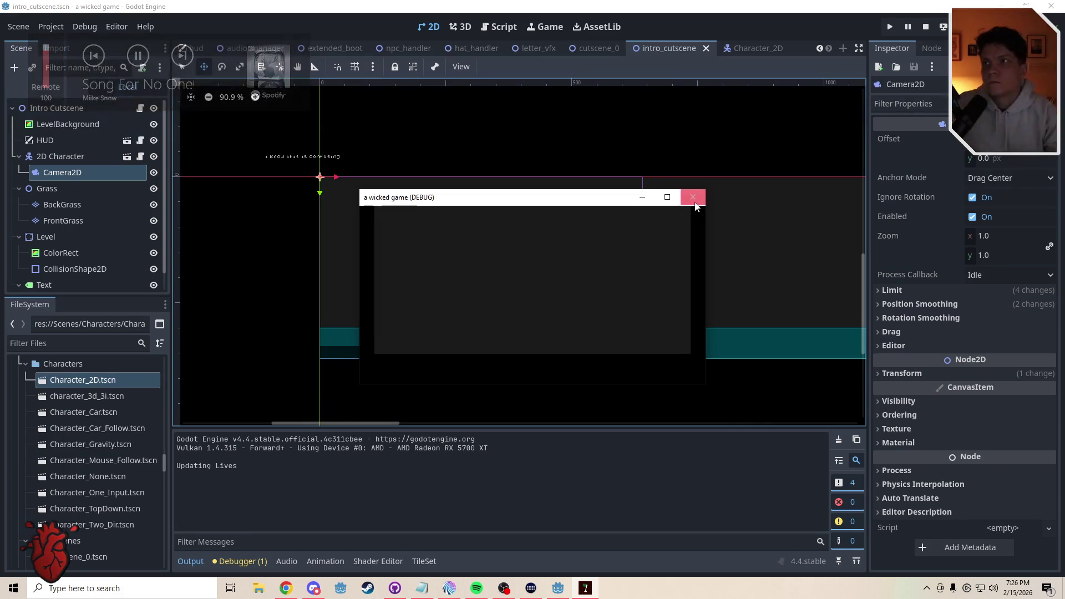
# Stop the game, keep Drag Center anchor, revert Camera2D position to (0, 0), and save
pyautogui.click(693, 197)
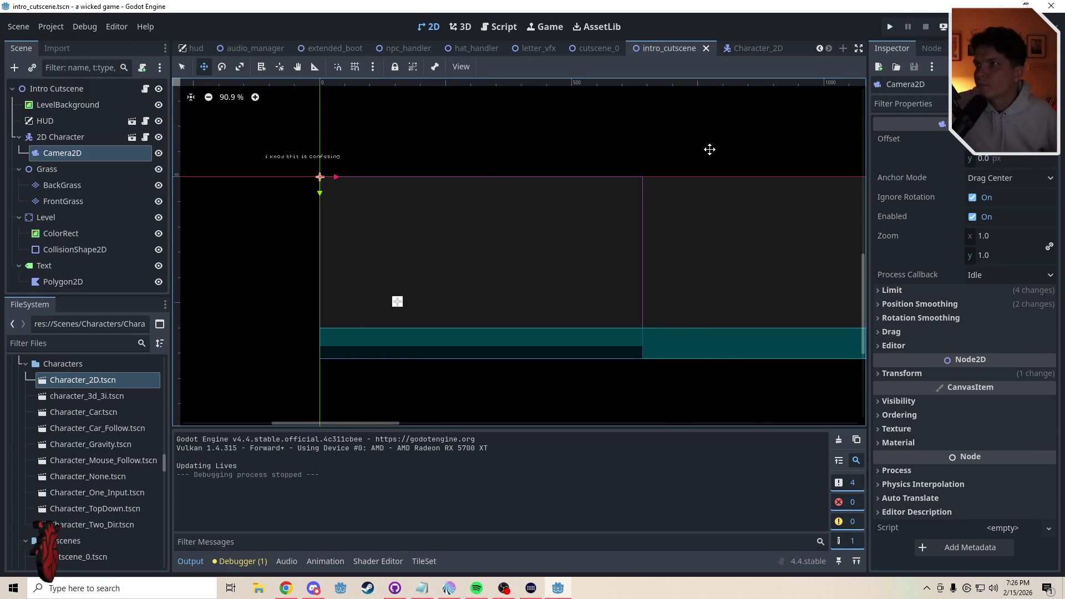
pyautogui.click(983, 180)
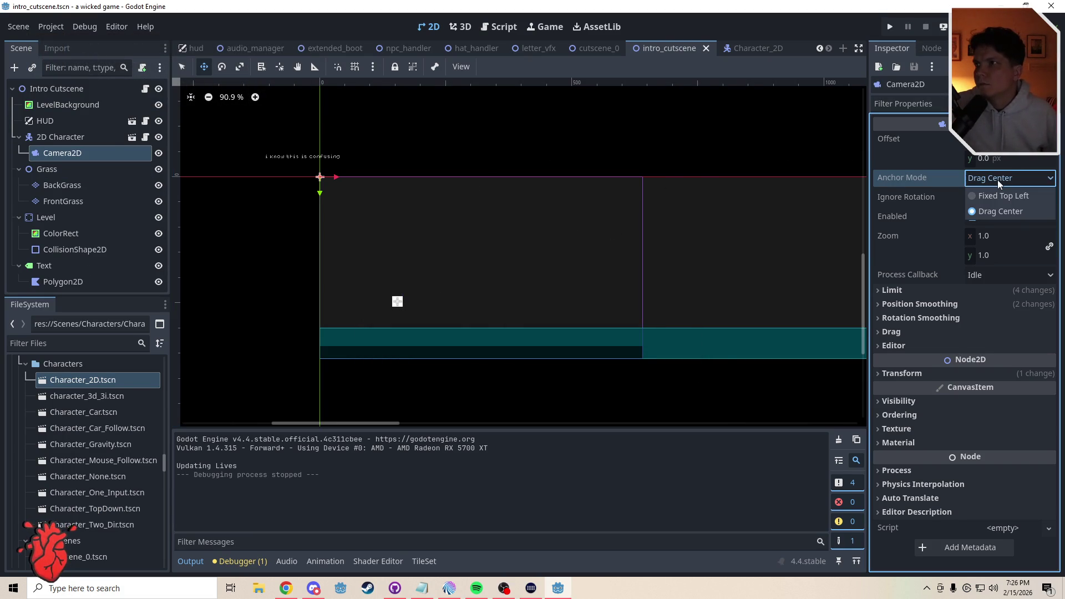
pyautogui.click(750, 134)
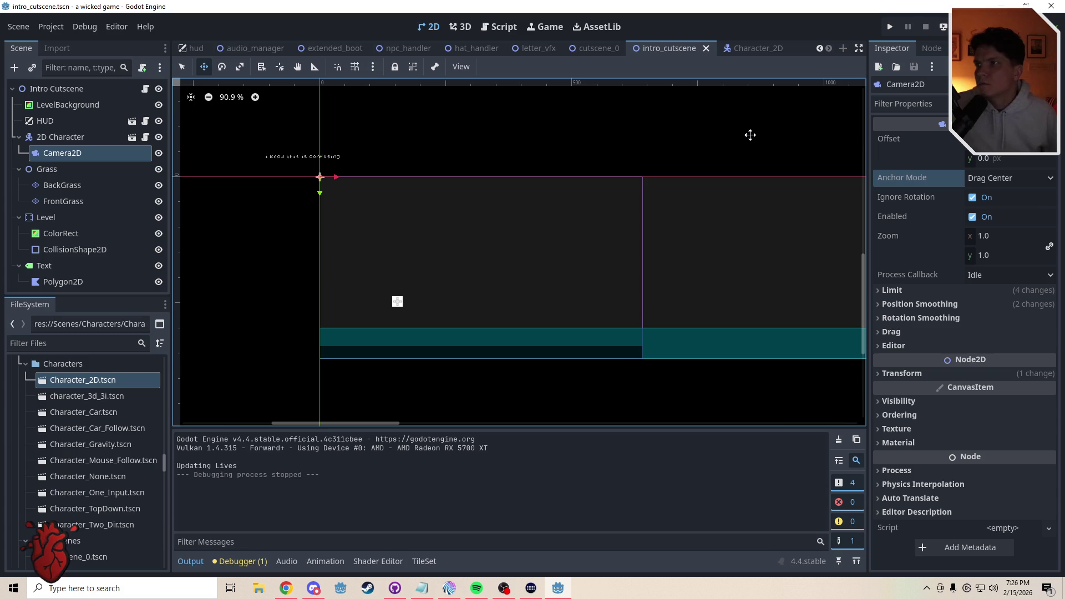
pyautogui.click(921, 303)
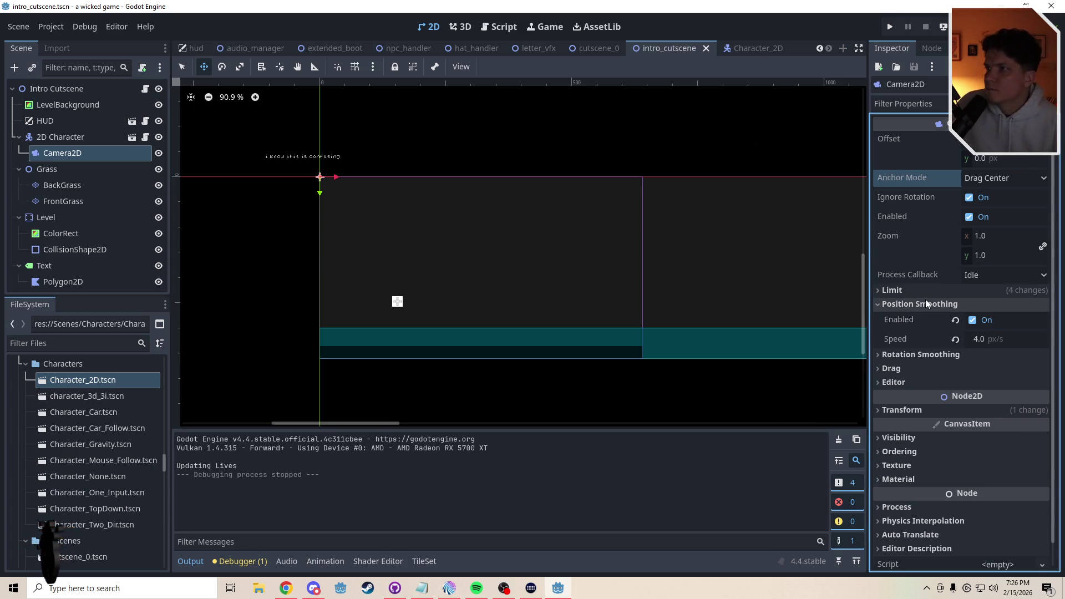
pyautogui.click(925, 299)
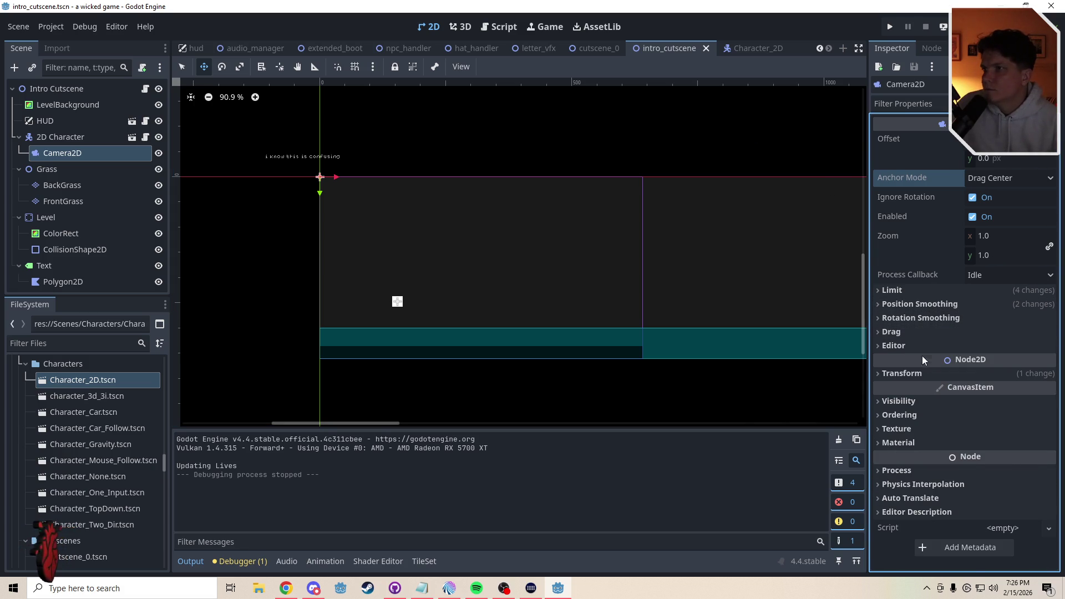
pyautogui.click(923, 373)
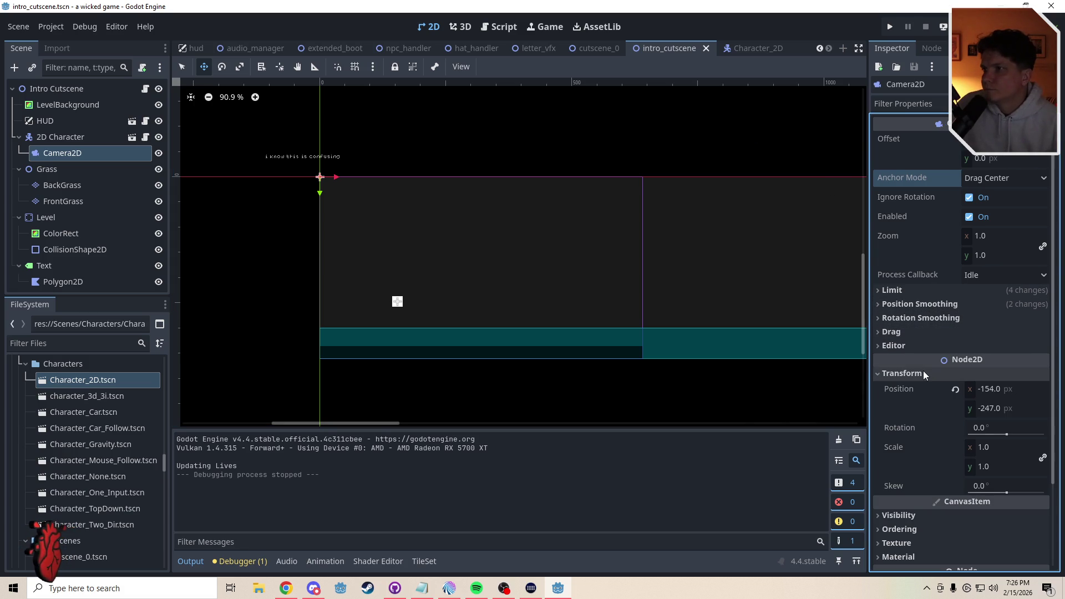
pyautogui.click(959, 390)
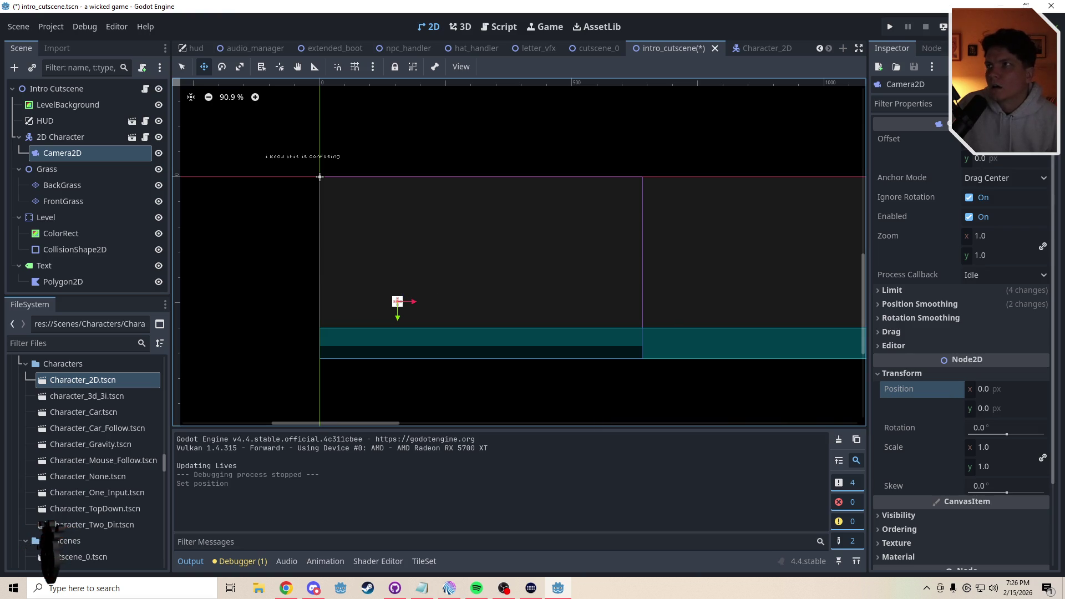
pyautogui.hotkey('ctrl', 's')
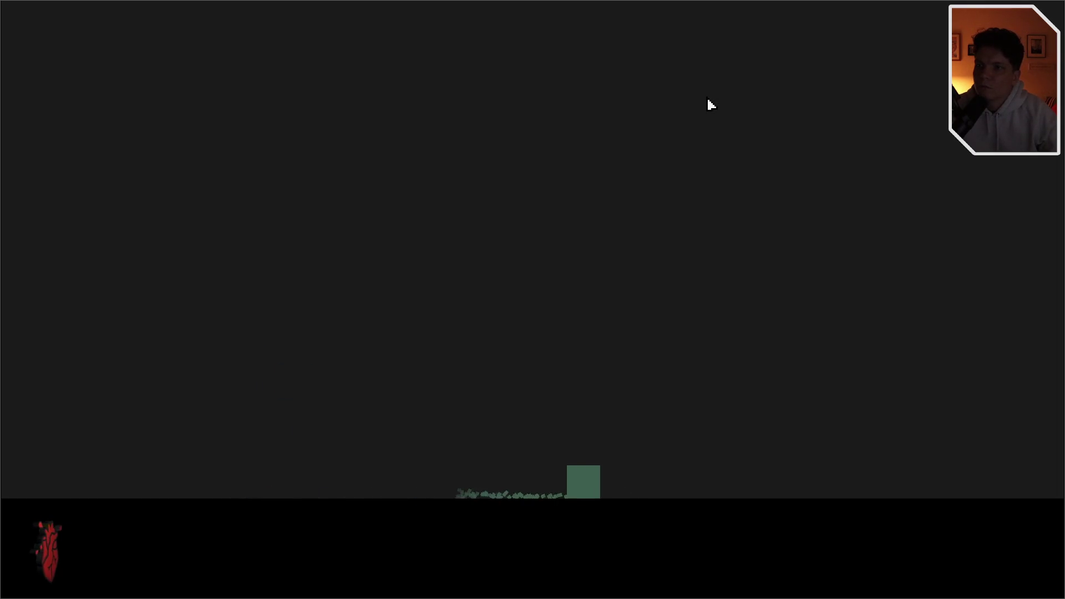
# Leave fullscreen and close the 'a wicked game (DEBUG)' window
pyautogui.press('XF86AudioPlay')
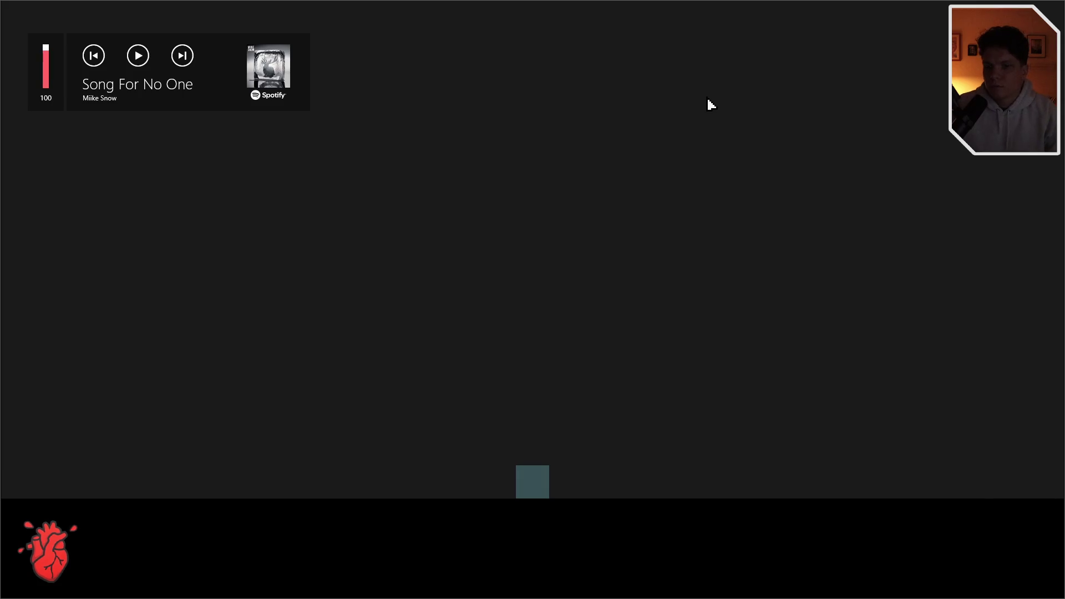
pyautogui.press('F11')
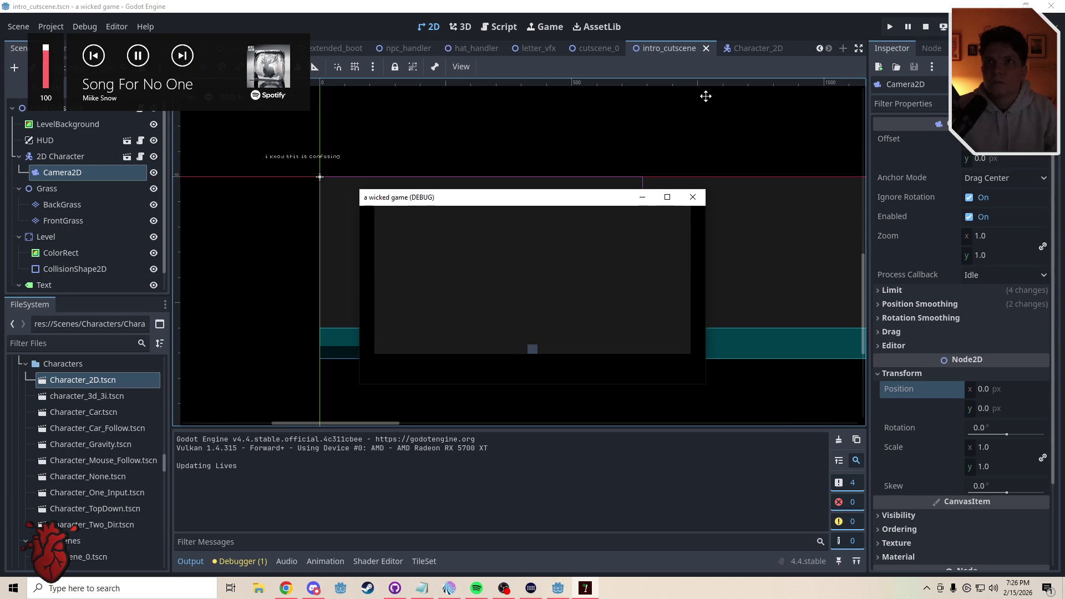
pyautogui.click(701, 199)
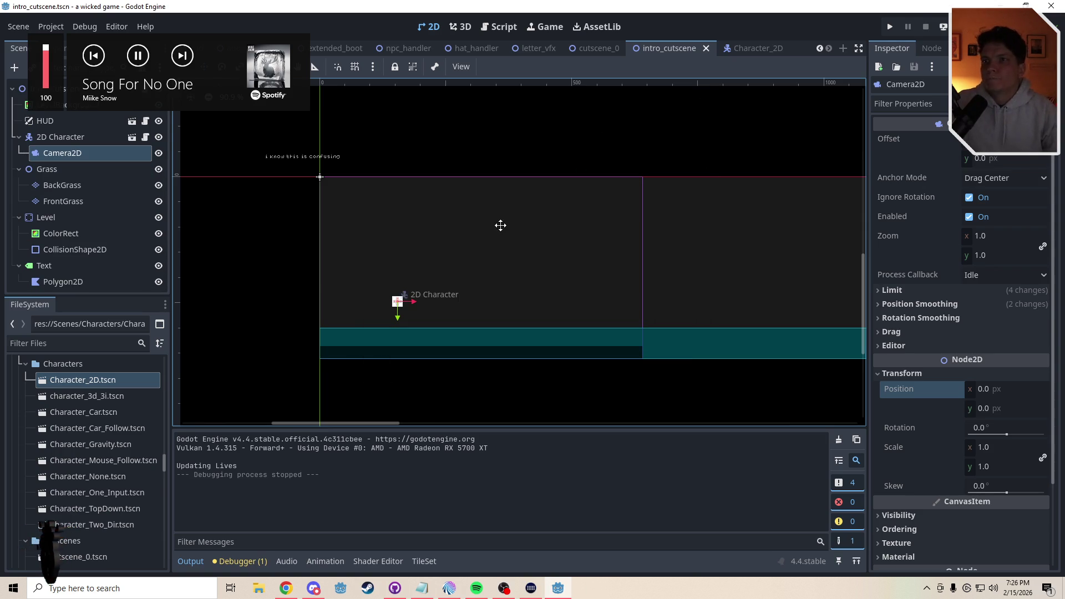
# Deselect the camera, pan the 2D view left, and select the 2D Character node
pyautogui.click(509, 155)
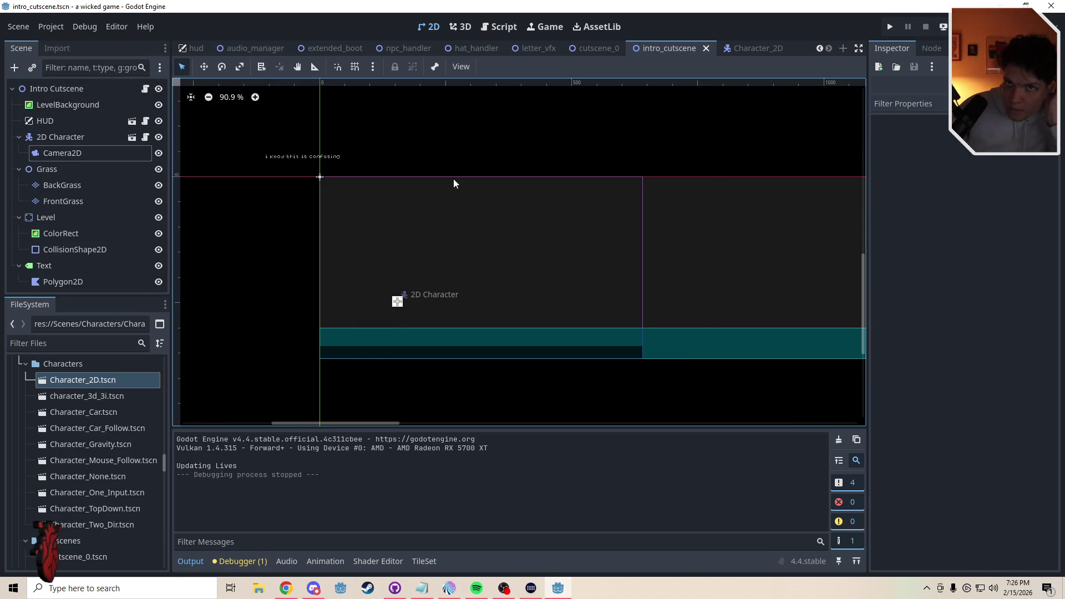
pyautogui.moveTo(525, 225); pyautogui.dragTo(444, 229)
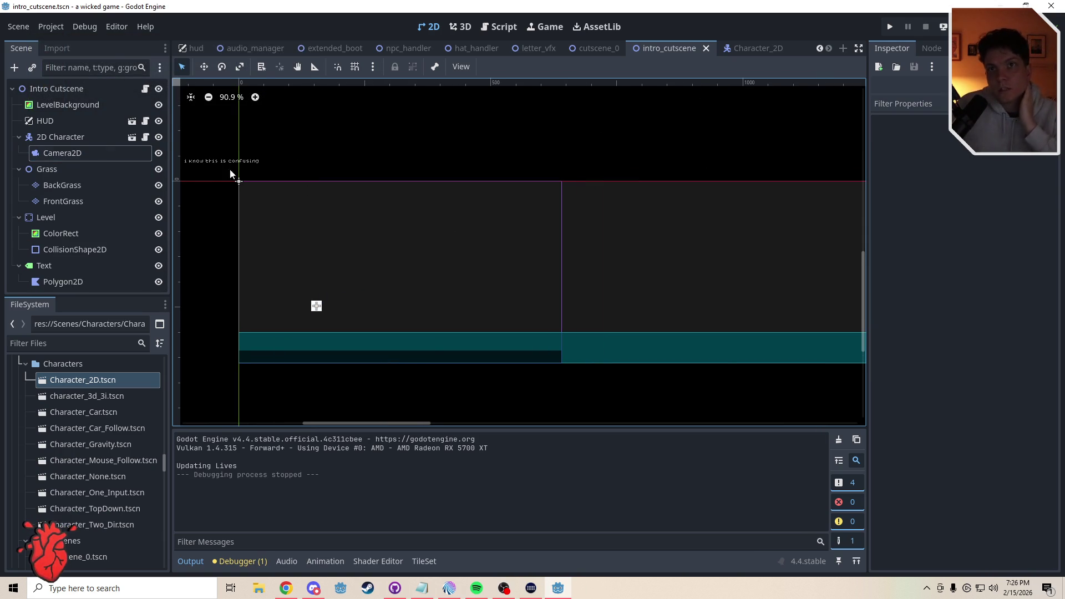
pyautogui.click(68, 137)
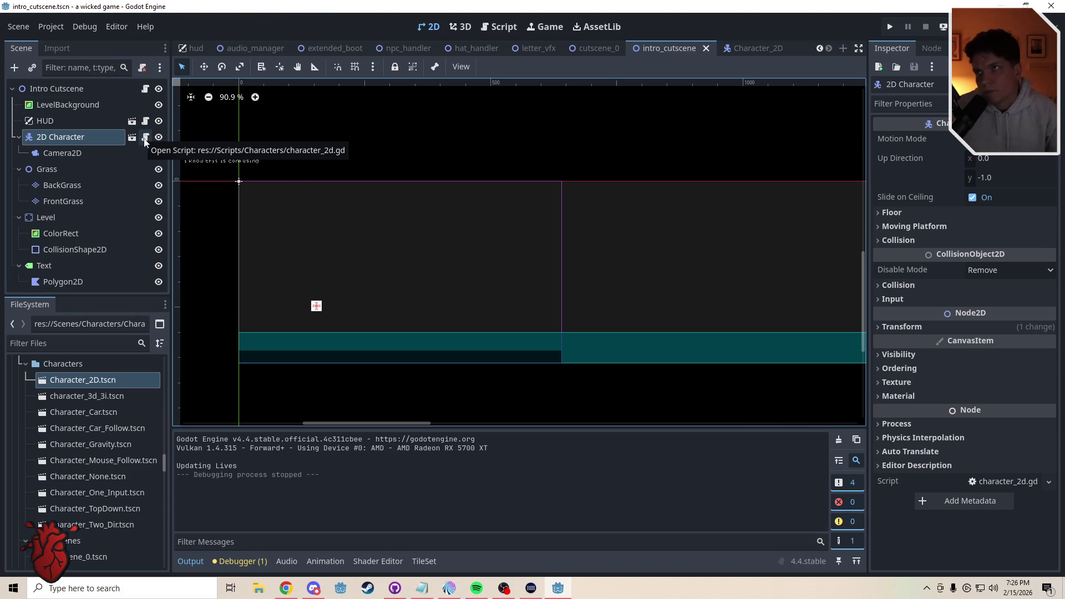
# Open the Character_2D scene's character_2d.gd script for editing
pyautogui.click(761, 45)
pyautogui.click(483, 26)
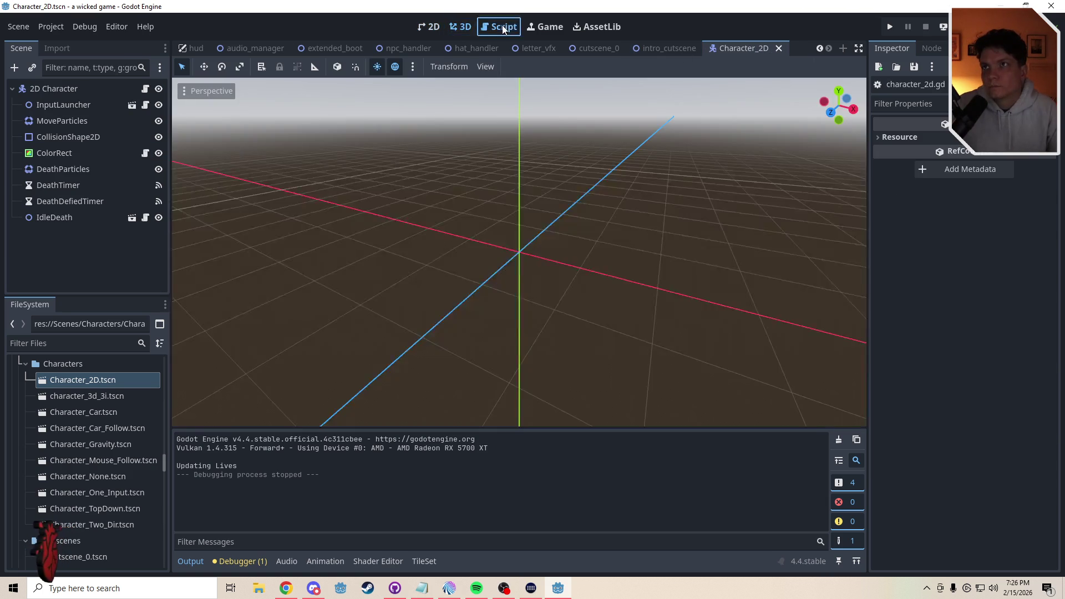
pyautogui.moveTo(837, 198)
pyautogui.mouseDown()
pyautogui.moveTo(848, 114)
pyautogui.moveTo(855, 221)
pyautogui.mouseUp()
# Insert an 'if Globals.alt_inputs == 3:' line above the randomizer in update_inputs
pyautogui.click(354, 150)
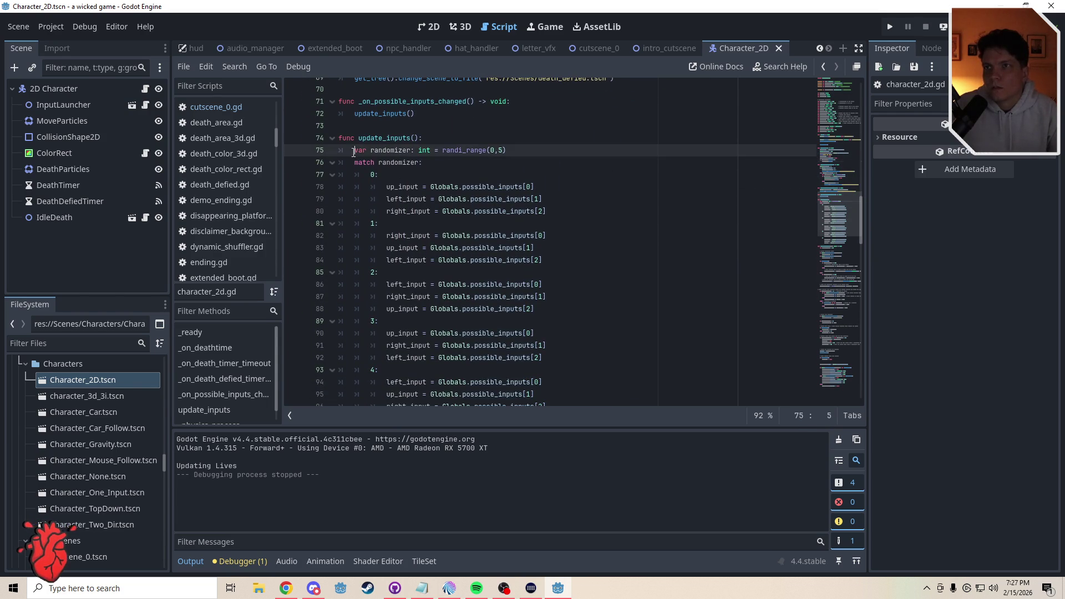
pyautogui.press('Return')
pyautogui.press('Up')
pyautogui.write('if Glob')
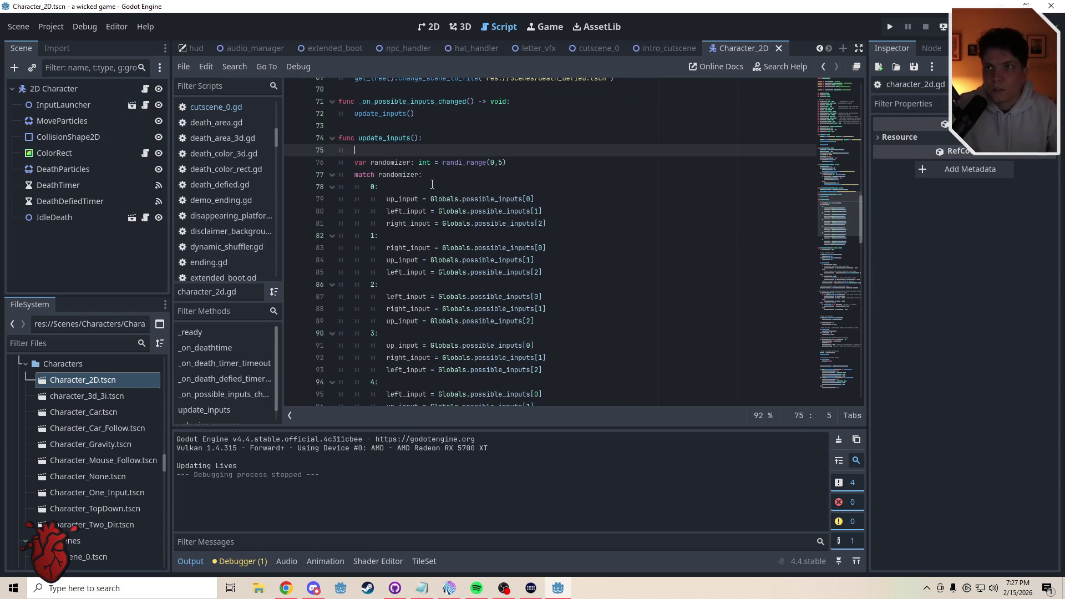
pyautogui.write('als.alt')
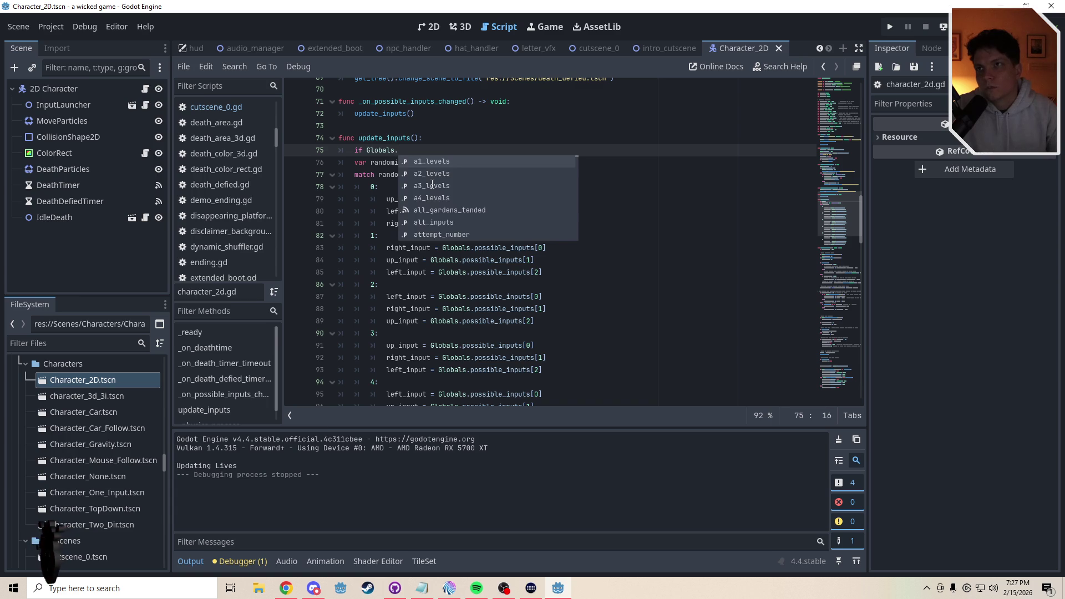
pyautogui.press('Return')
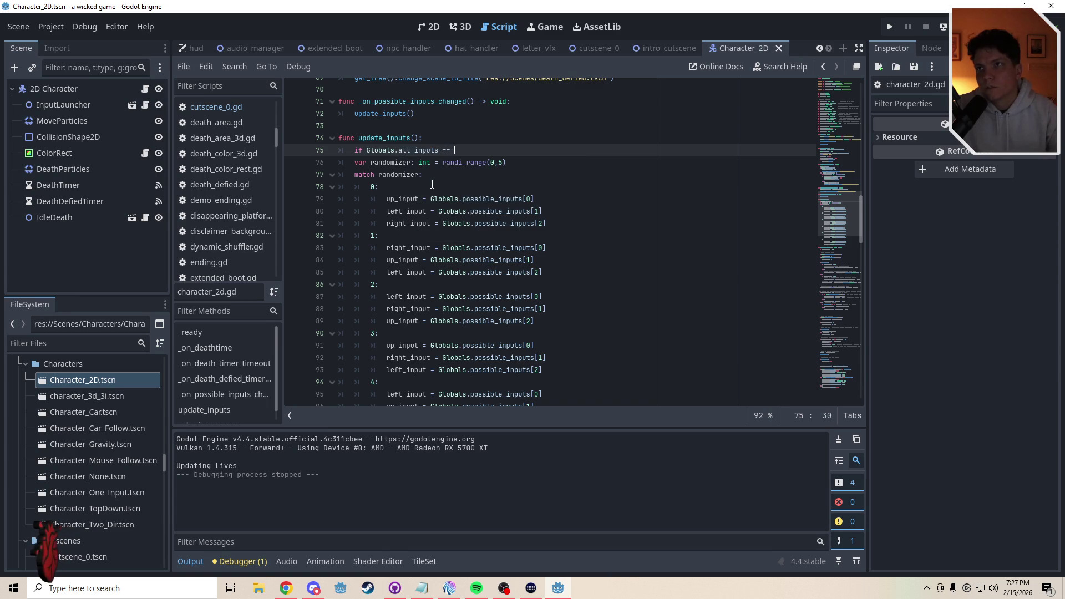
pyautogui.write('3:')
pyautogui.press('Return')
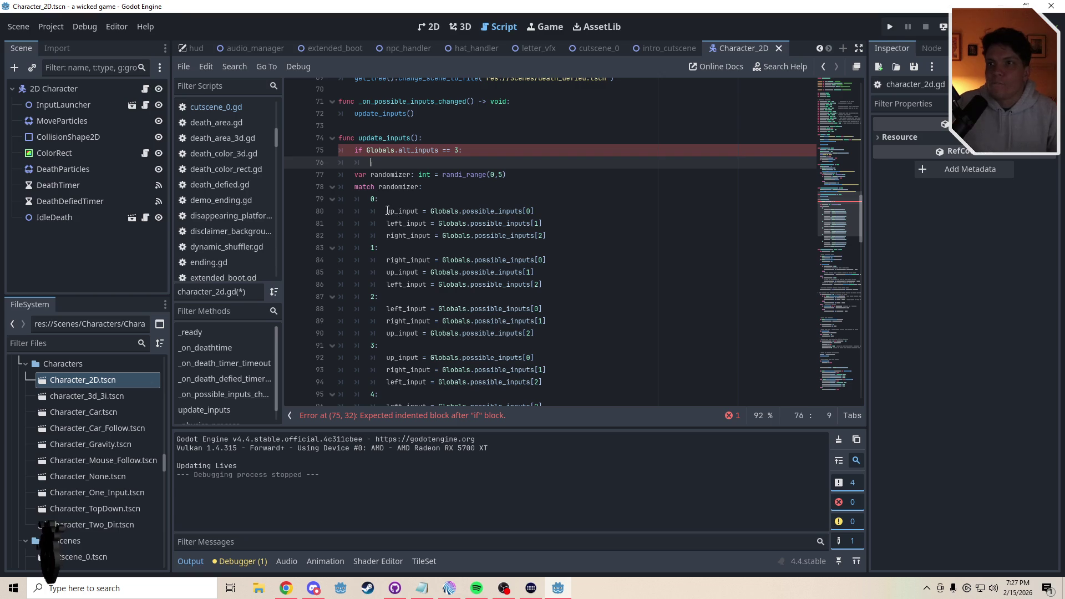
# Inside the if, set up_input to "W", left_input to "D" and right_input to "A"
pyautogui.moveTo(387, 210); pyautogui.dragTo(427, 211)
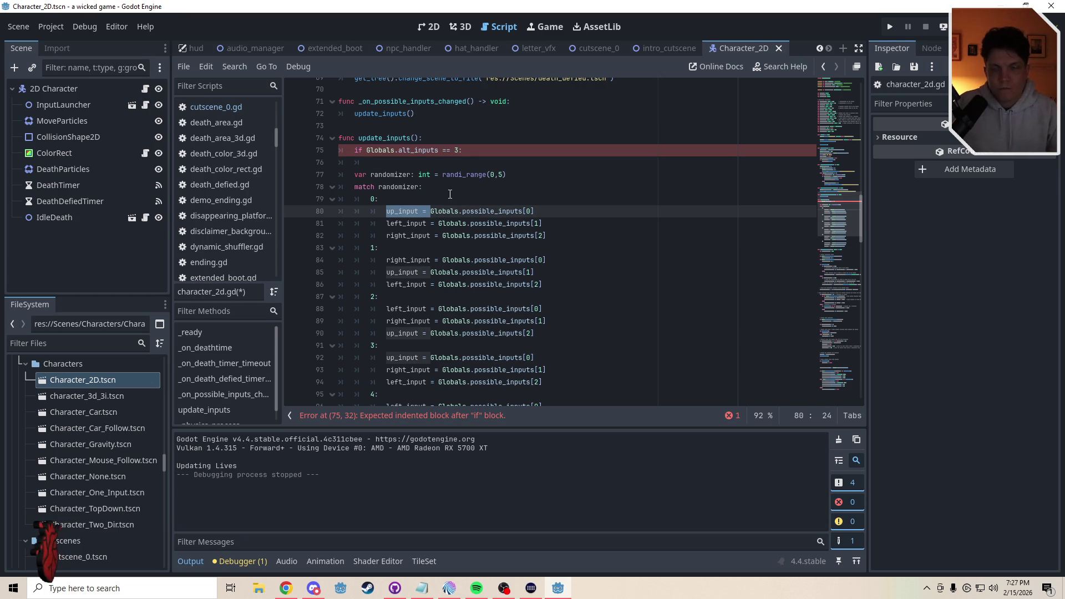
pyautogui.hotkey('ctrl', 'c')
pyautogui.click(453, 163)
pyautogui.hotkey('ctrl', 'v')
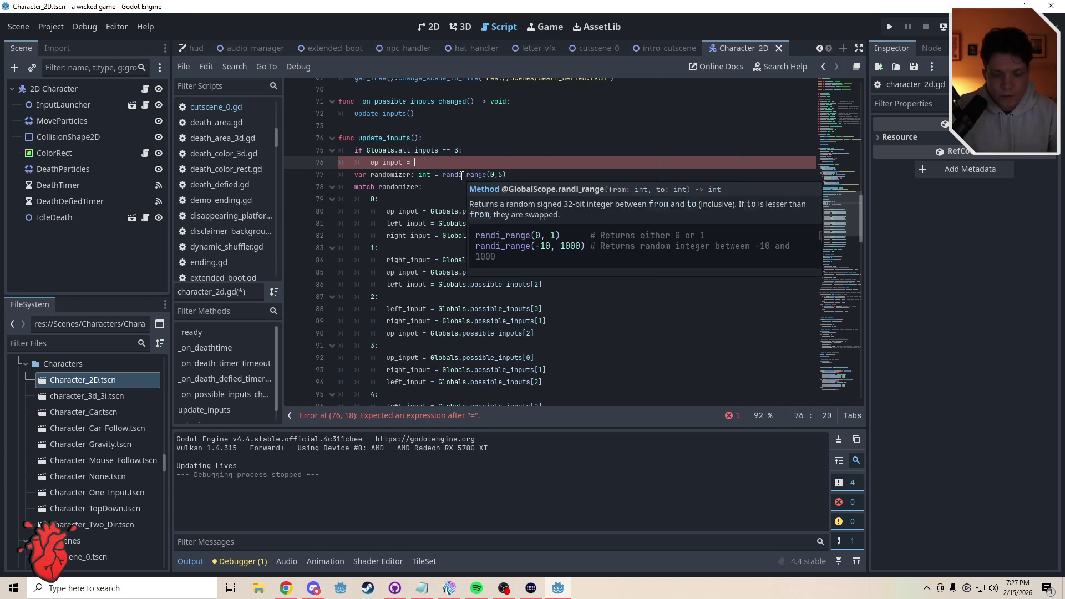
pyautogui.write('"')
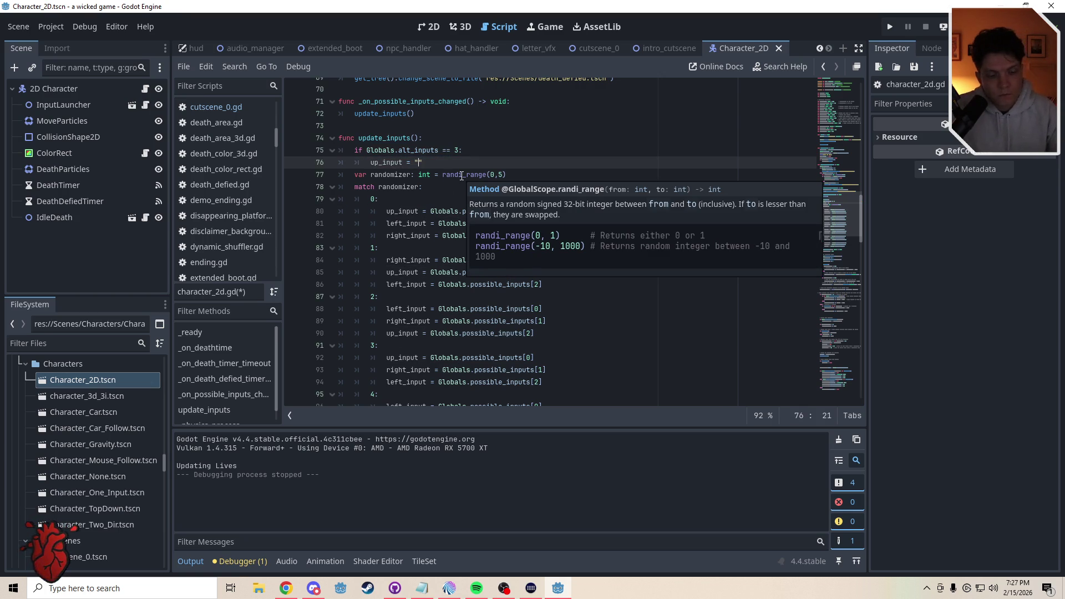
pyautogui.write('W')
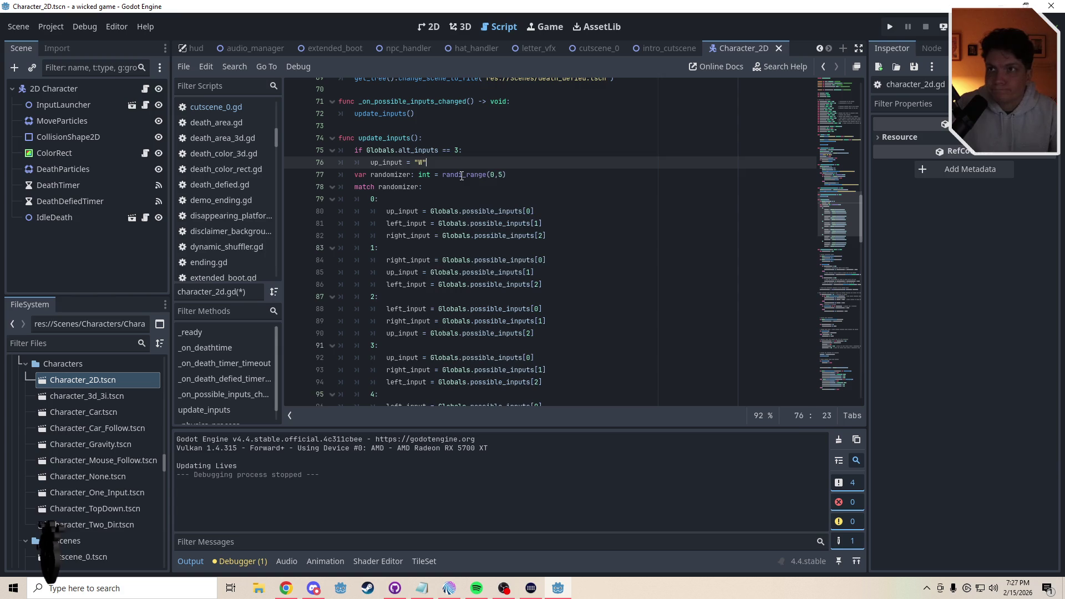
pyautogui.press('Return')
pyautogui.write('left_')
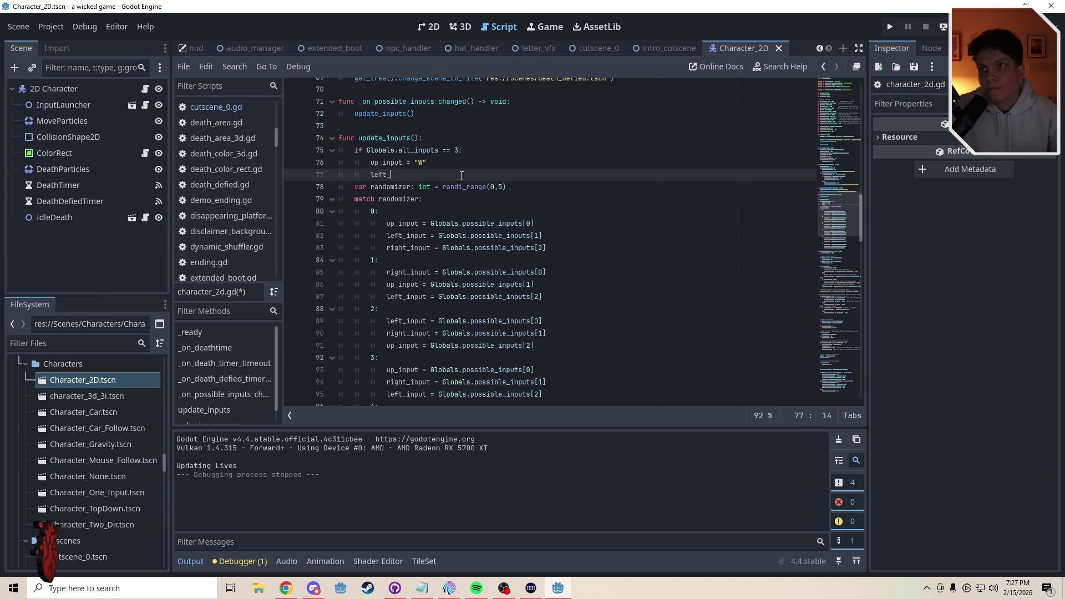
pyautogui.write('input = "D')
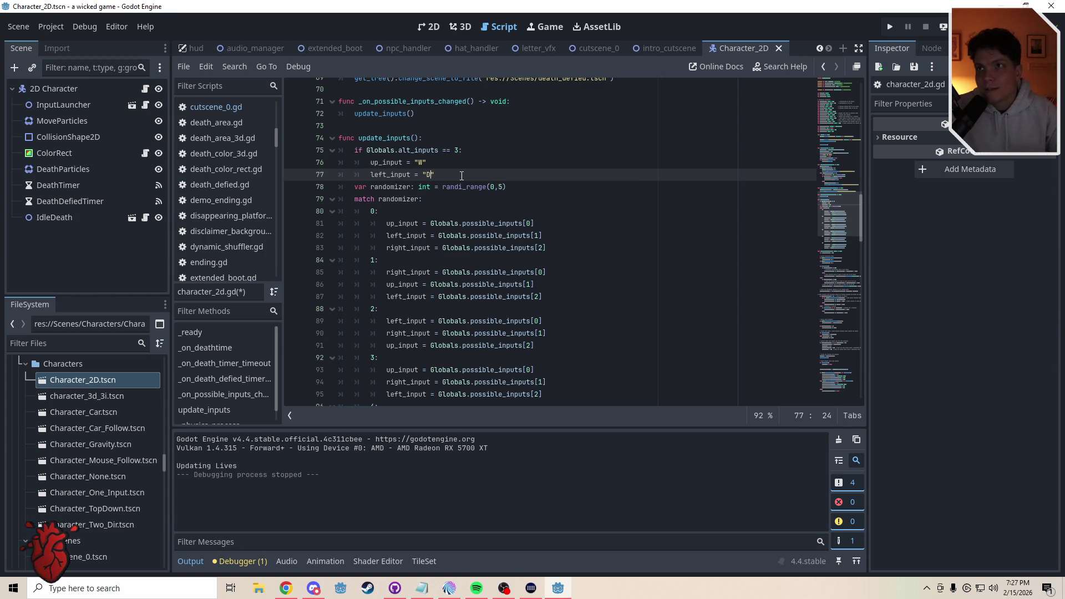
pyautogui.press('Return')
pyautogui.write('right')
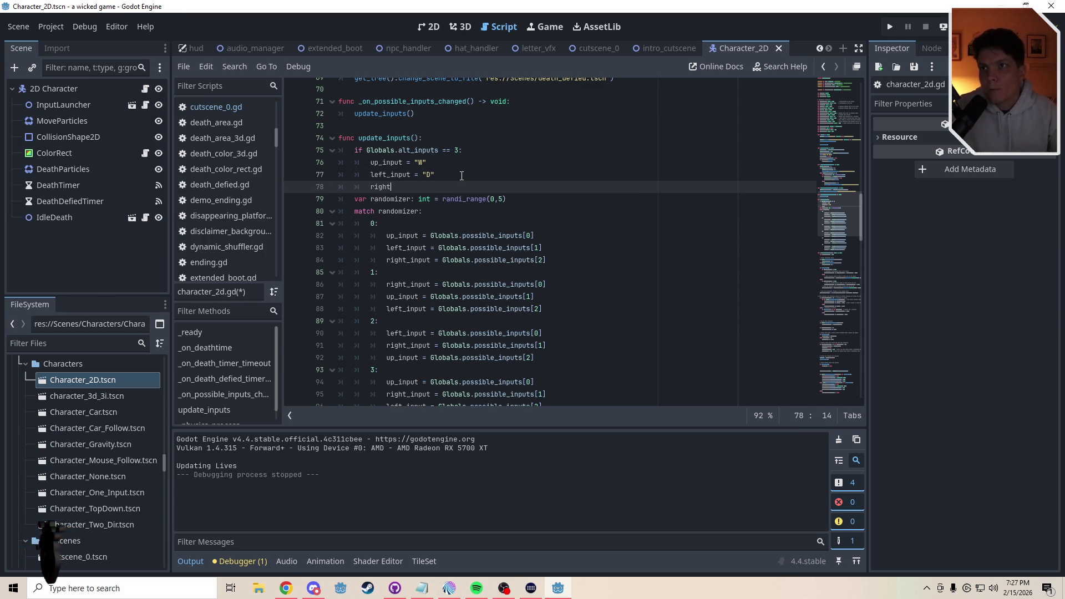
pyautogui.write('_input = A')
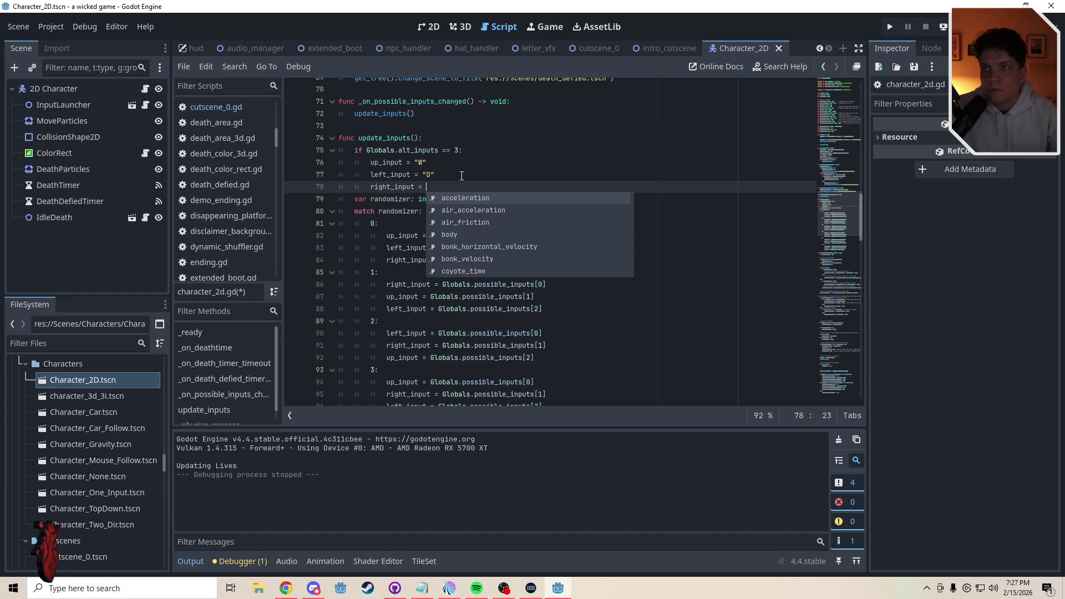
pyautogui.press('BackSpace')
pyautogui.write('"A')
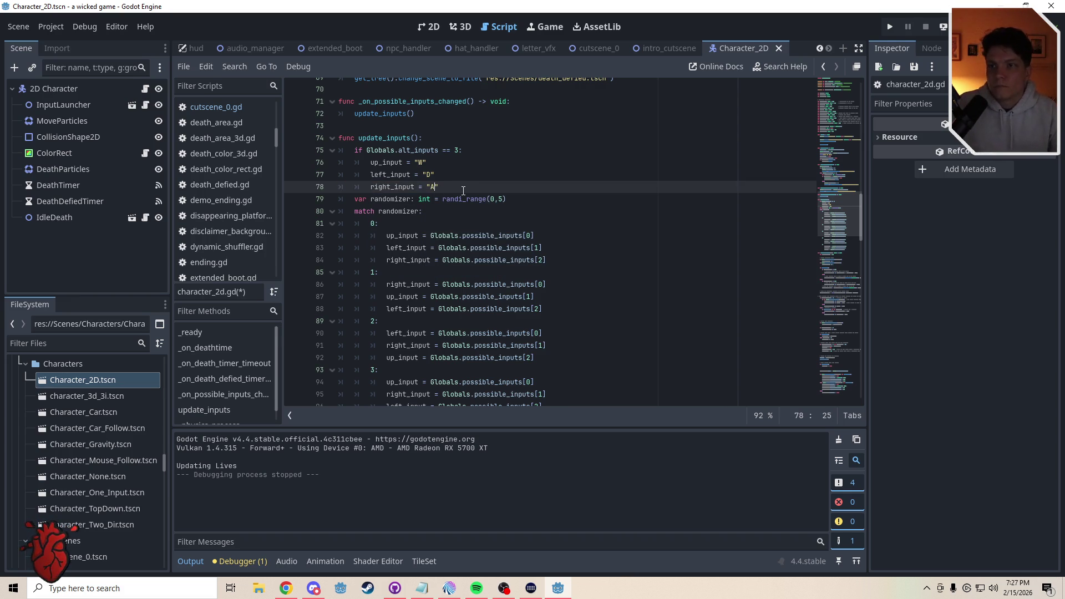
pyautogui.press('Return')
pyautogui.press('Delete')
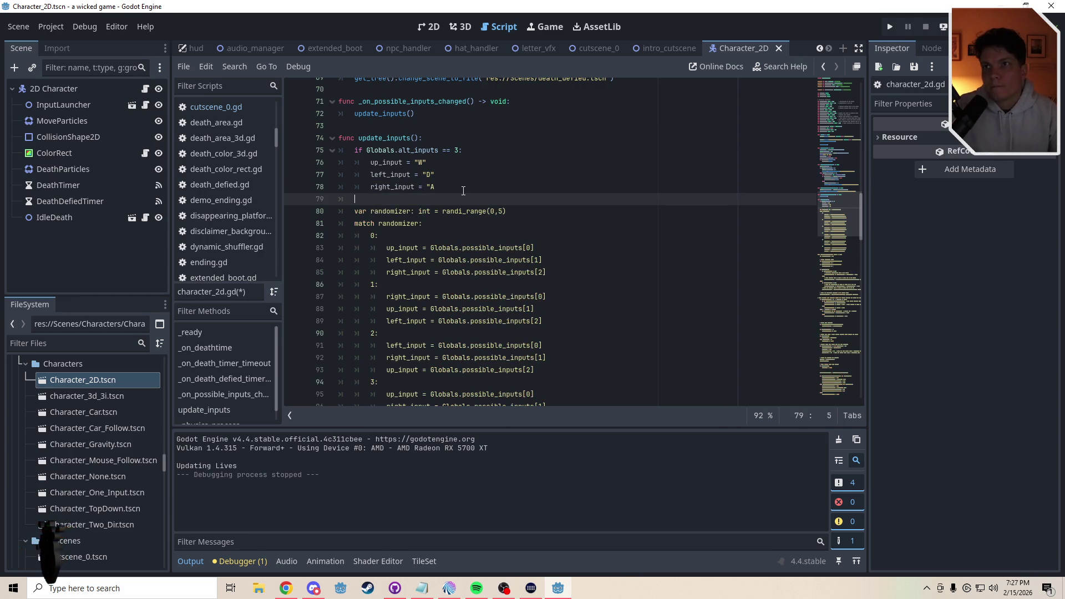
pyautogui.write('else:')
pyautogui.click(444, 186)
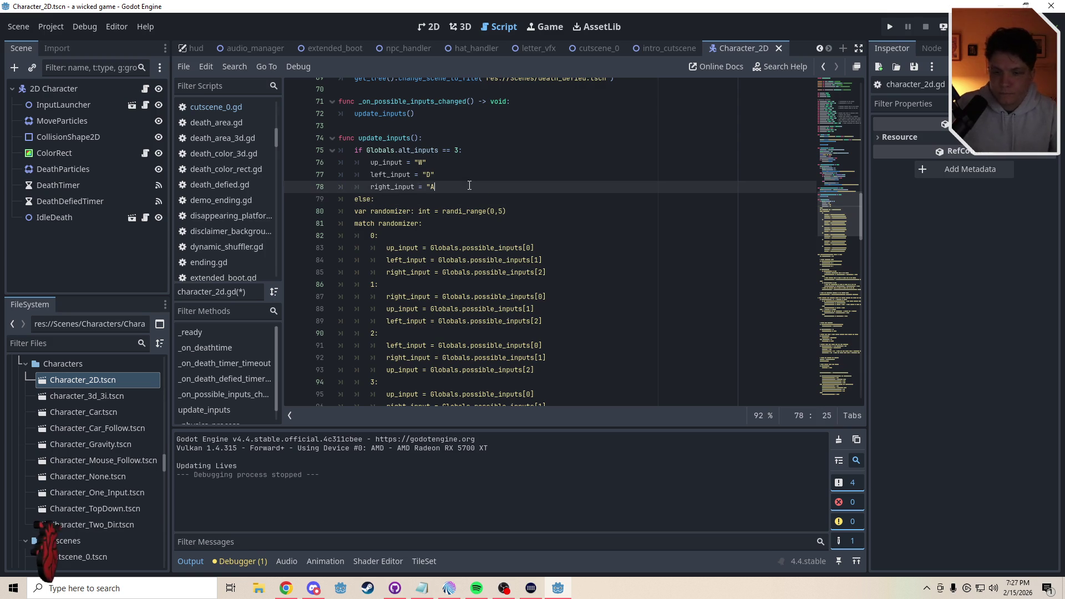
pyautogui.write('"')
# Indent the random input shuffle code under the else branch
pyautogui.click(387, 199)
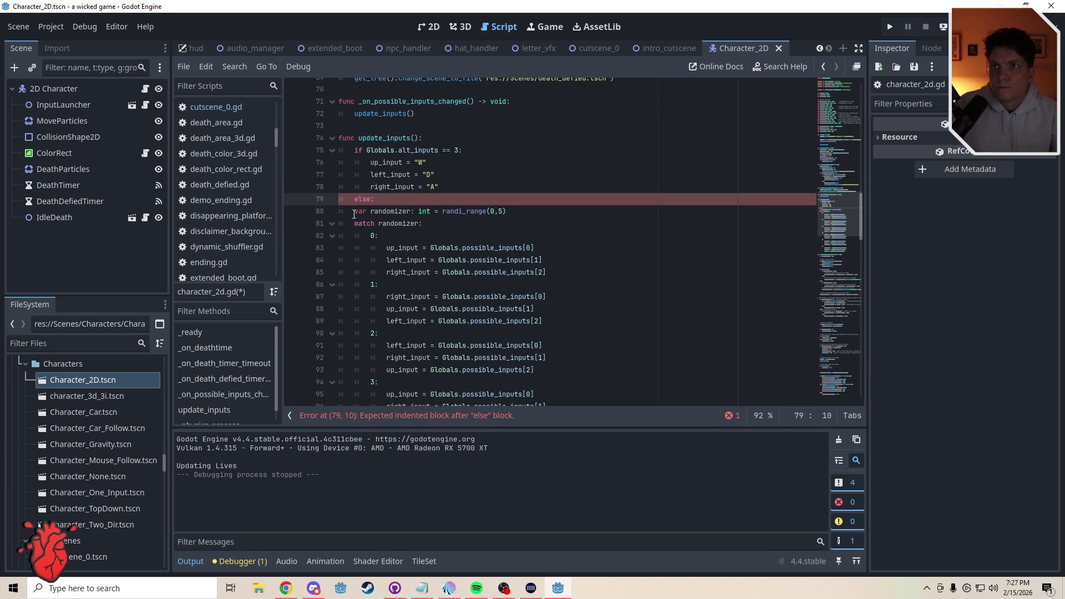
pyautogui.moveTo(354, 214)
pyautogui.mouseDown()
pyautogui.moveTo(399, 253)
pyautogui.moveTo(499, 402)
pyautogui.moveTo(521, 388)
pyautogui.moveTo(522, 333)
pyautogui.mouseUp()
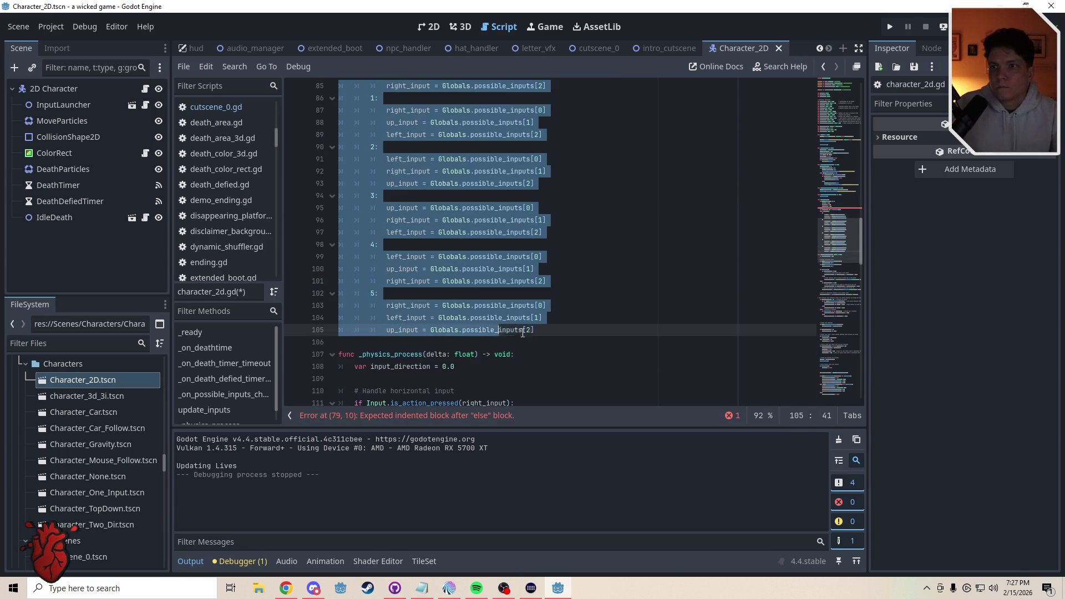
pyautogui.press('Tab')
pyautogui.click(472, 342)
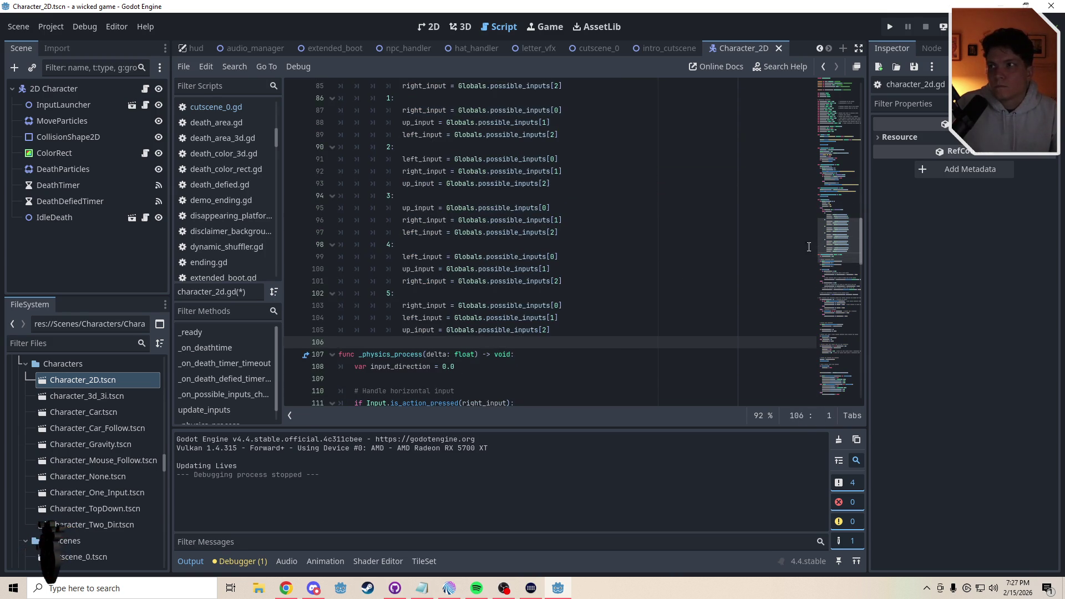
pyautogui.scroll(7, 809, 247)
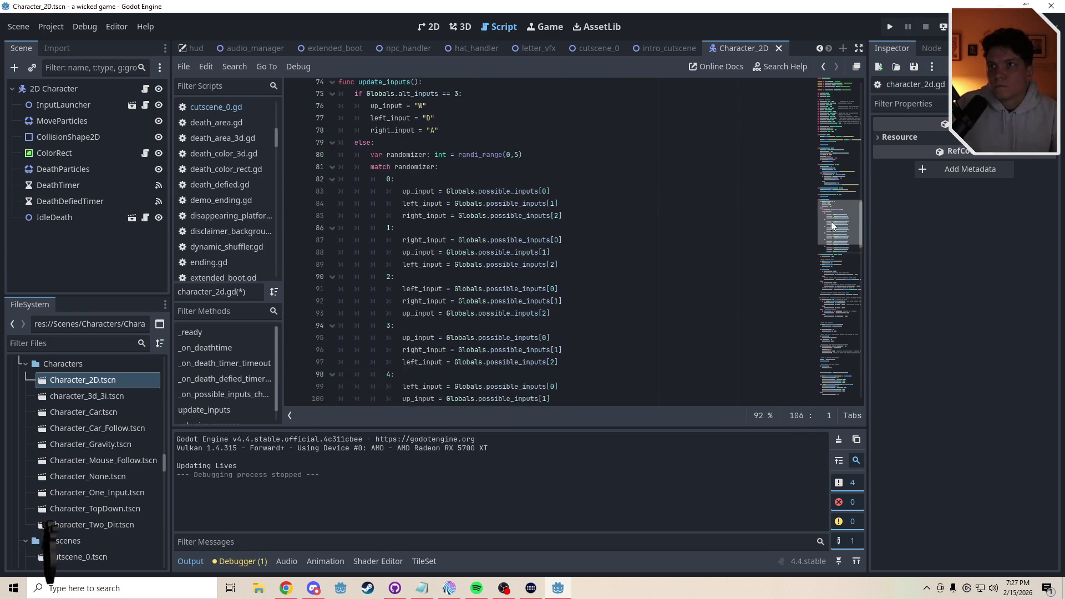
# Run the intro_cutscene scene, stop the game, and return to the Character_2D script
pyautogui.click(668, 48)
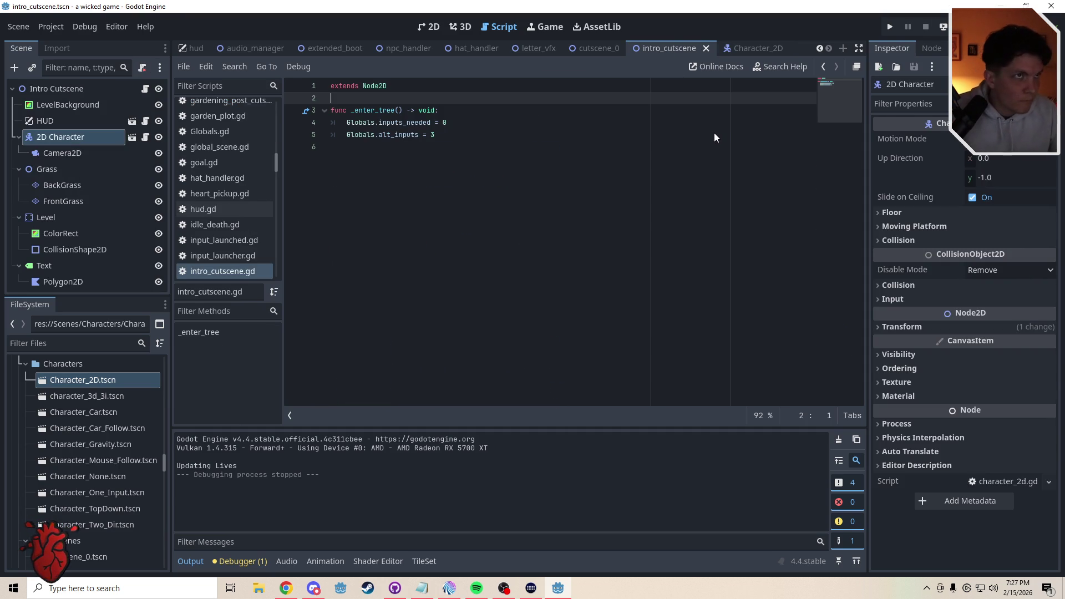
pyautogui.press('F5')
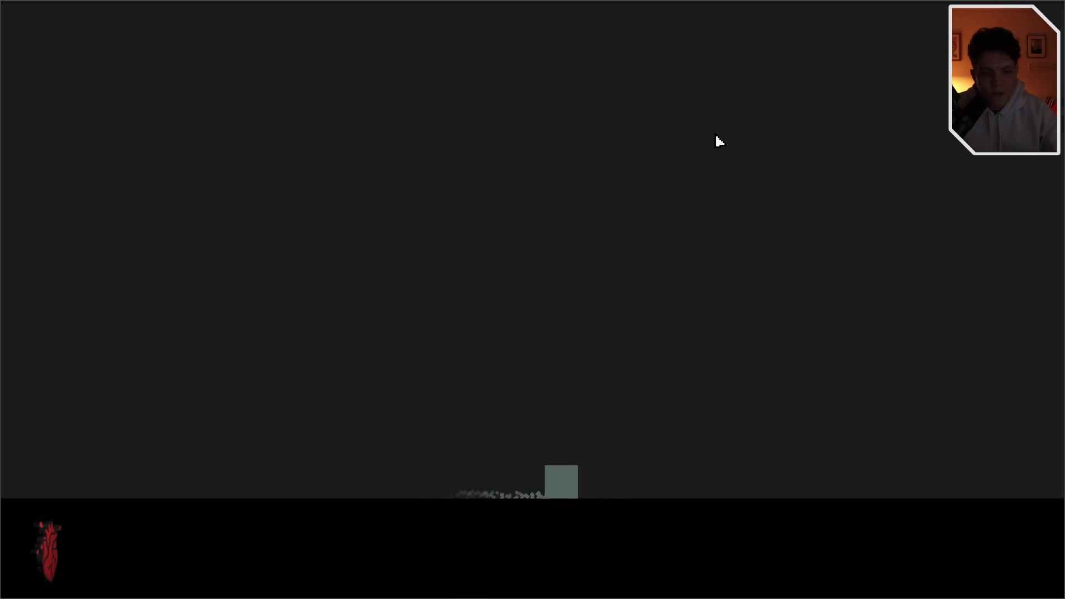
pyautogui.press('F11')
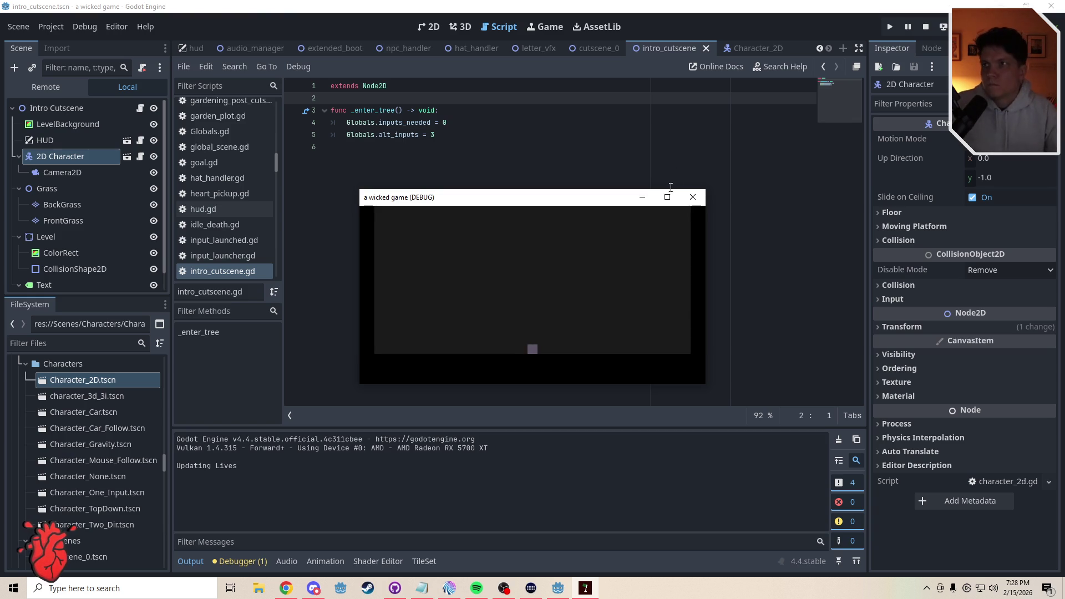
pyautogui.click(693, 197)
pyautogui.click(744, 48)
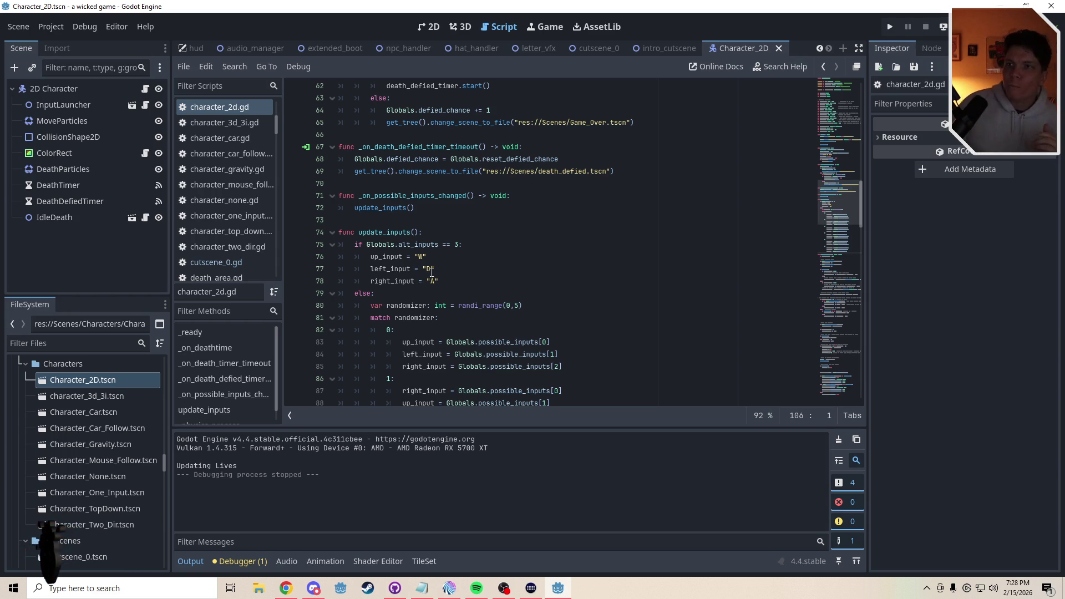
# Change left_input to "A" and right_input to "D", then save character_2d.gd
pyautogui.click(428, 272)
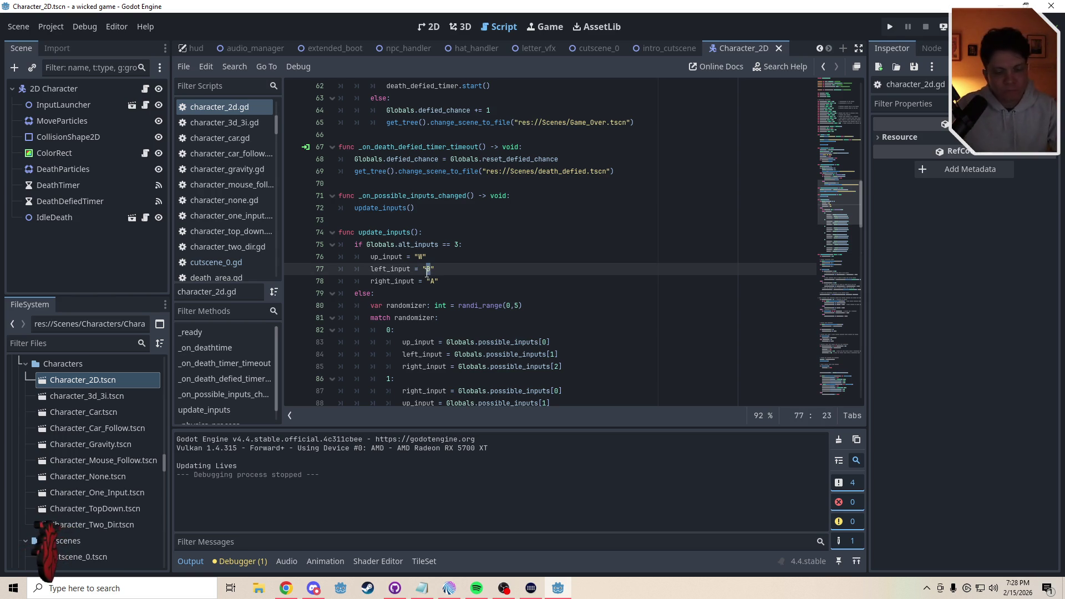
pyautogui.write('A')
pyautogui.click(434, 282)
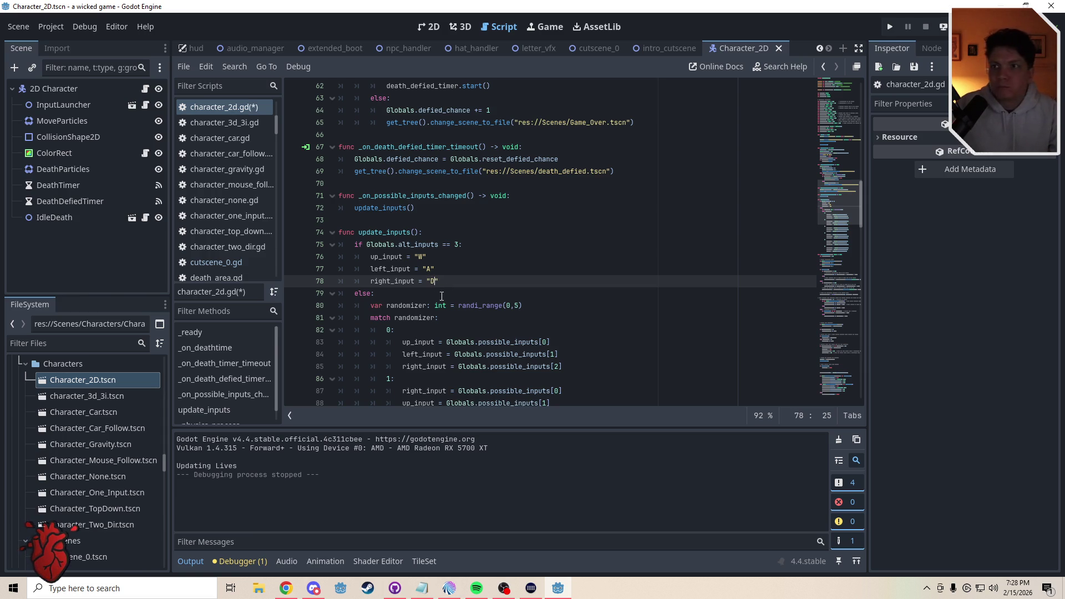
pyautogui.click(420, 295)
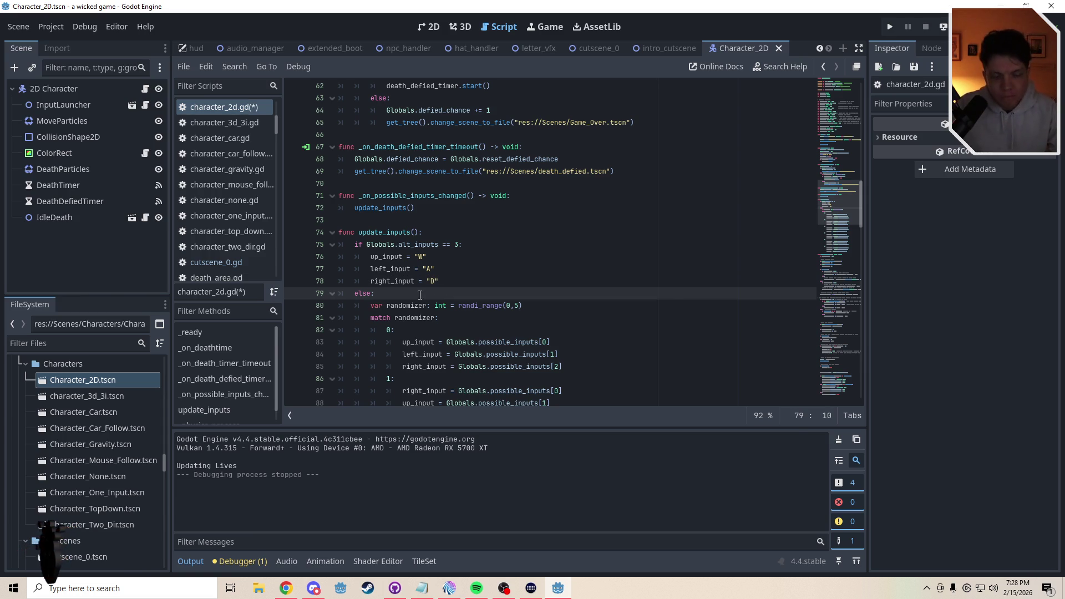
pyautogui.hotkey('ctrl', 's')
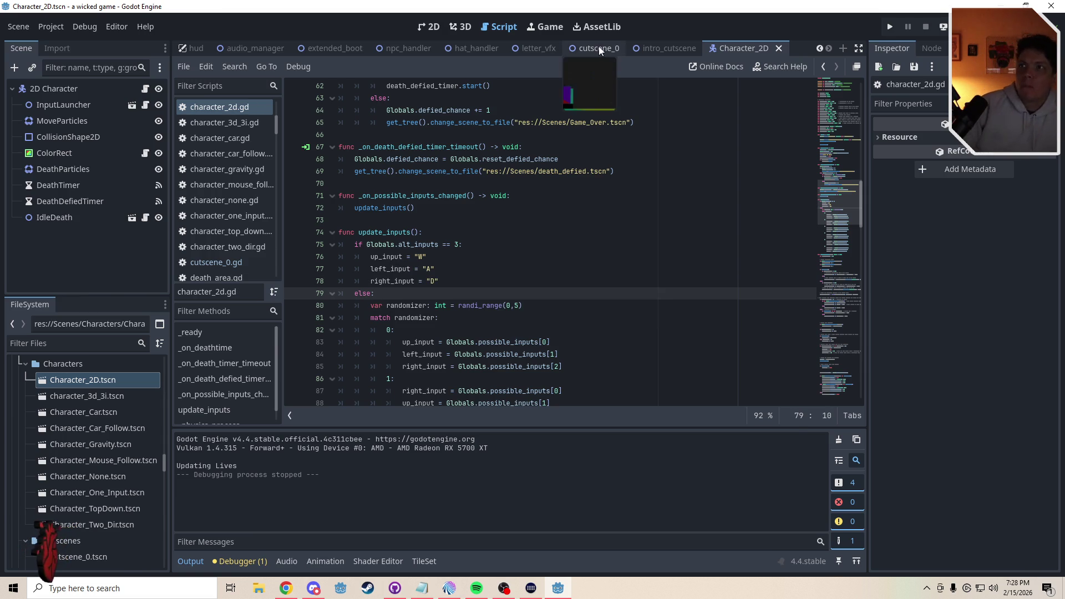
# Playtest cutscene_0 by running right and jumping over the lava, then stop the game
pyautogui.click(598, 47)
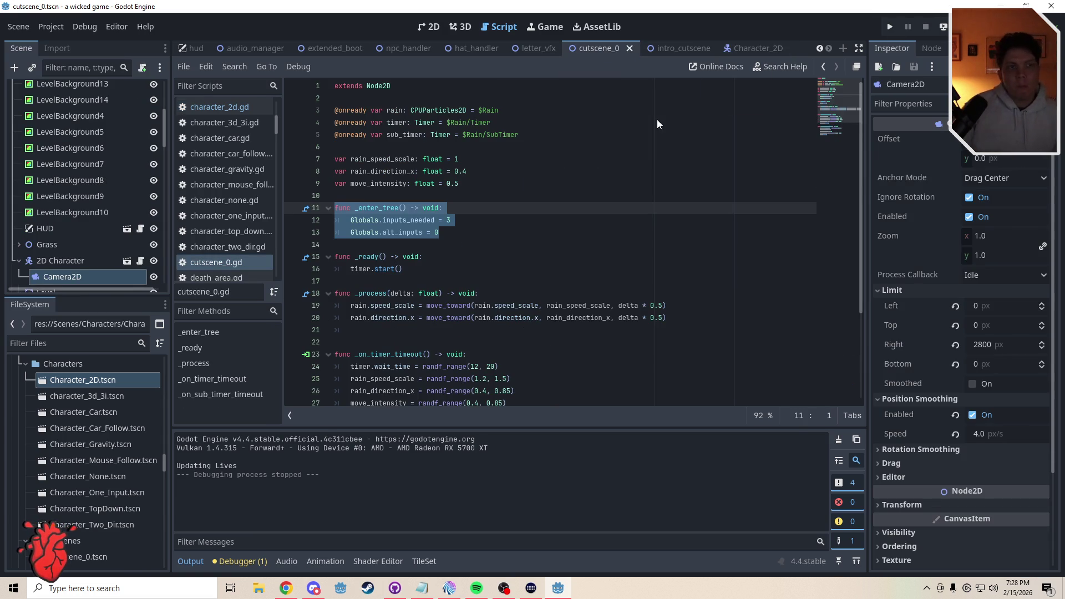
pyautogui.press('F6')
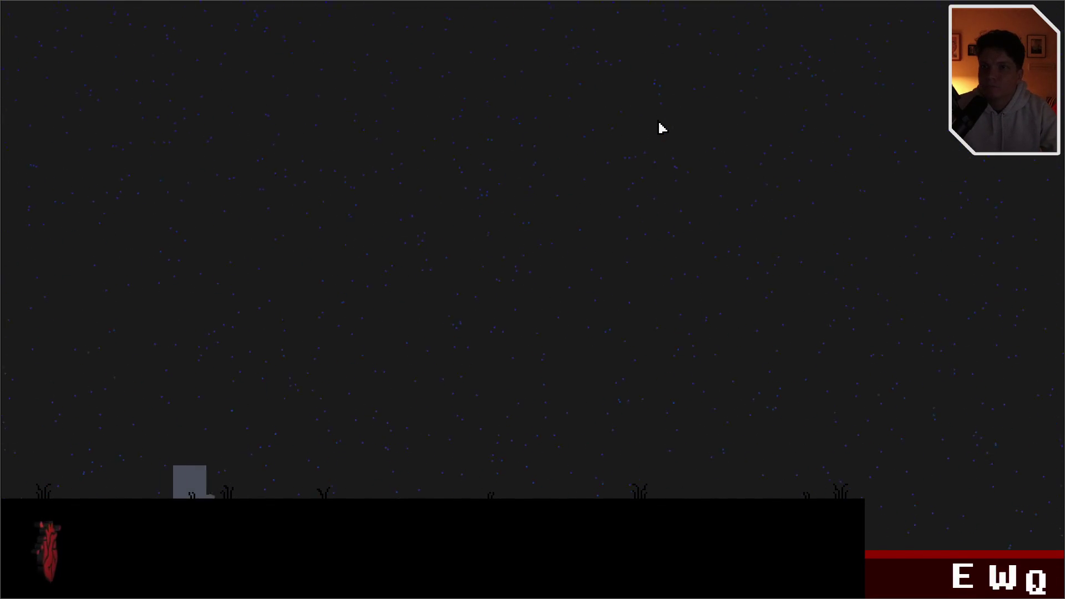
pyautogui.press('Right')
pyautogui.press('space')
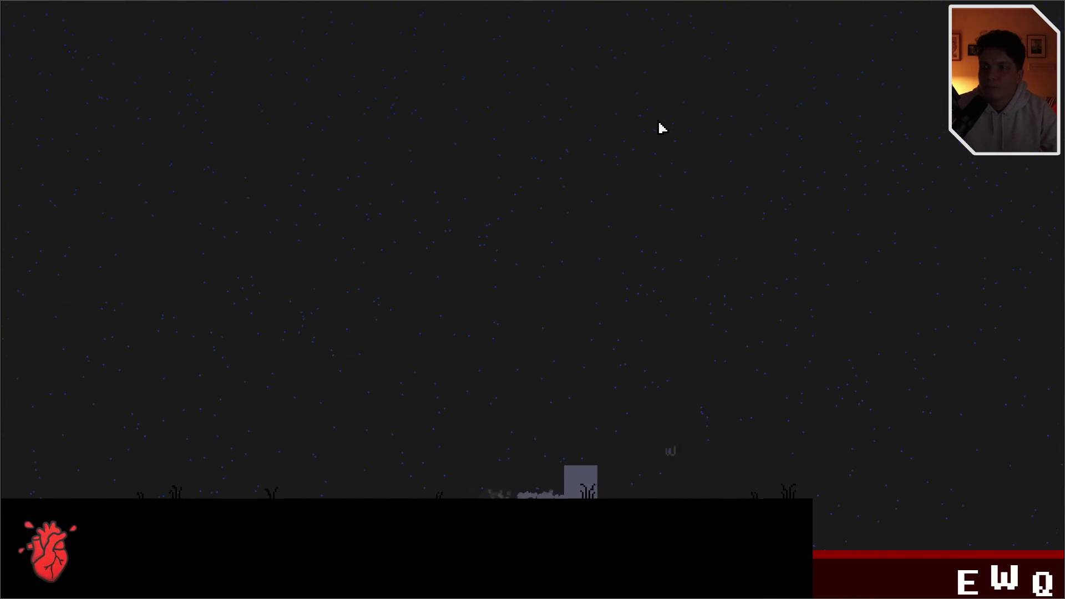
pyautogui.press('space')
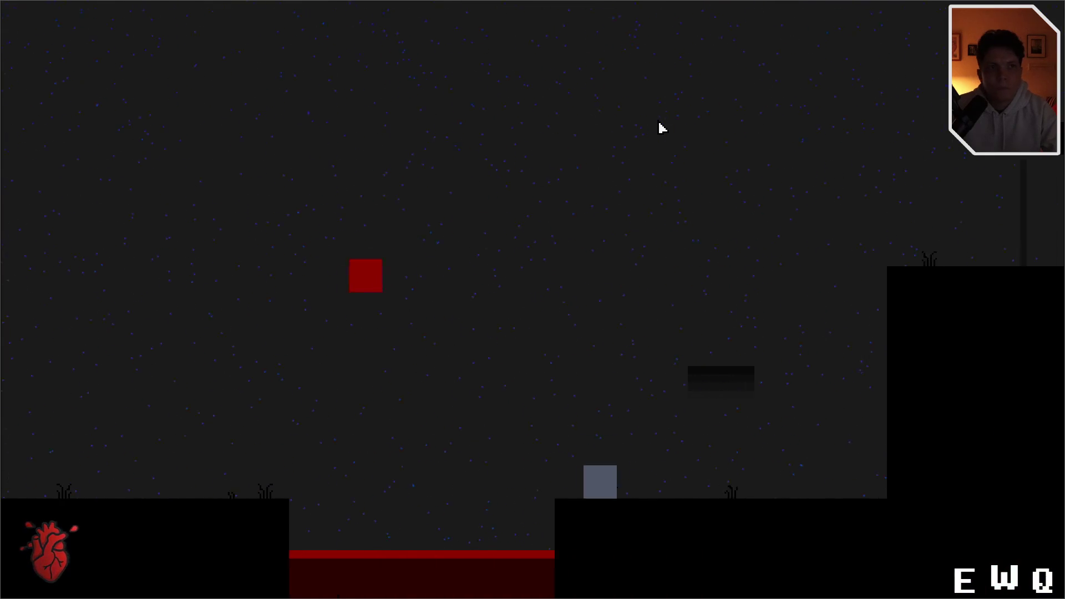
pyautogui.press('F11')
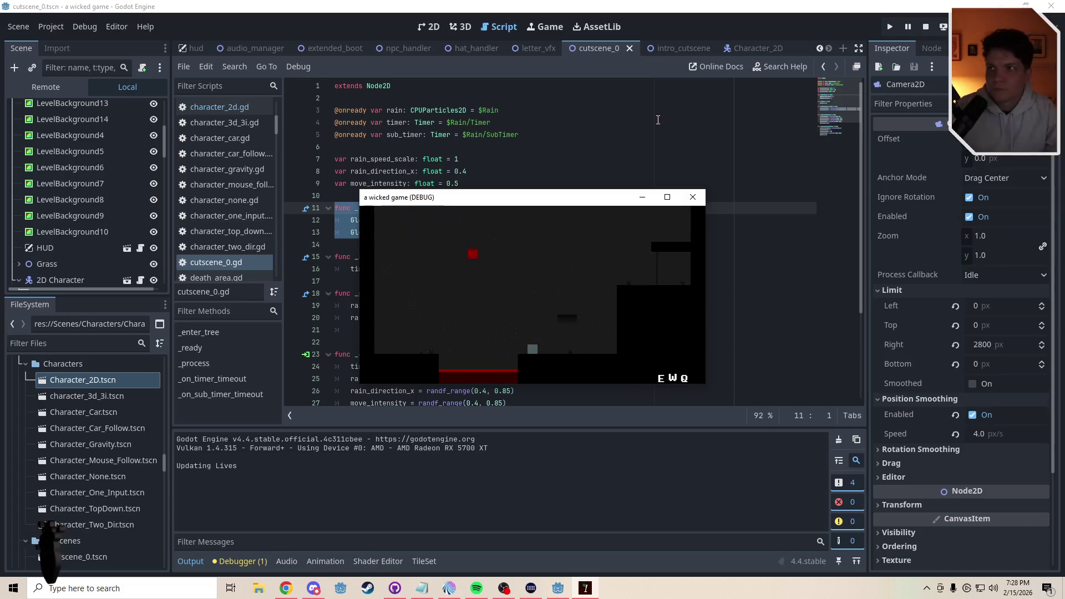
pyautogui.click(694, 196)
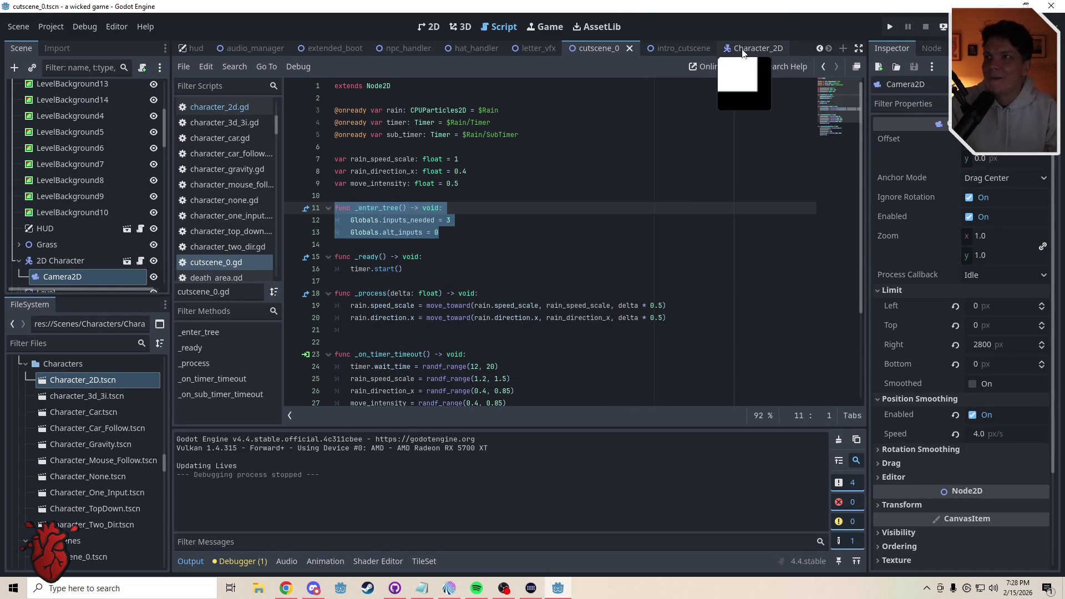
# Save the Character_2D scene
pyautogui.click(681, 49)
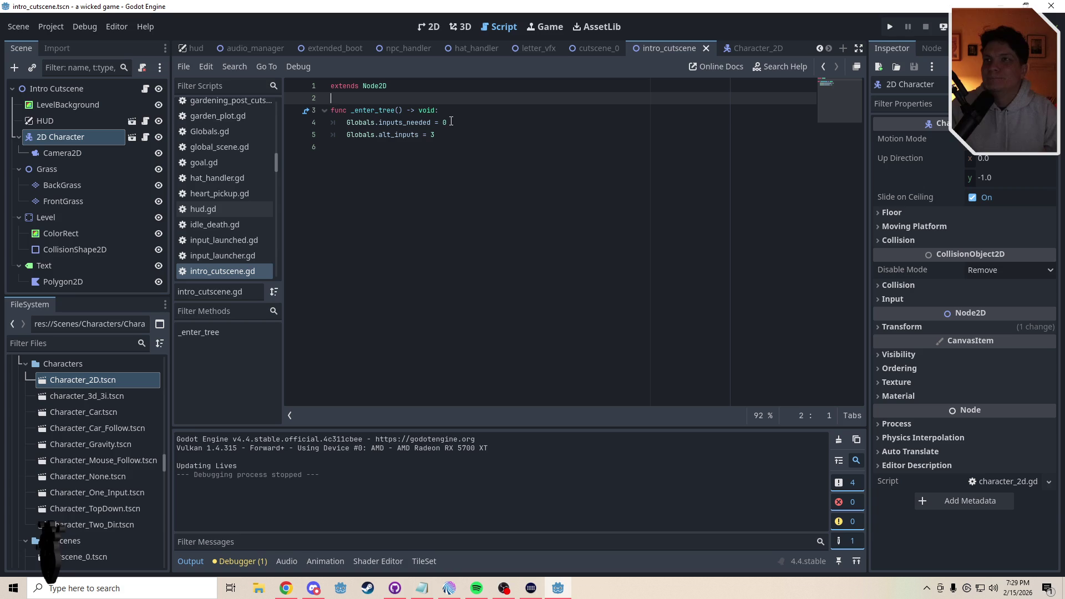
pyautogui.click(439, 27)
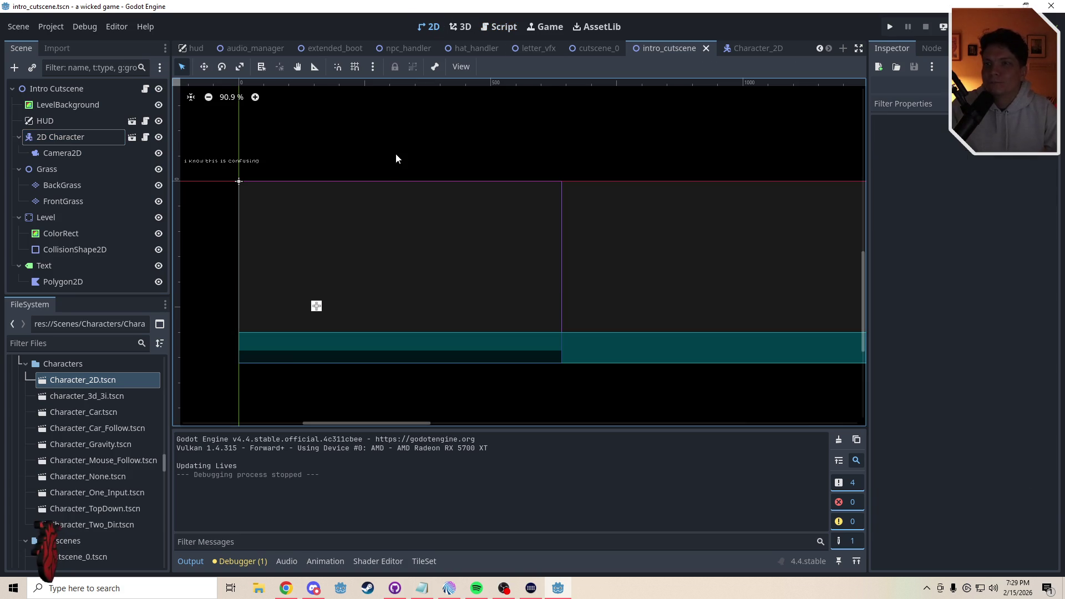
pyautogui.click(749, 49)
pyautogui.hotkey('ctrl', 's')
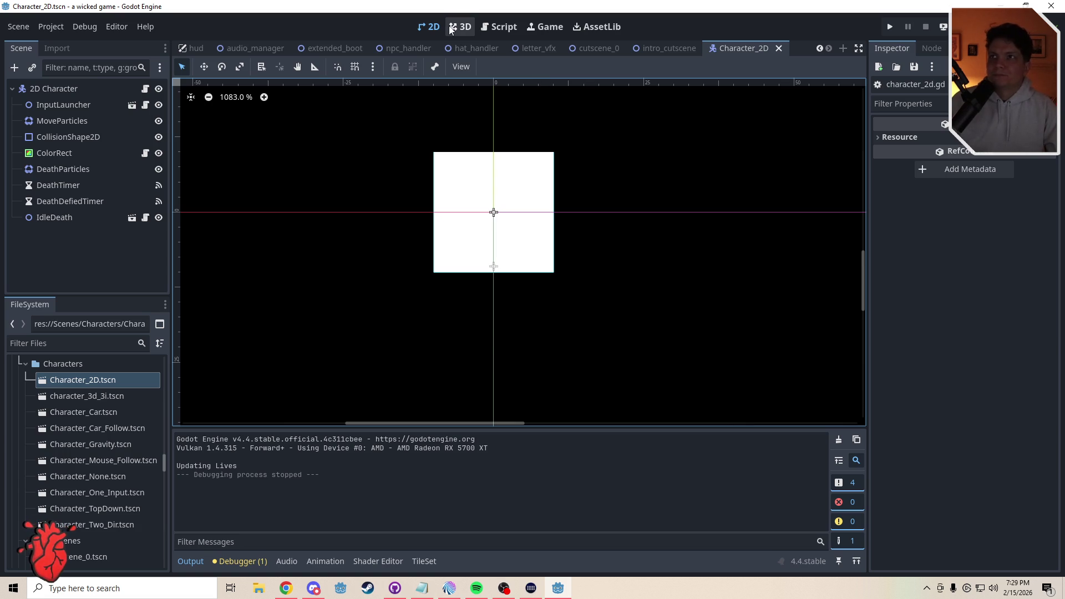
# Close the Character_2D scene and select the grass tilemap in the intro cutscene
pyautogui.click(753, 48)
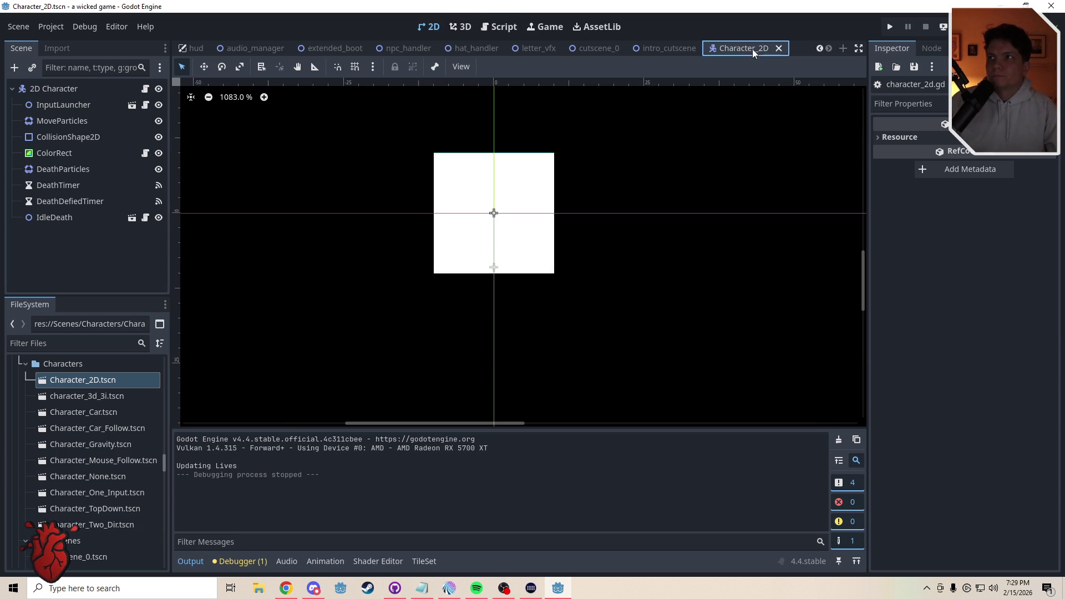
pyautogui.click(779, 49)
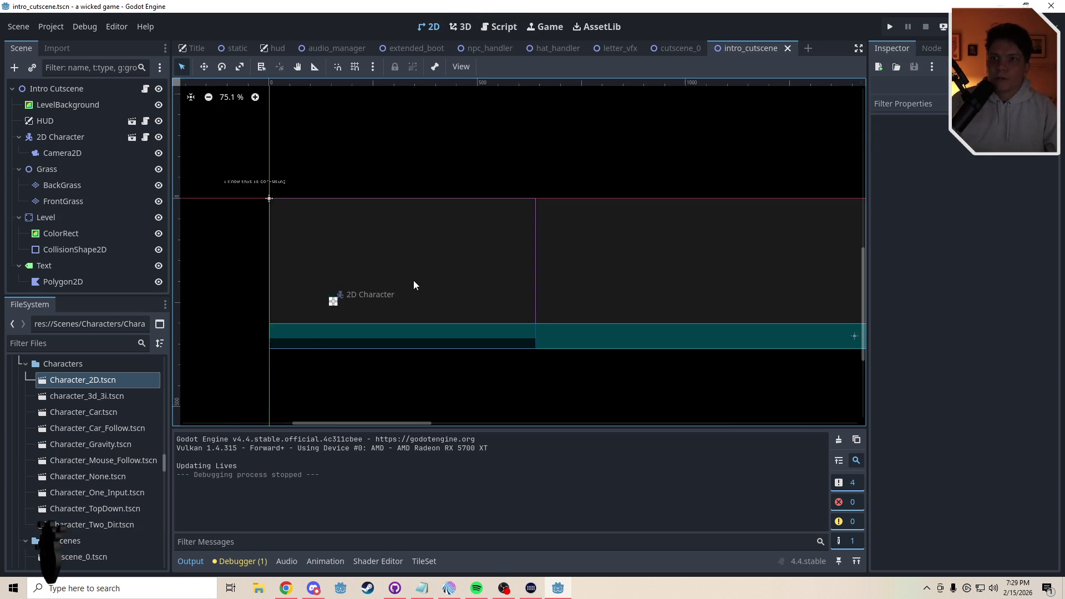
pyautogui.scroll(5, 270, 333)
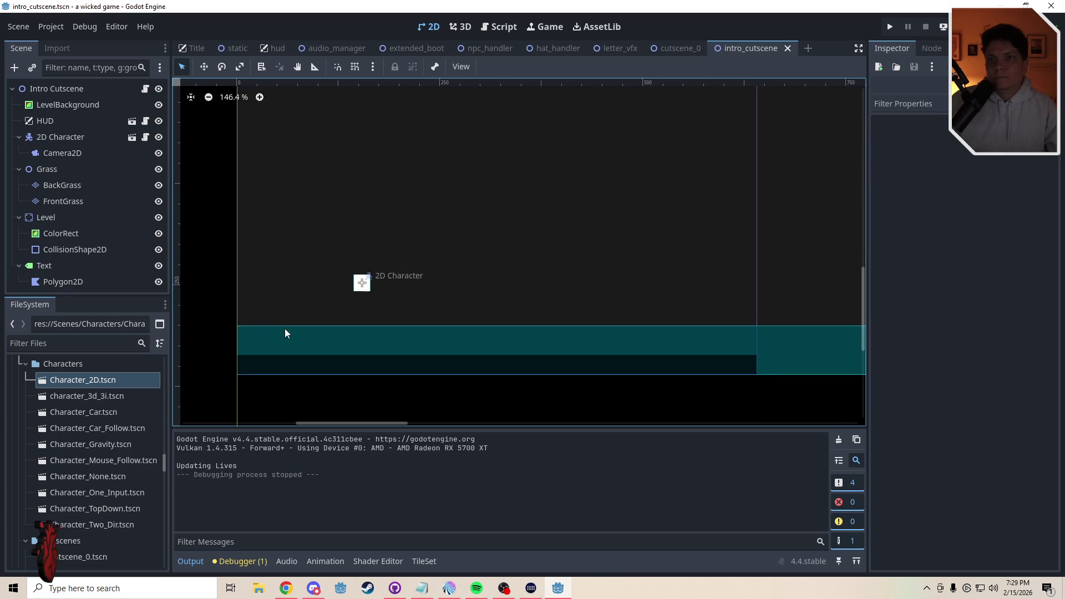
pyautogui.click(58, 184)
pyautogui.click(60, 202)
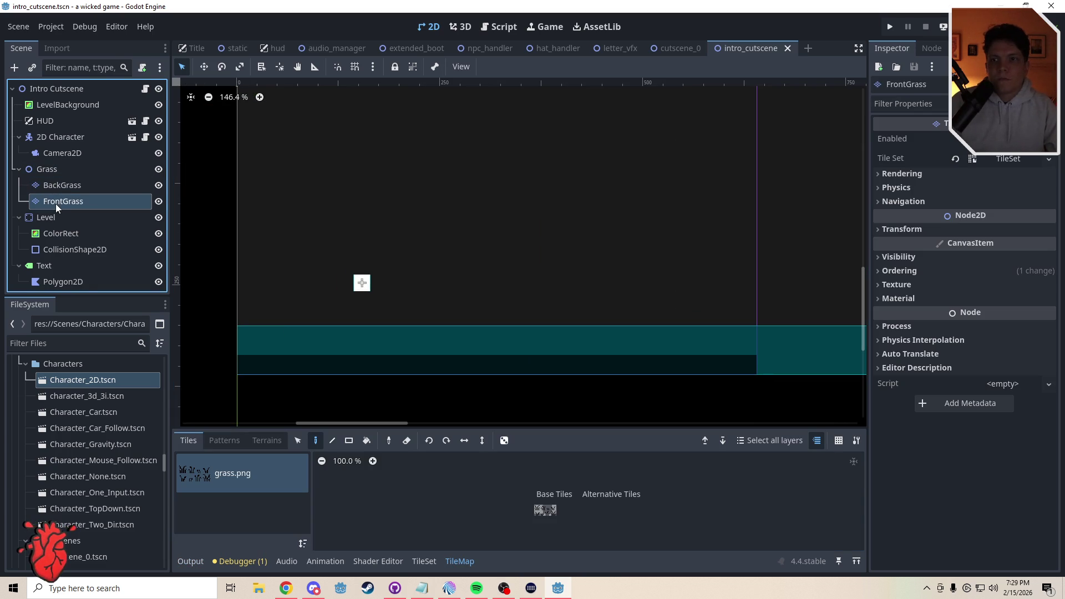
pyautogui.scroll(4, 279, 325)
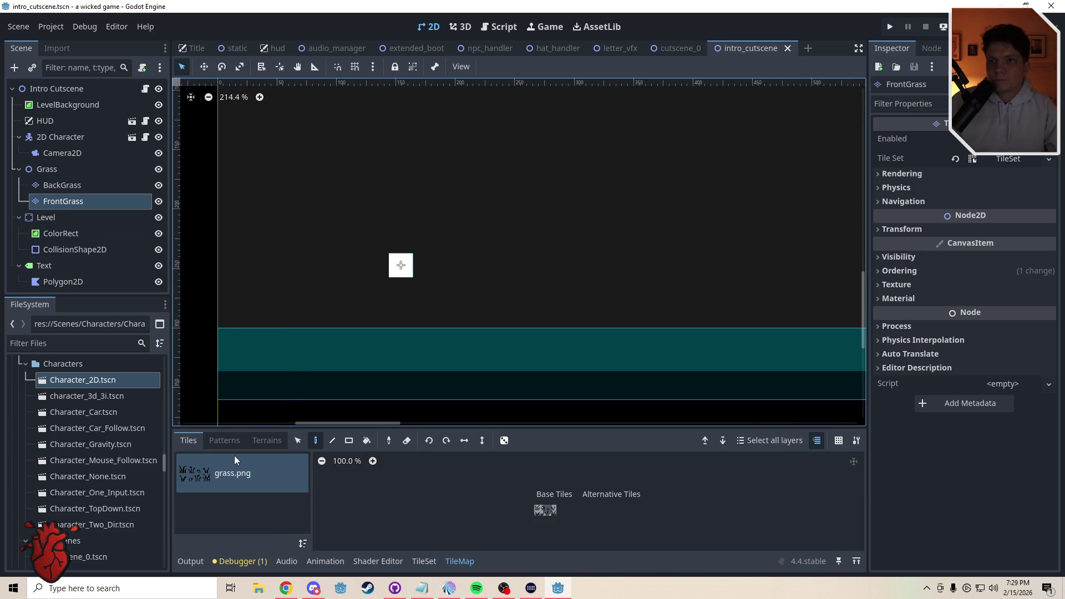
pyautogui.click(420, 565)
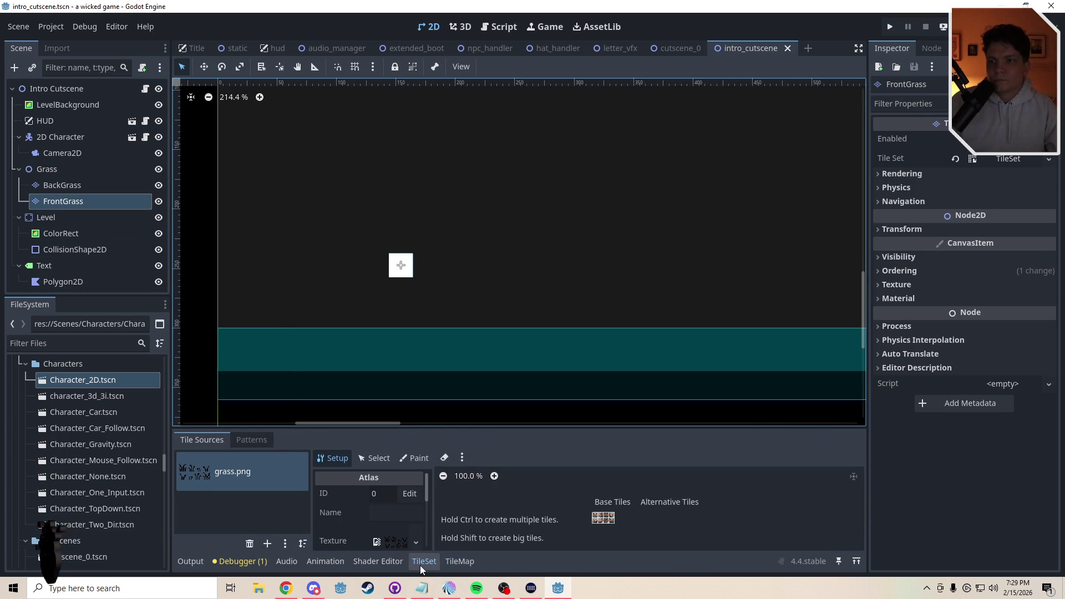
pyautogui.scroll(5, 611, 533)
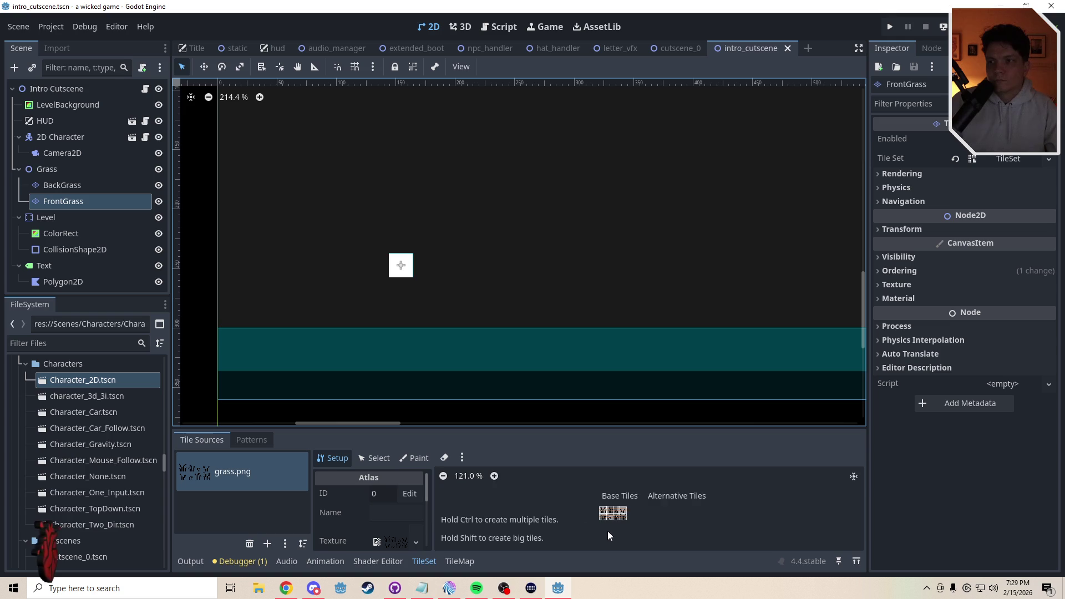
pyautogui.scroll(3, 624, 526)
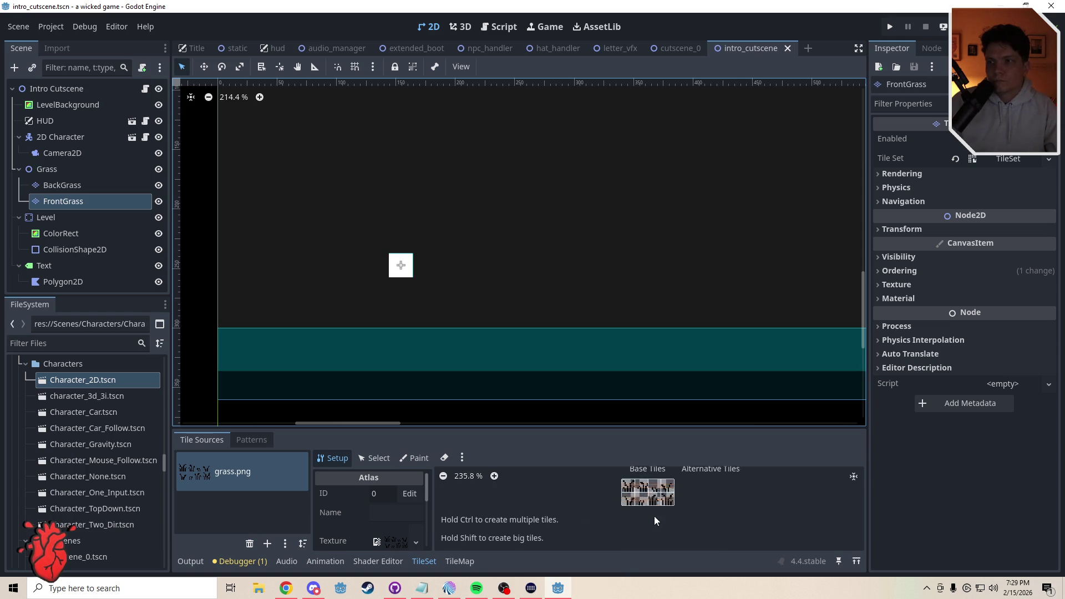
pyautogui.scroll(1, 681, 503)
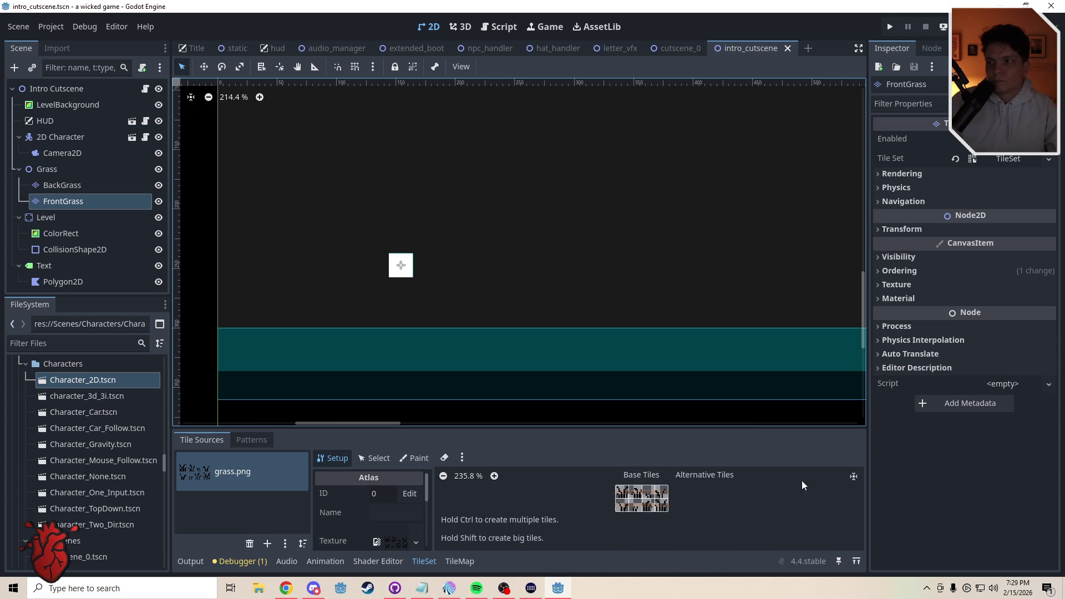
pyautogui.scroll(18, 503, 469)
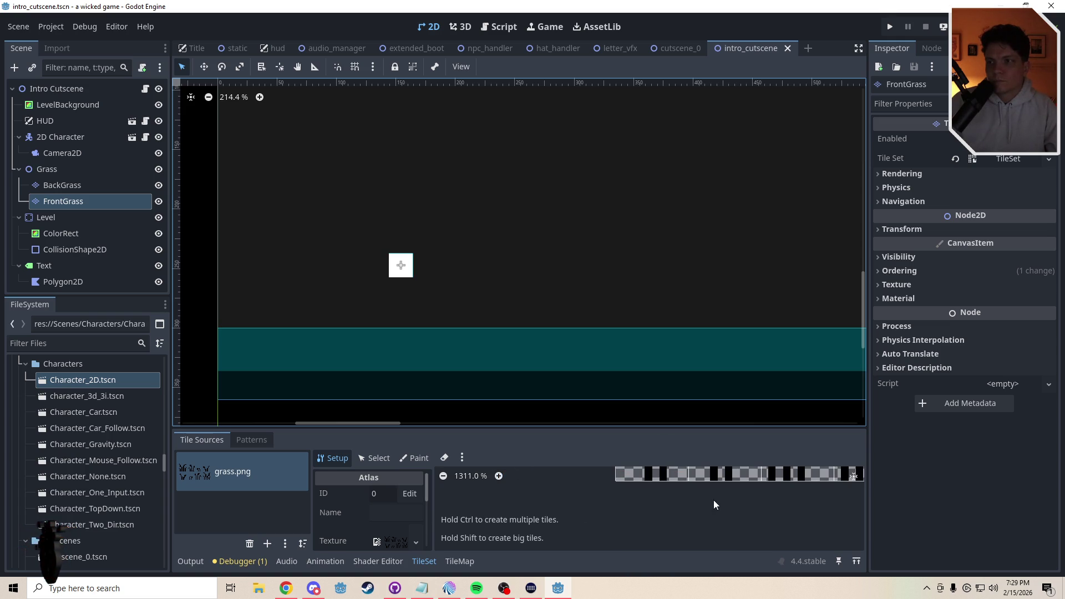
pyautogui.scroll(-6, 550, 484)
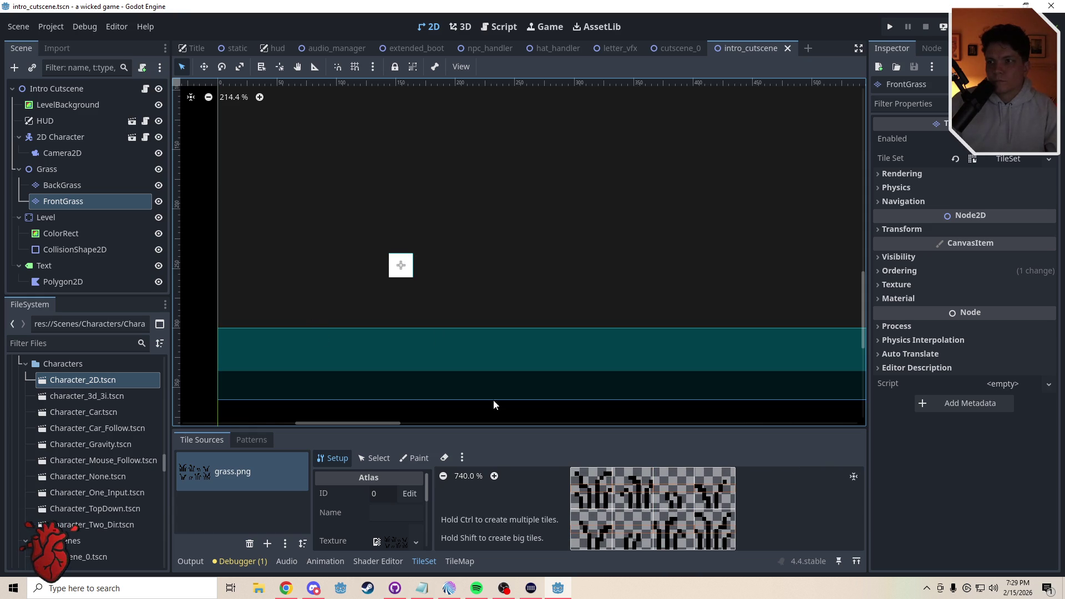
pyautogui.click(458, 562)
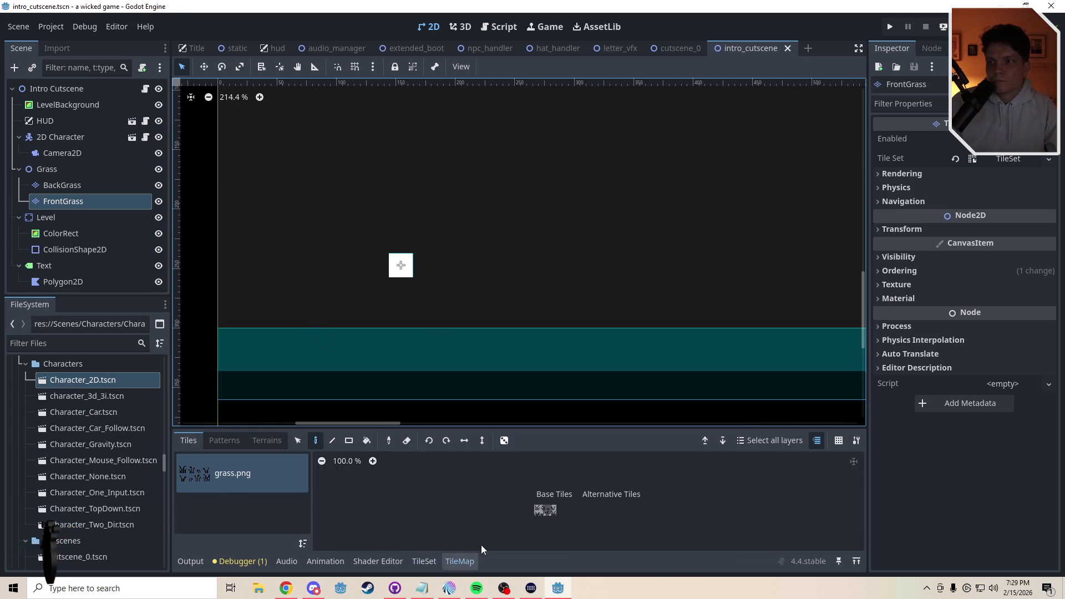
# Select all eight grass.png tiles for random painting and place the first tufts on the ground
pyautogui.click(551, 506)
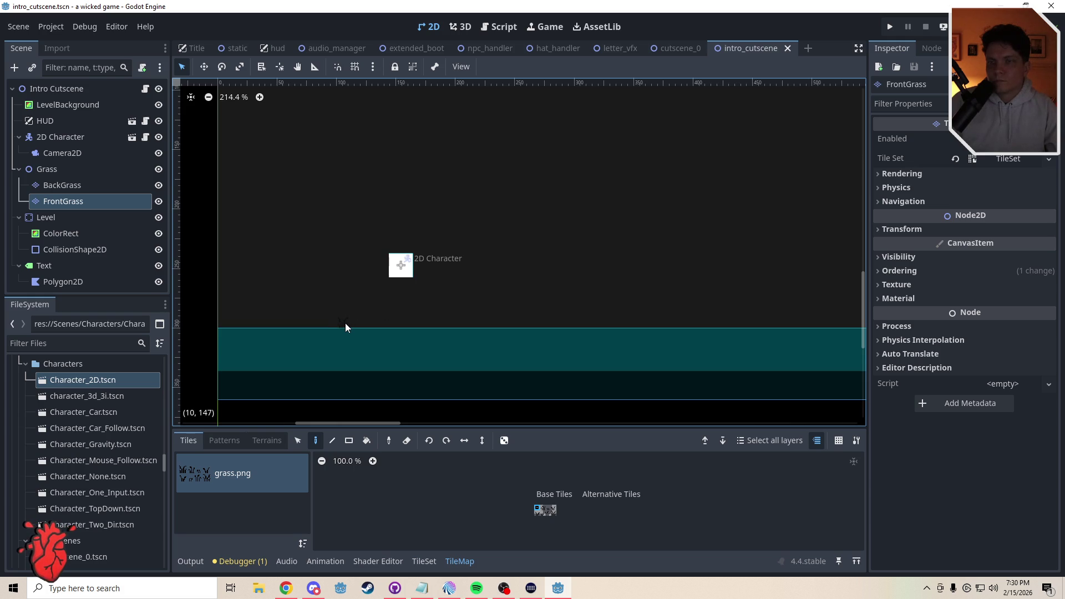
pyautogui.scroll(4, 345, 324)
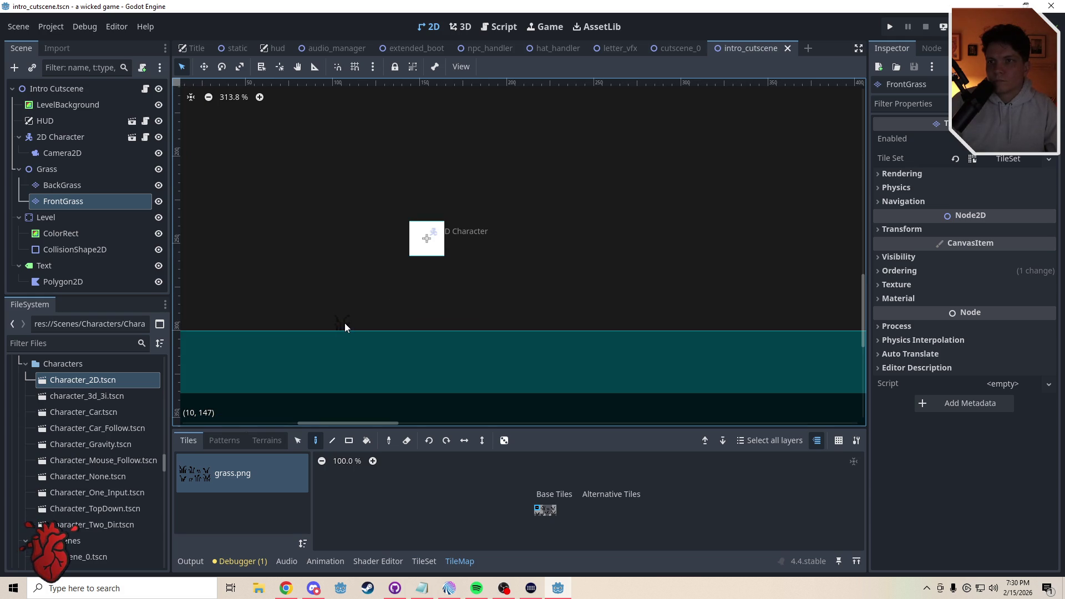
pyautogui.click(345, 323)
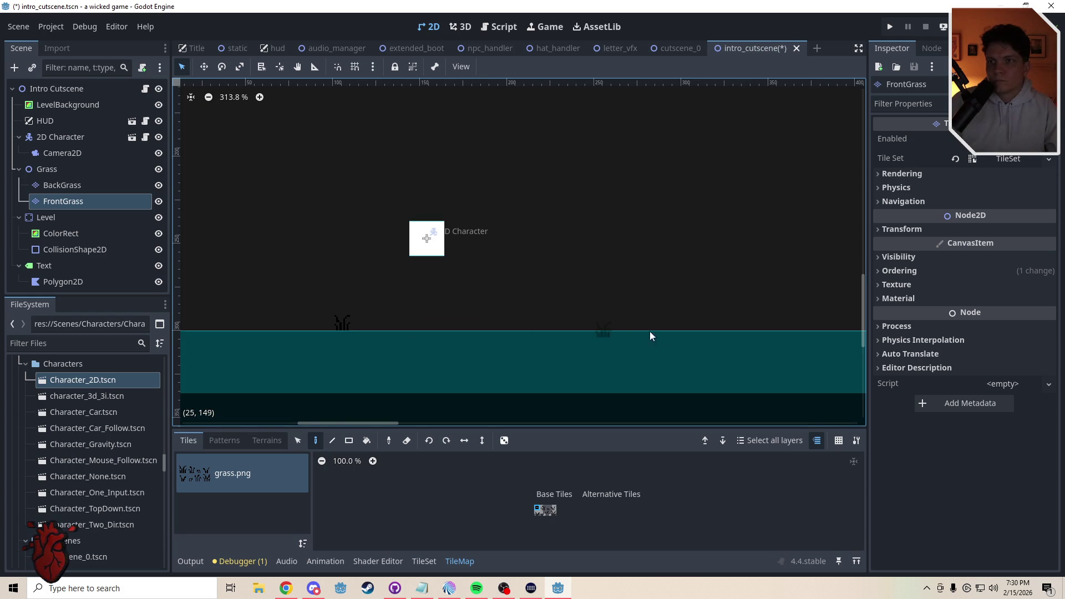
pyautogui.click(373, 461)
pyautogui.click(602, 527)
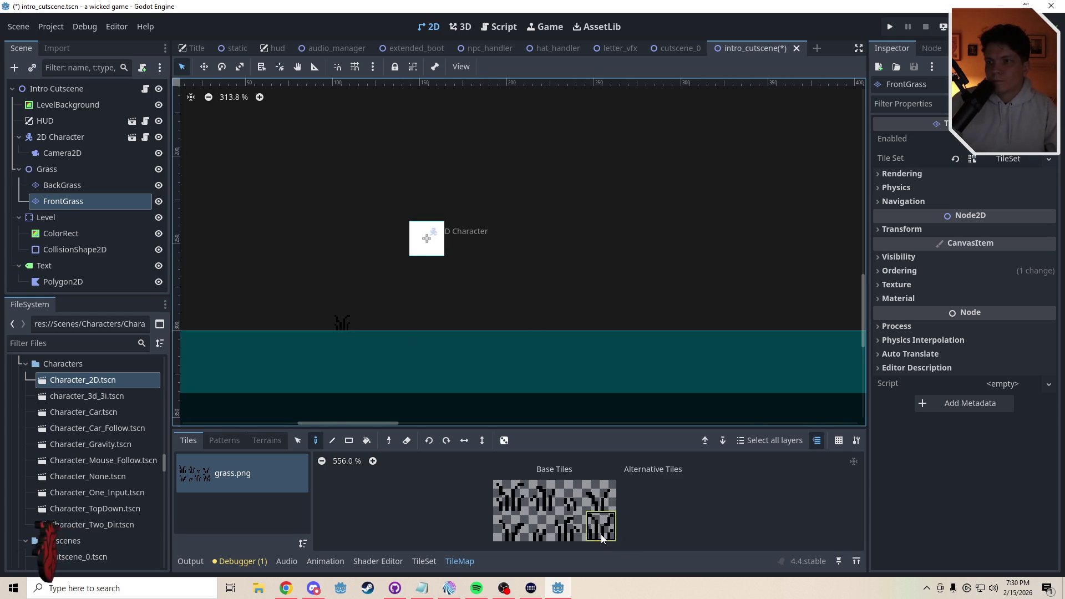
pyautogui.moveTo(658, 345); pyautogui.dragTo(552, 357)
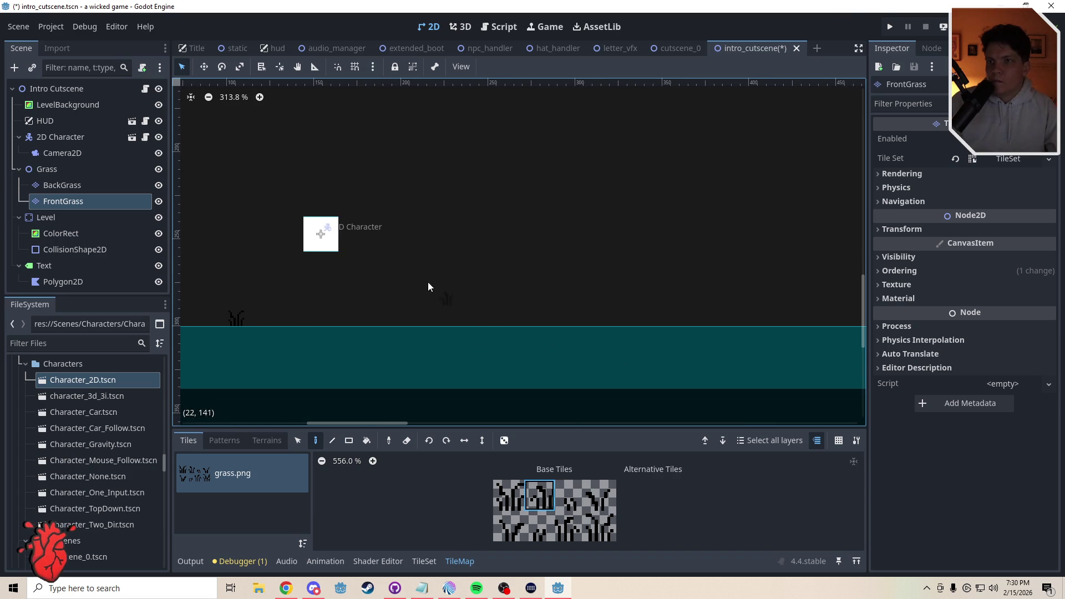
pyautogui.moveTo(508, 494)
pyautogui.mouseDown()
pyautogui.moveTo(539, 496)
pyautogui.moveTo(605, 527)
pyautogui.mouseUp()
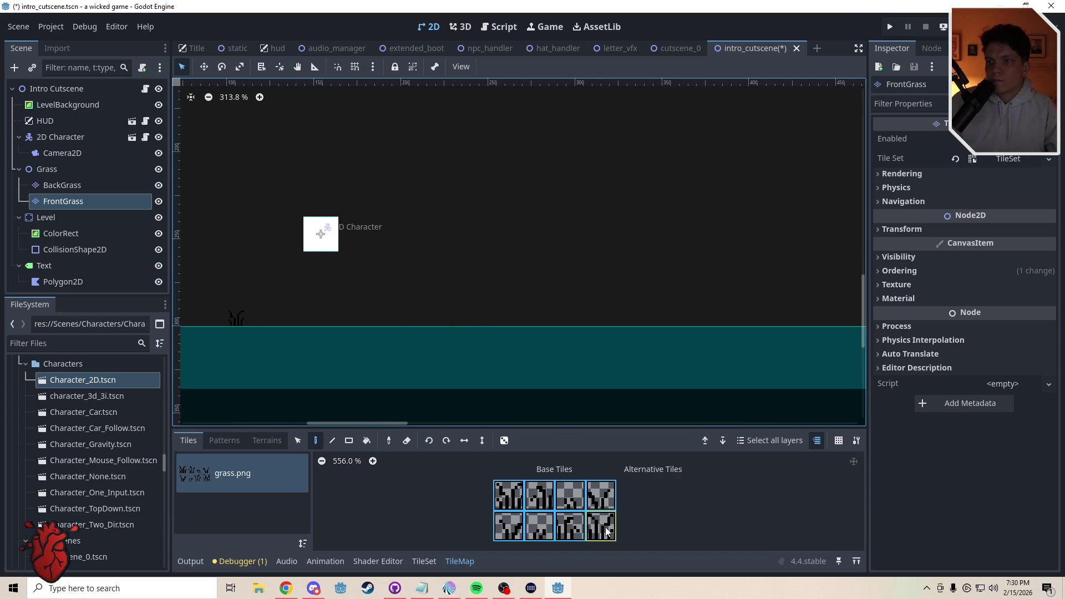
pyautogui.click(504, 442)
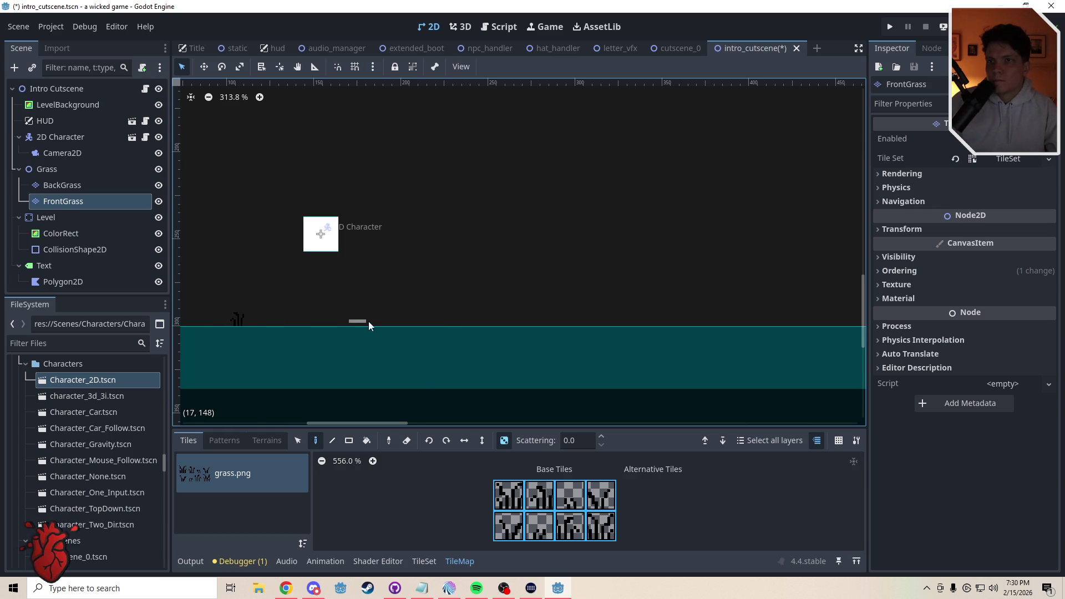
pyautogui.click(415, 321)
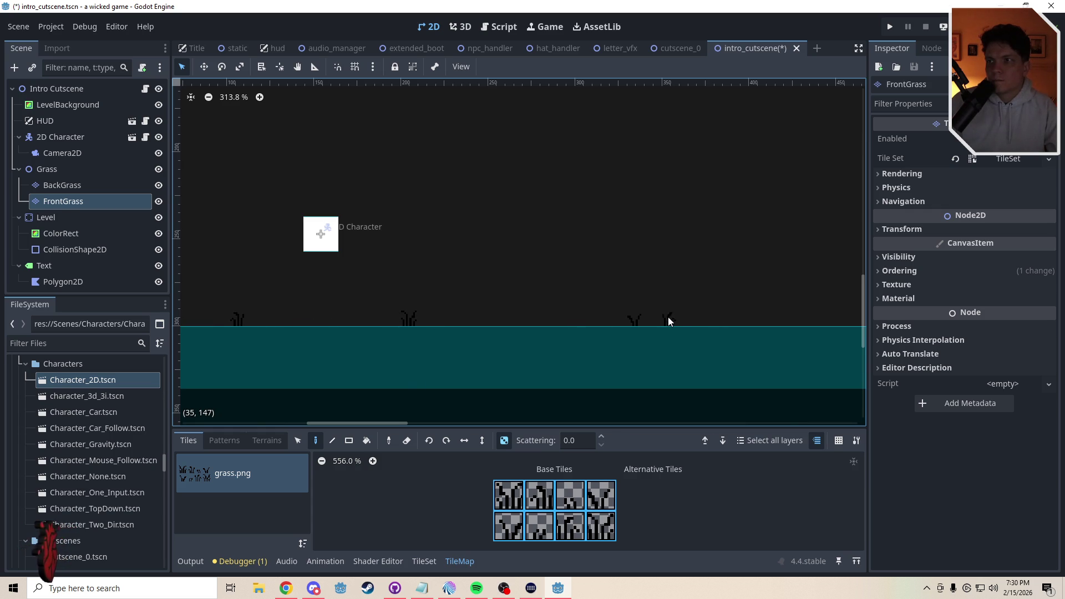
# Paint more FrontGrass tufts along the ground edge further right, swapping one for a smaller variant
pyautogui.hscroll(10, 554, 318)
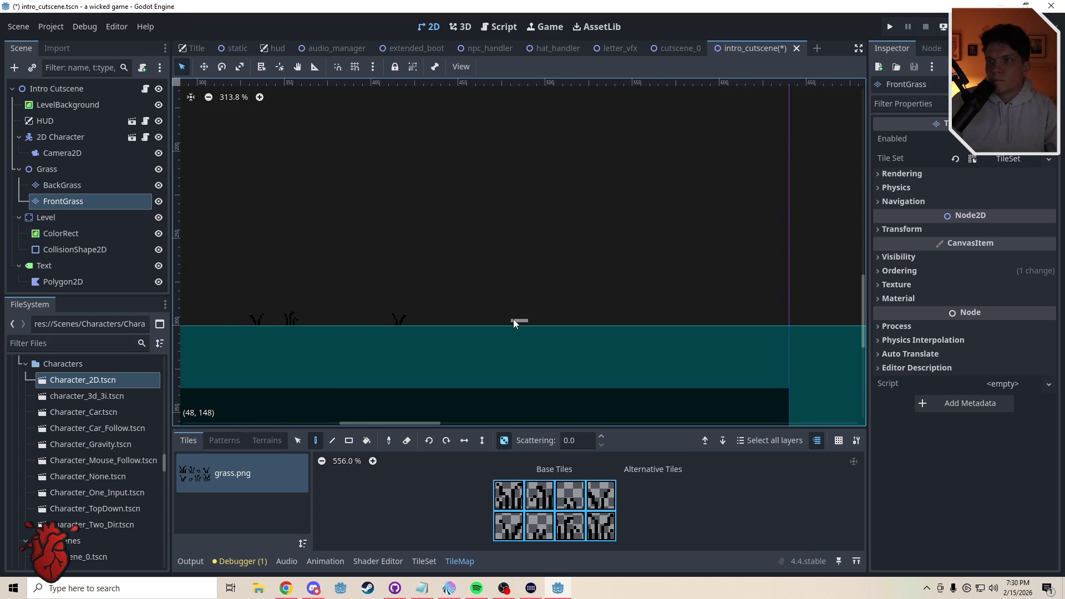
pyautogui.hscroll(10, 652, 328)
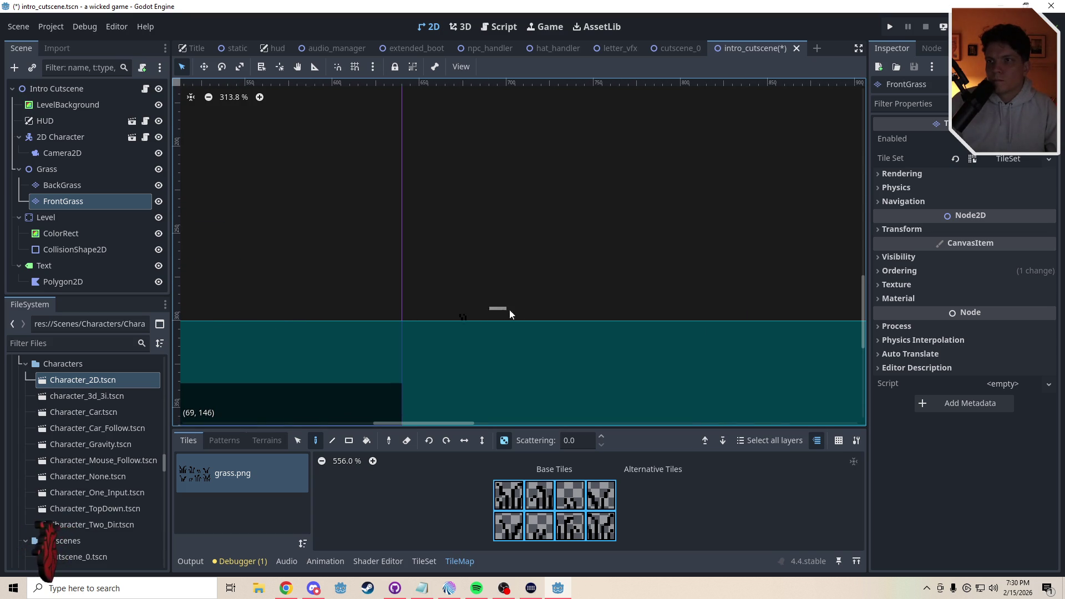
pyautogui.hscroll(10, 599, 321)
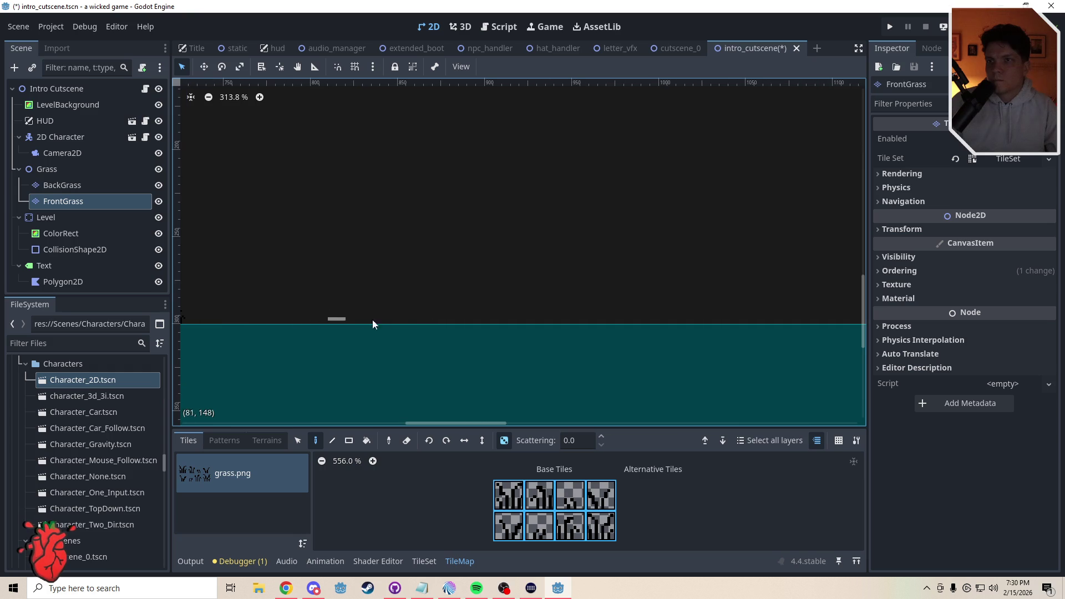
pyautogui.hscroll(10, 527, 321)
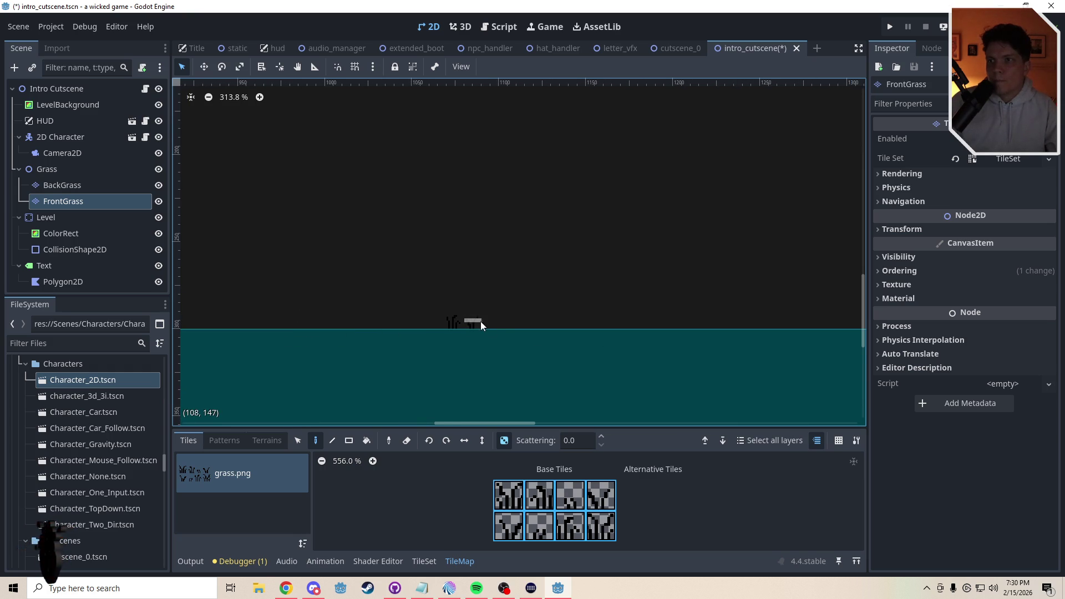
pyautogui.moveTo(665, 340); pyautogui.dragTo(308, 347)
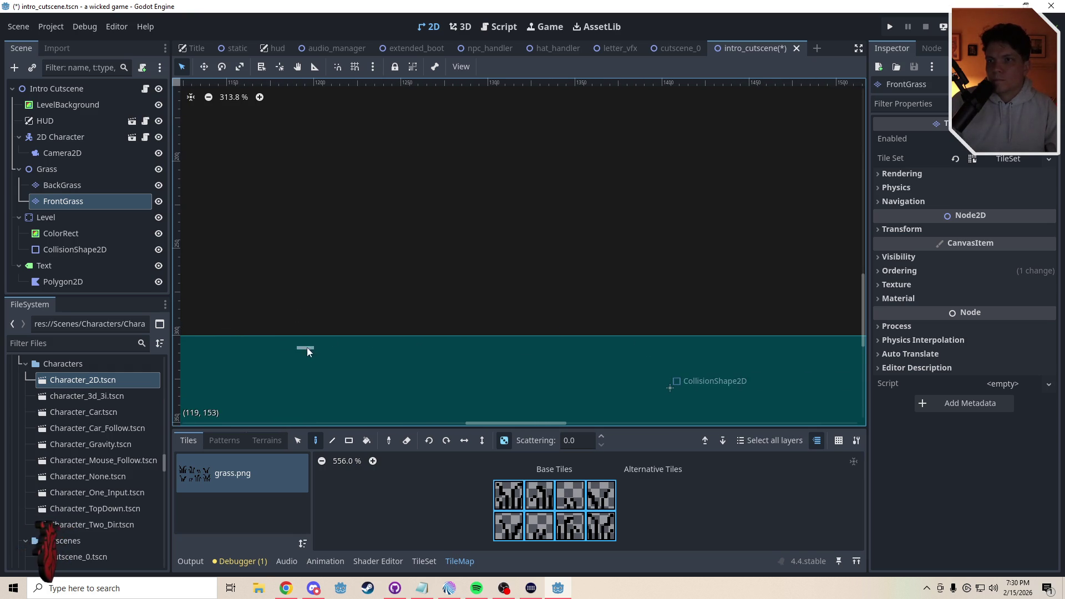
pyautogui.click(480, 329)
pyautogui.click(534, 328)
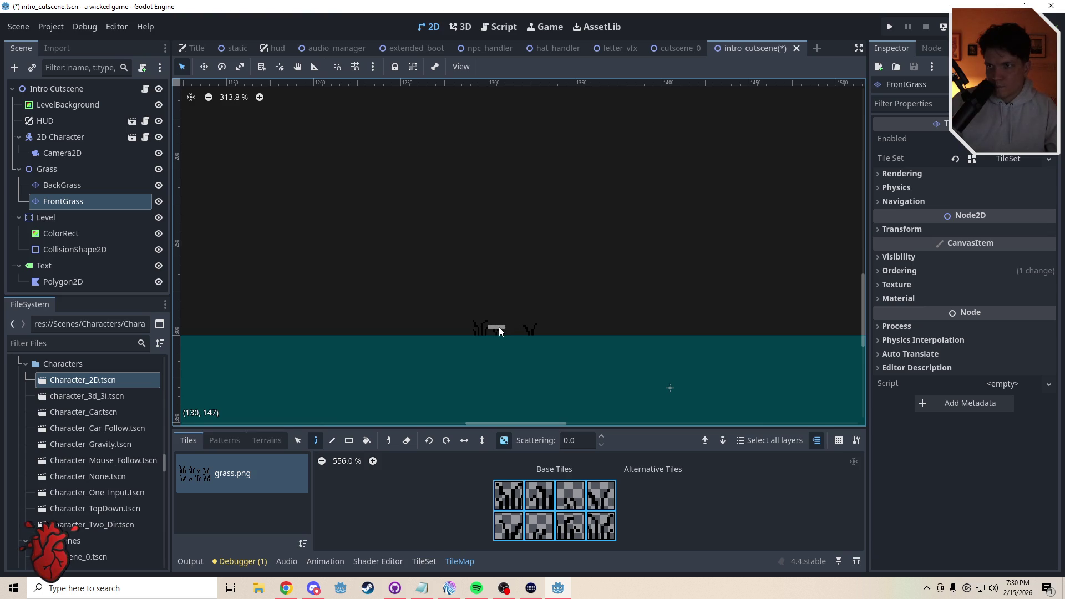
pyautogui.hscroll(5, 637, 328)
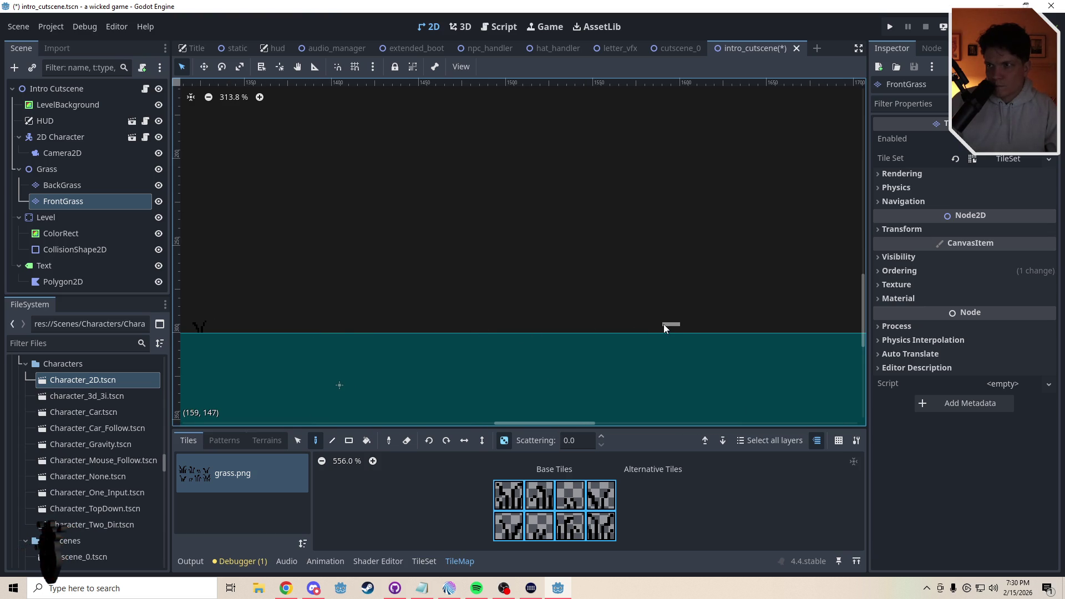
pyautogui.hscroll(5, 707, 347)
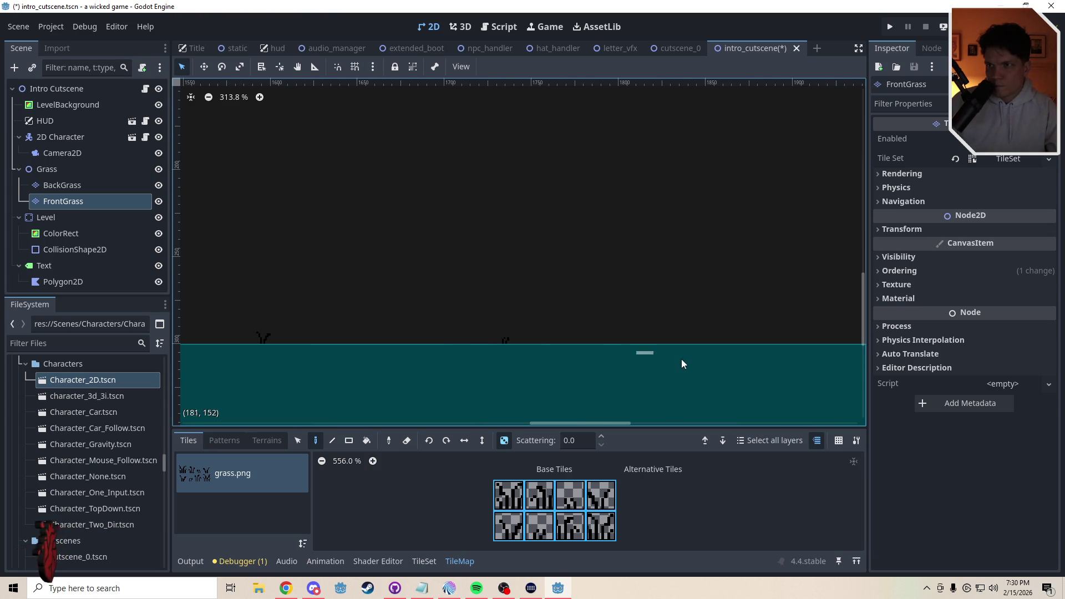
pyautogui.hscroll(5, 678, 361)
pyautogui.click(482, 329)
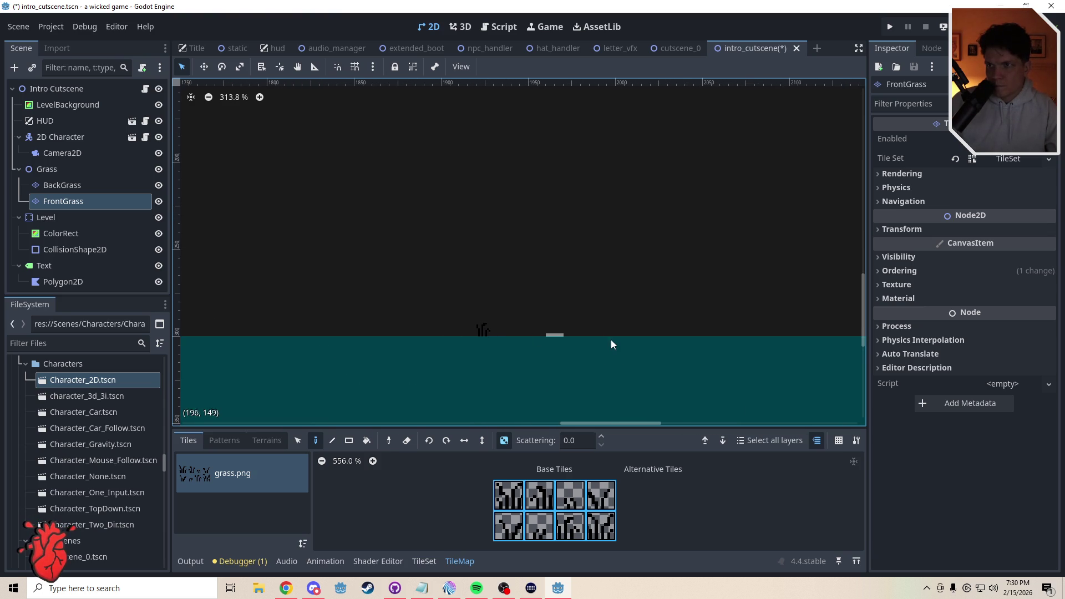
pyautogui.click(589, 330)
pyautogui.hscroll(1, 655, 354)
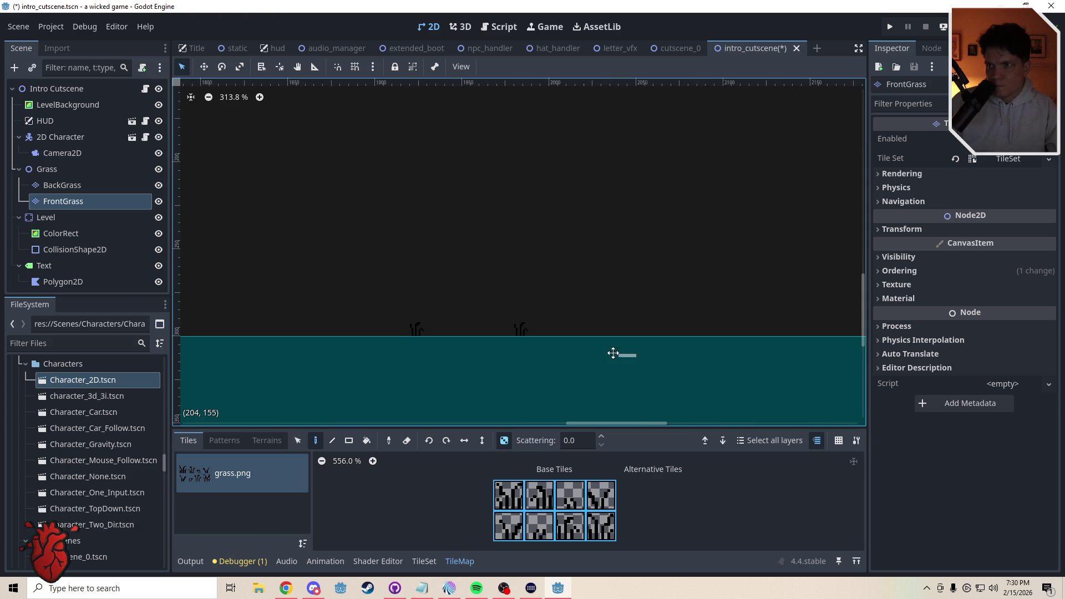
pyautogui.click(508, 327)
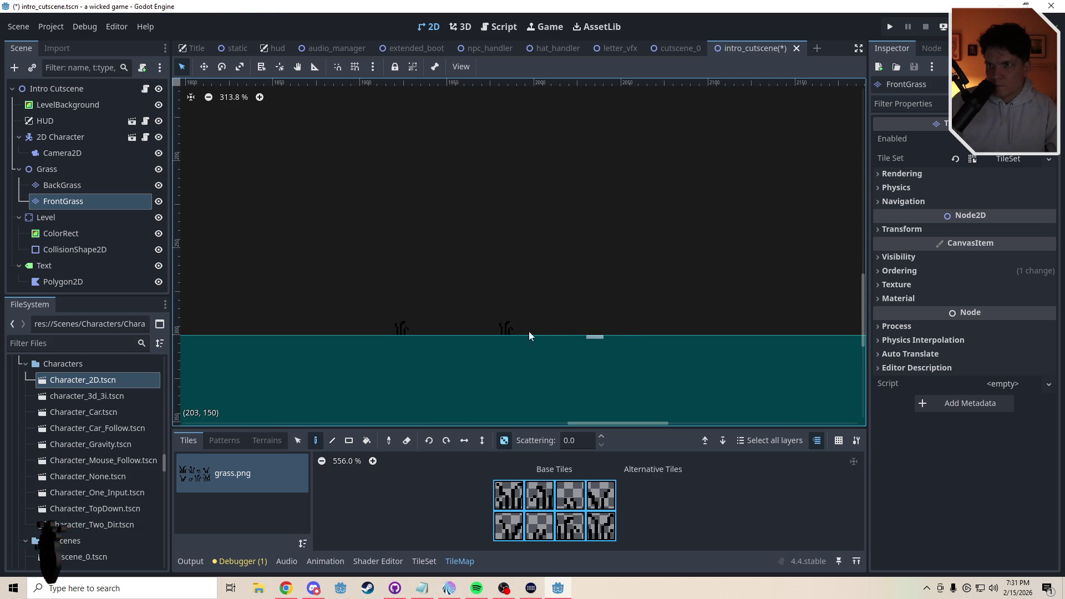
pyautogui.hscroll(3, 584, 337)
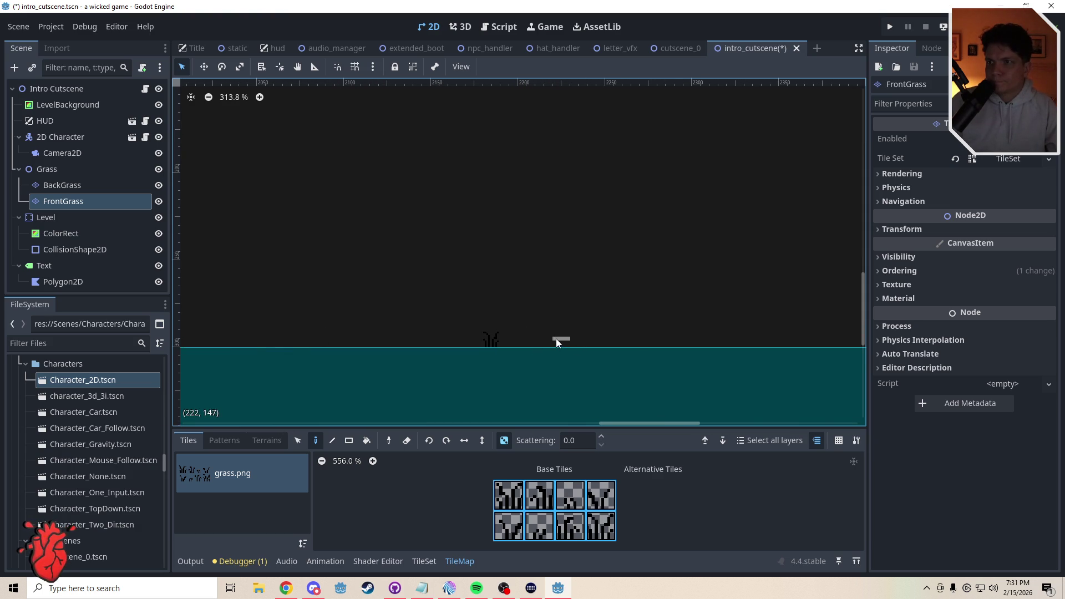
pyautogui.click(557, 339)
# Switch to the BackGrass layer and paint grass tufts near the level's left edge
pyautogui.click(62, 186)
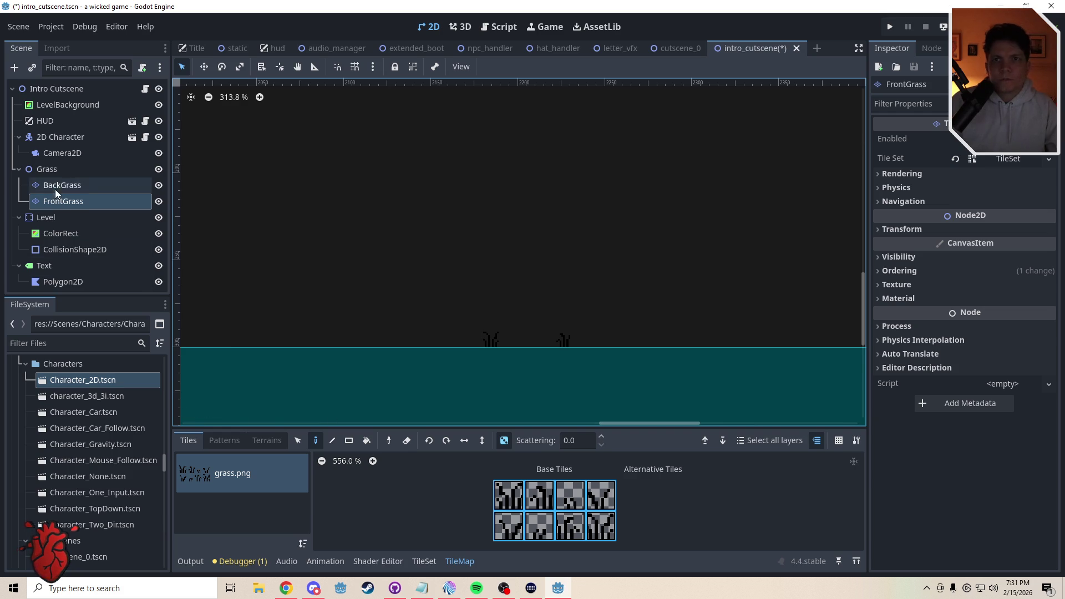
pyautogui.hscroll(-2, 445, 388)
pyautogui.hscroll(-9, 285, 345)
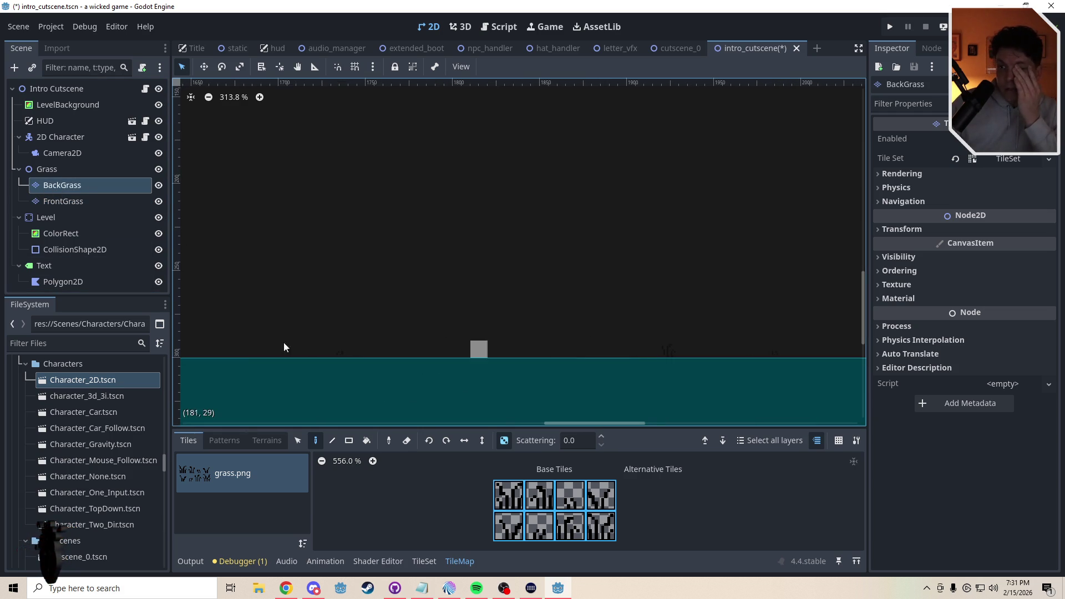
pyautogui.hscroll(-8, 486, 319)
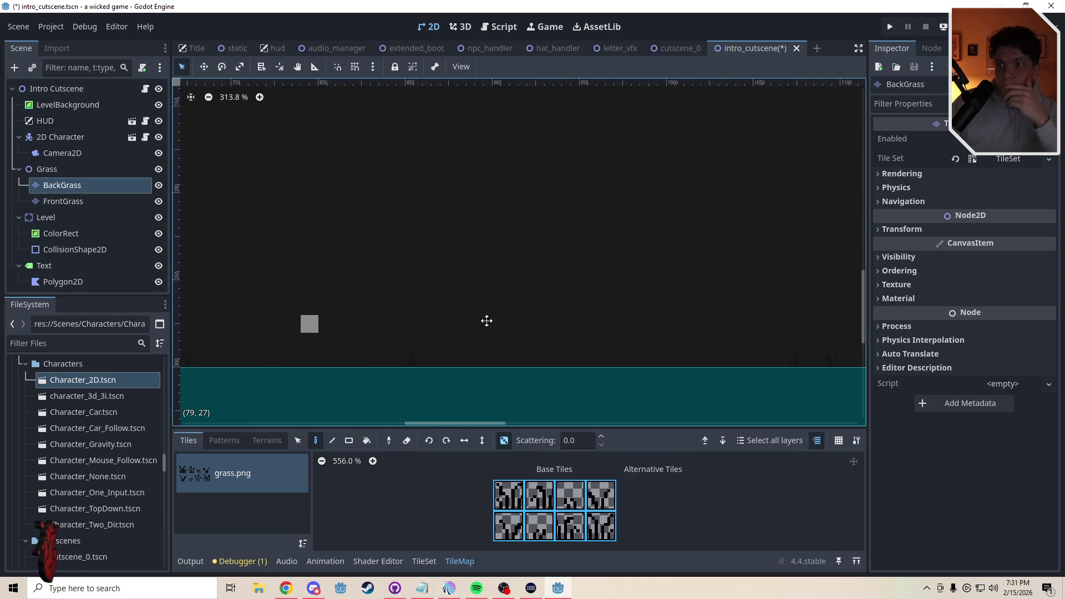
pyautogui.hscroll(-2, 551, 293)
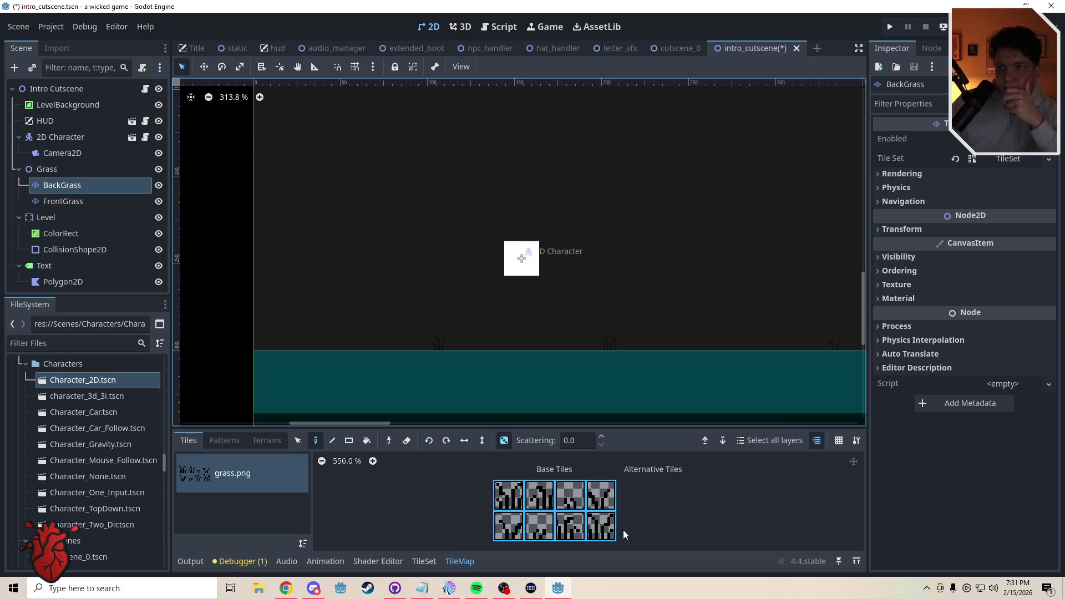
pyautogui.click(334, 349)
pyautogui.click(363, 341)
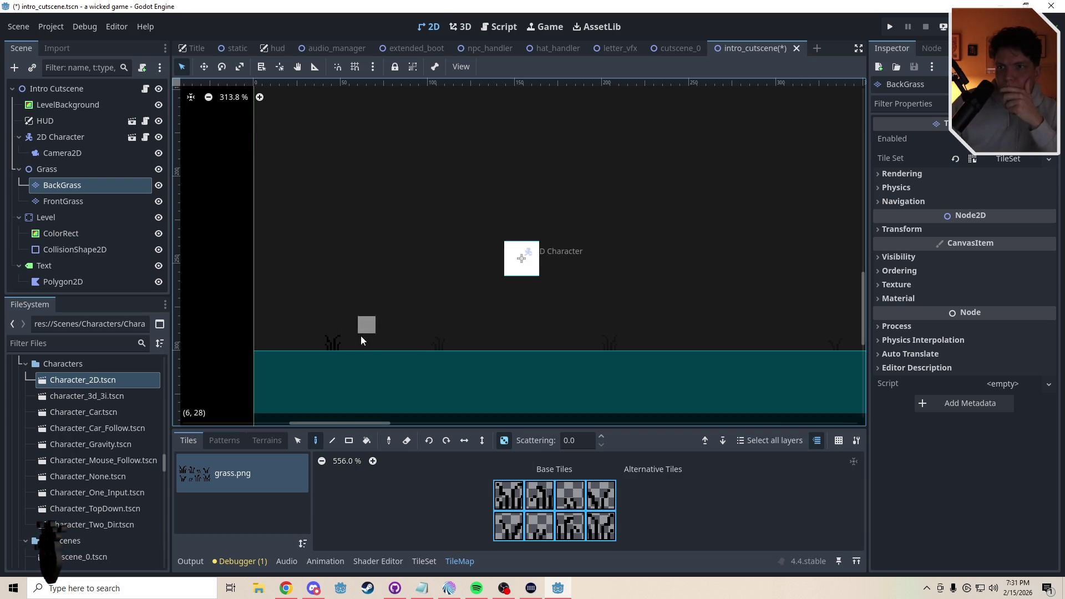
pyautogui.click(543, 346)
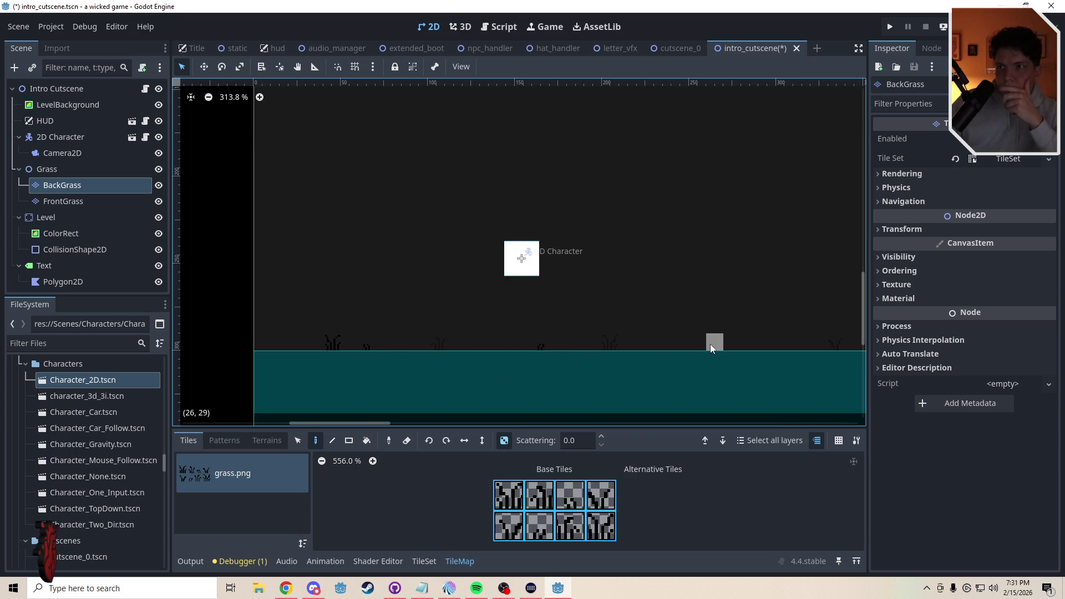
pyautogui.click(688, 344)
# Scatter more BackGrass tufts along the middle stretch of the ground line
pyautogui.hscroll(6, 438, 350)
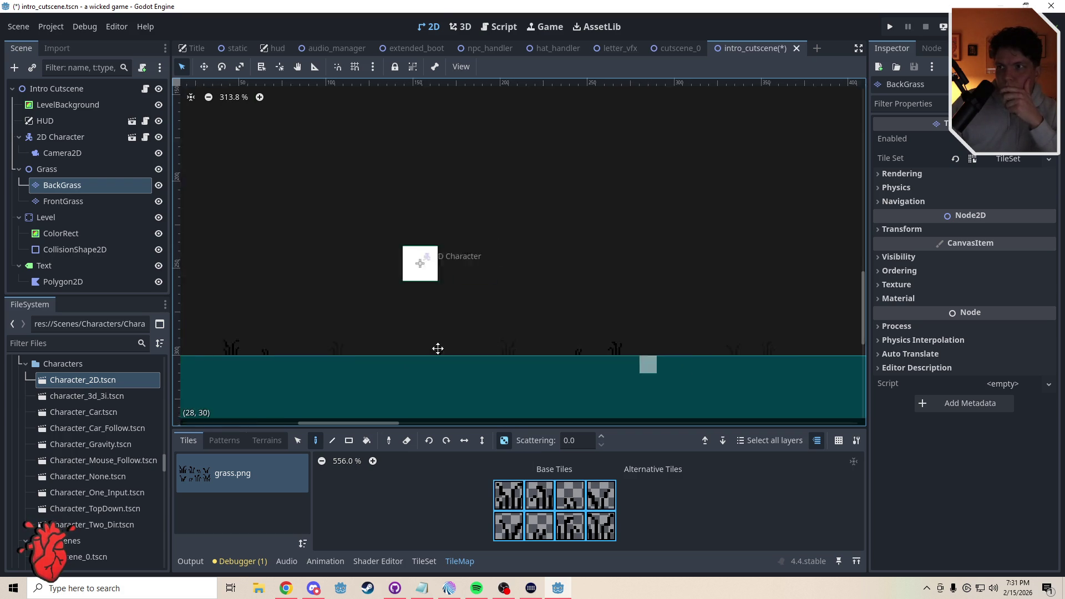
pyautogui.click(561, 330)
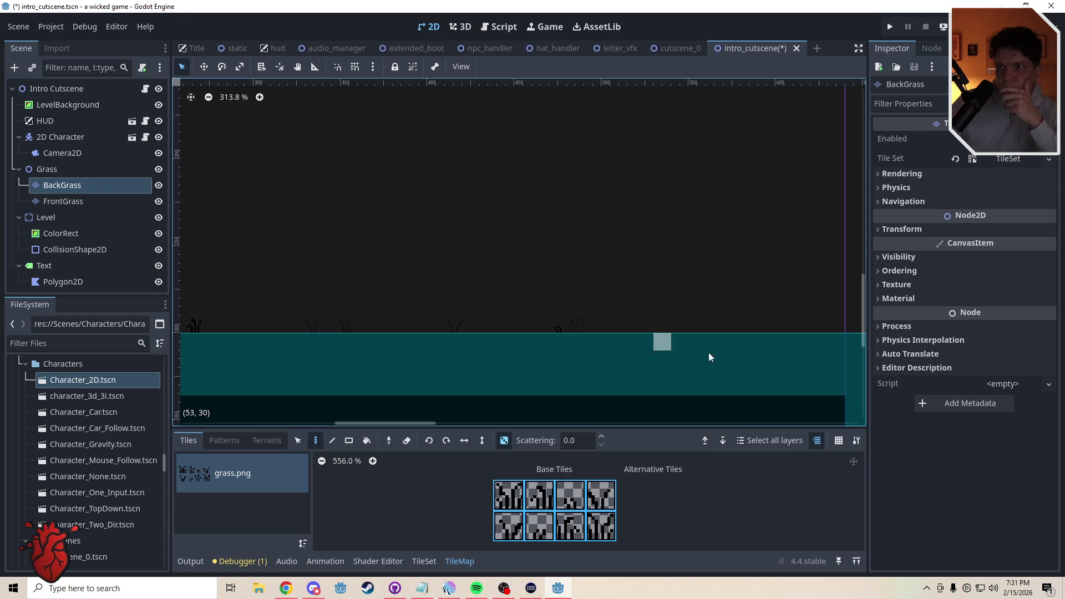
pyautogui.hscroll(3, 554, 350)
pyautogui.click(428, 315)
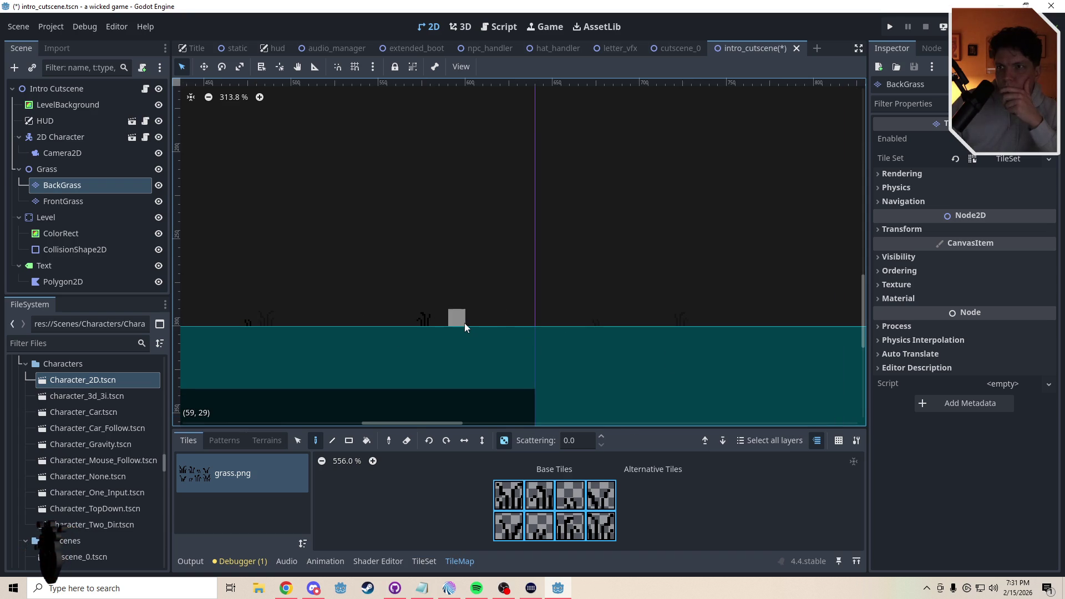
pyautogui.hscroll(3, 632, 355)
pyautogui.click(377, 321)
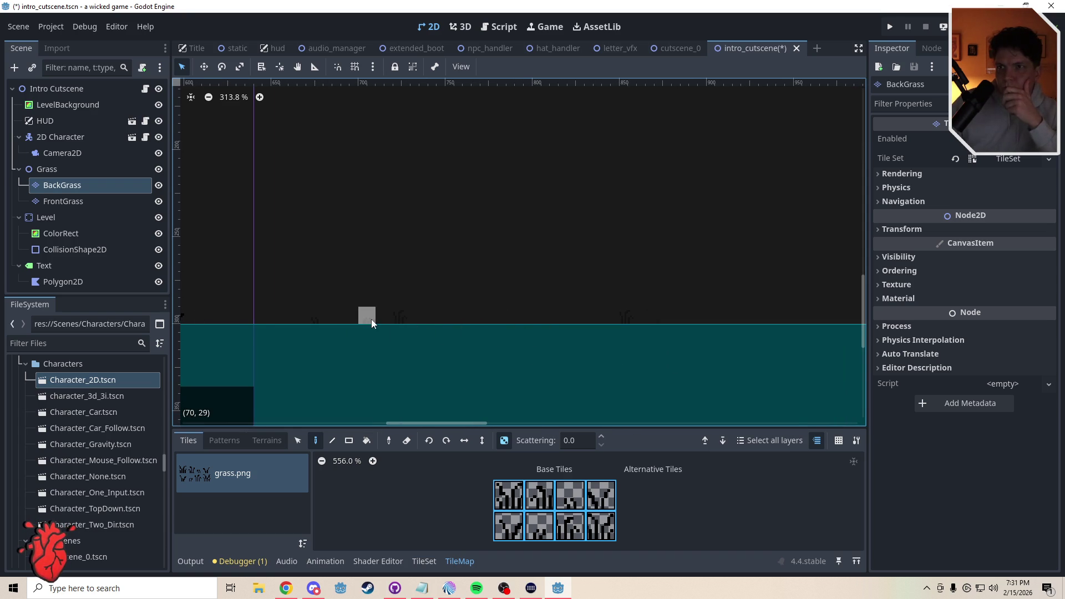
pyautogui.click(370, 318)
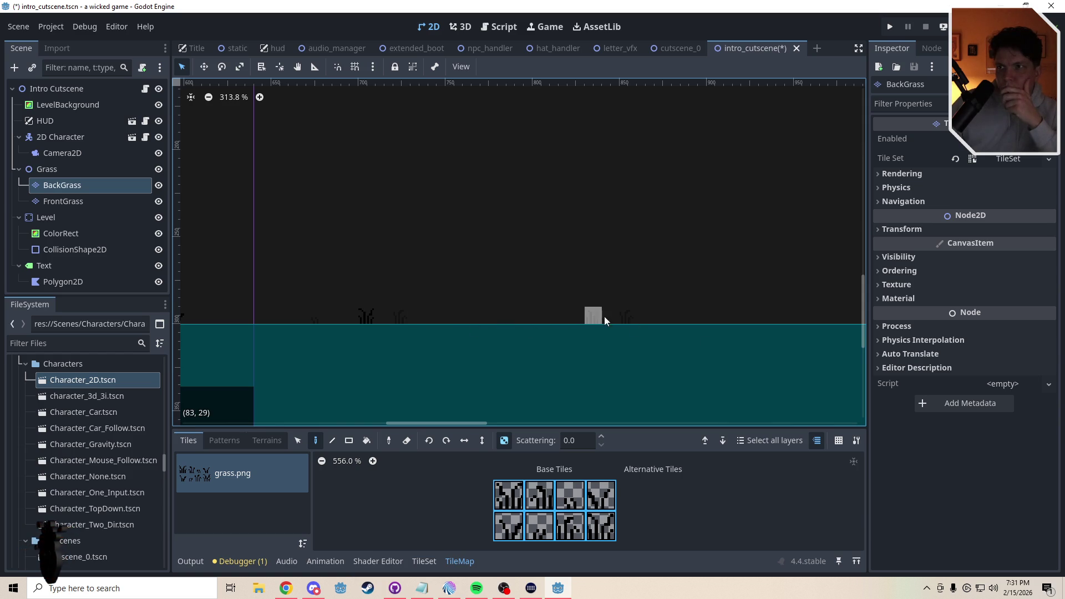
pyautogui.moveTo(711, 351); pyautogui.dragTo(301, 348)
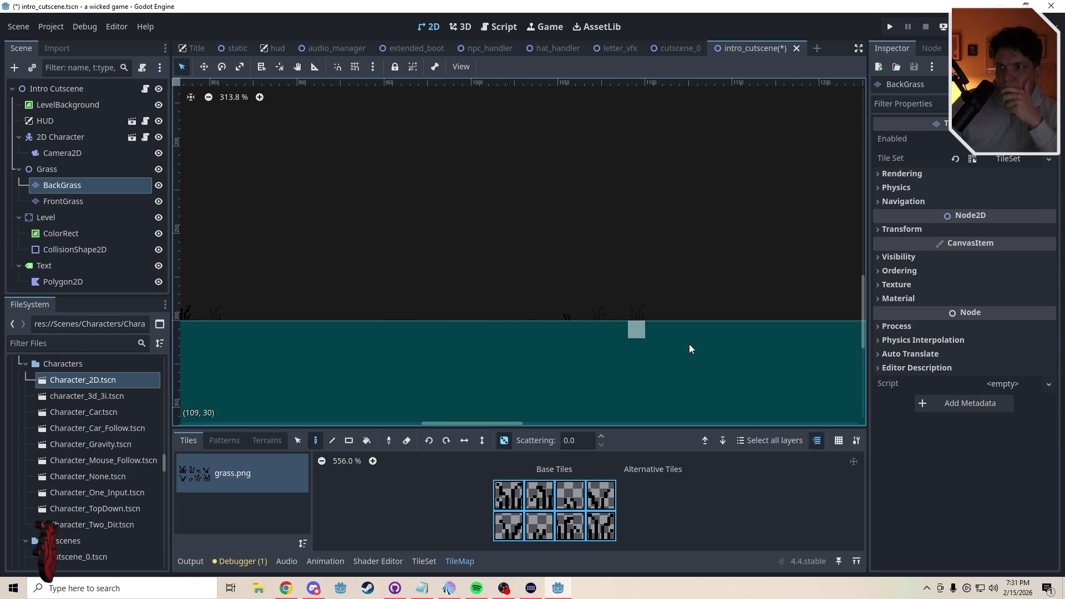
pyautogui.moveTo(689, 344); pyautogui.dragTo(310, 348)
pyautogui.click(458, 323)
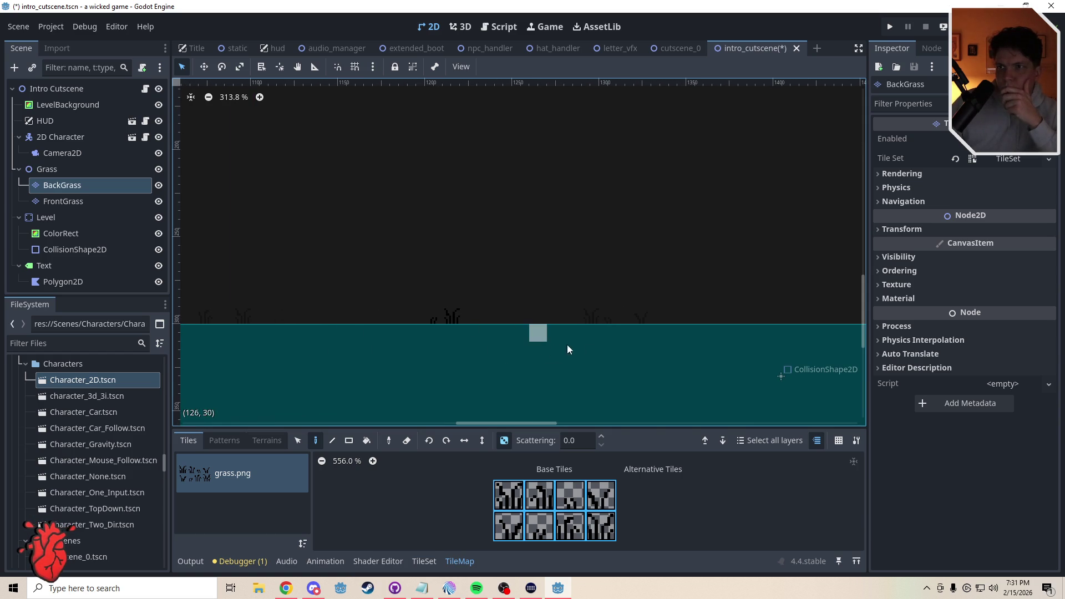
pyautogui.moveTo(607, 369); pyautogui.dragTo(432, 328)
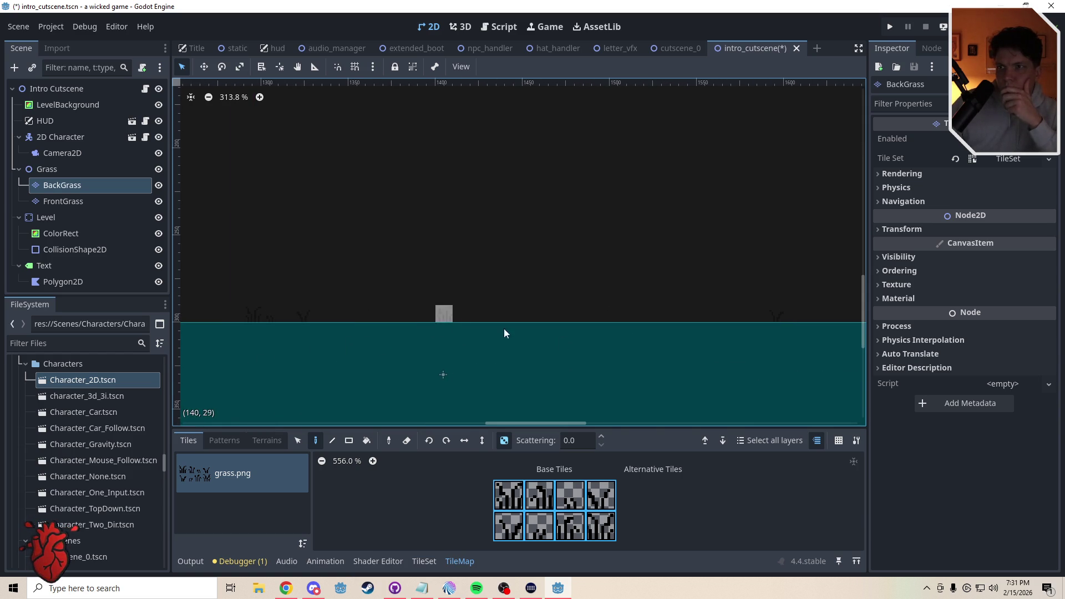
pyautogui.moveTo(504, 331); pyautogui.dragTo(288, 373)
pyautogui.click(428, 330)
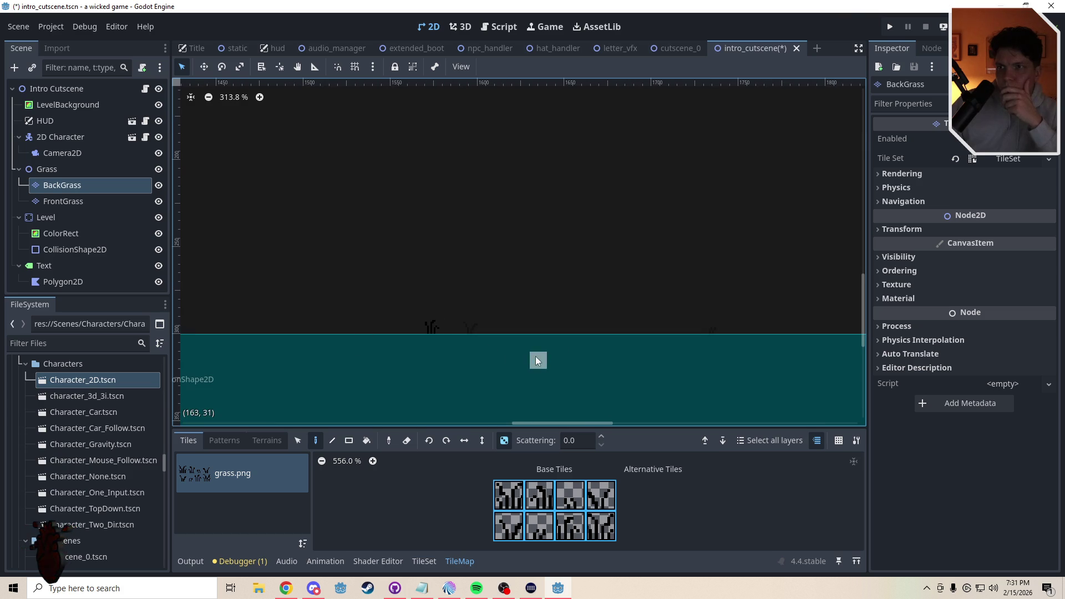
pyautogui.click(655, 328)
# Add the last BackGrass tufts near the ground's right end and save the intro_cutscene scene
pyautogui.moveTo(702, 364); pyautogui.dragTo(354, 376)
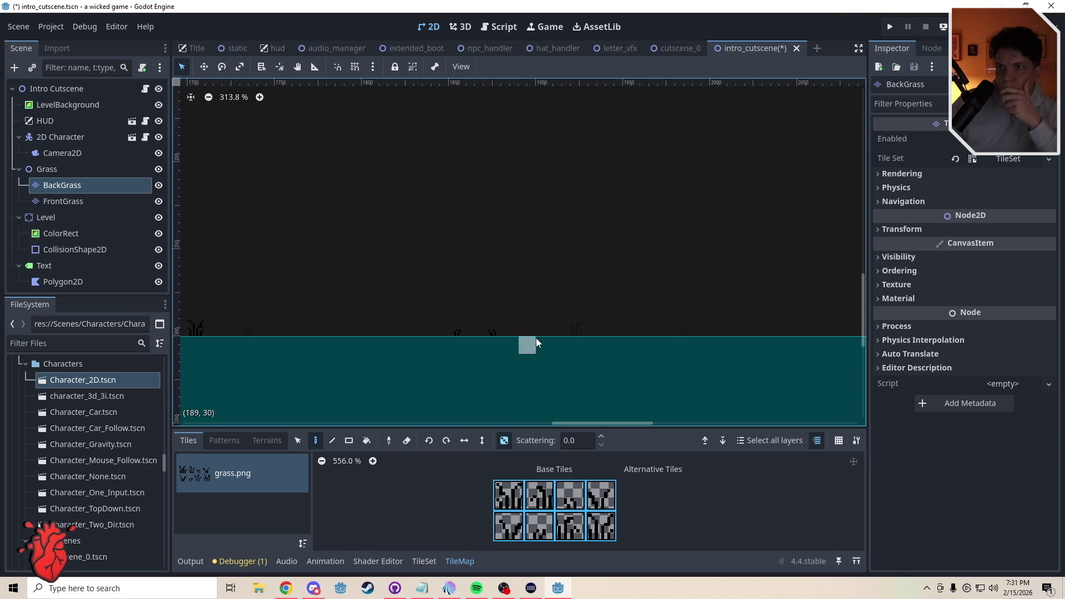
pyautogui.click(493, 331)
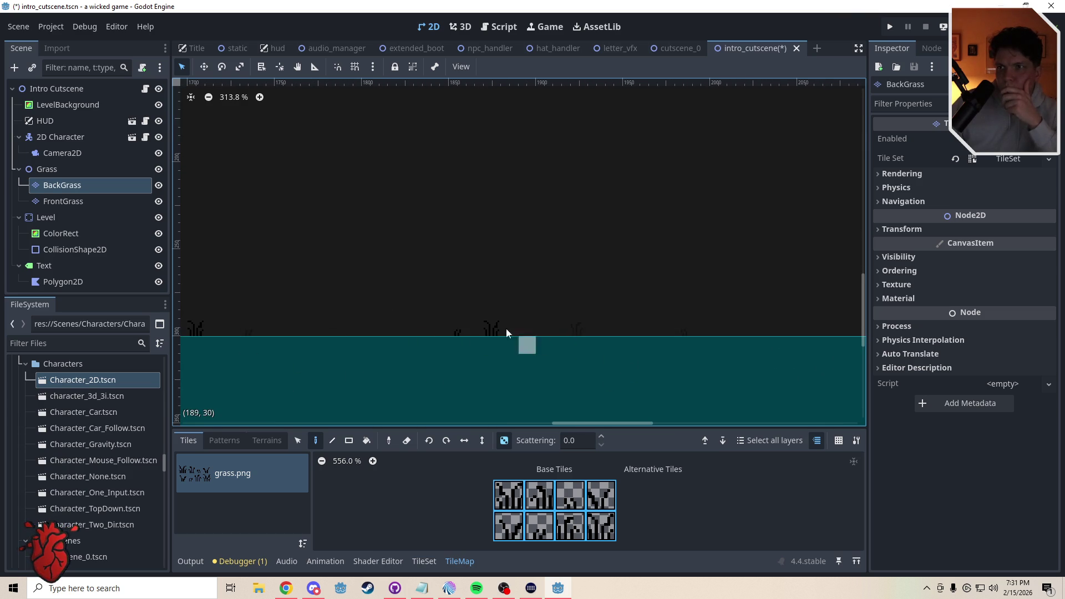
pyautogui.hscroll(5, 684, 368)
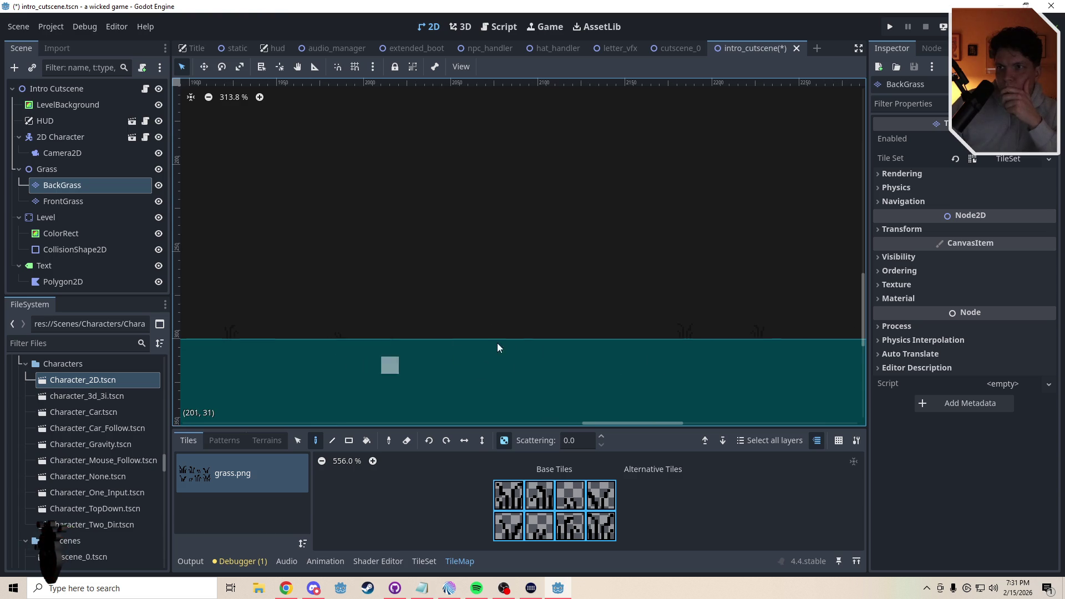
pyautogui.click(544, 334)
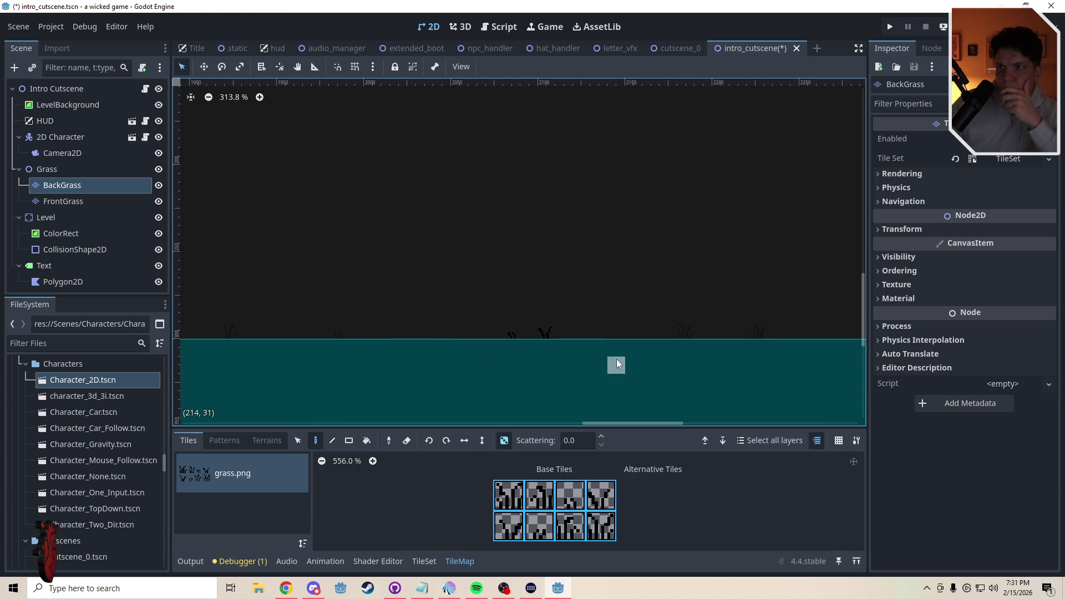
pyautogui.hscroll(4, 551, 367)
pyautogui.hscroll(7, 342, 361)
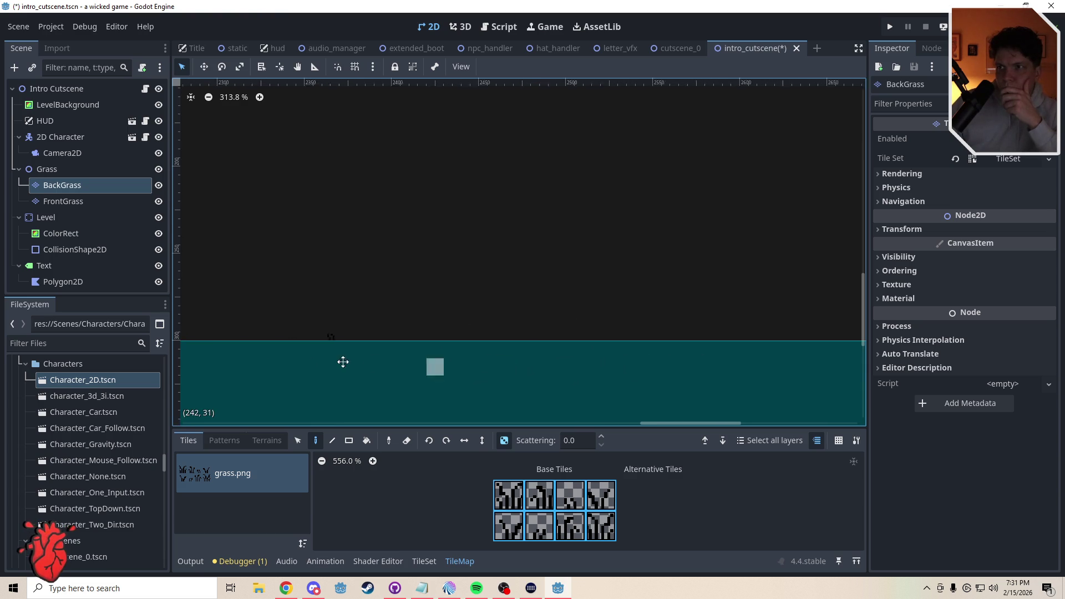
pyautogui.hscroll(4, 591, 359)
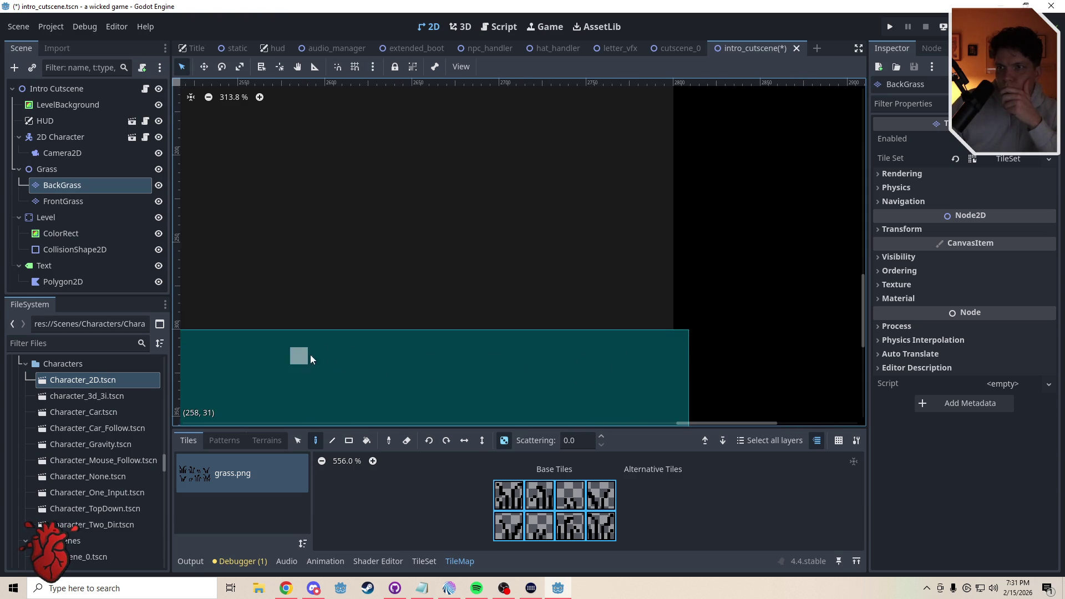
pyautogui.scroll(-1, 385, 365)
pyautogui.hscroll(-4, 390, 377)
pyautogui.scroll(2, 524, 355)
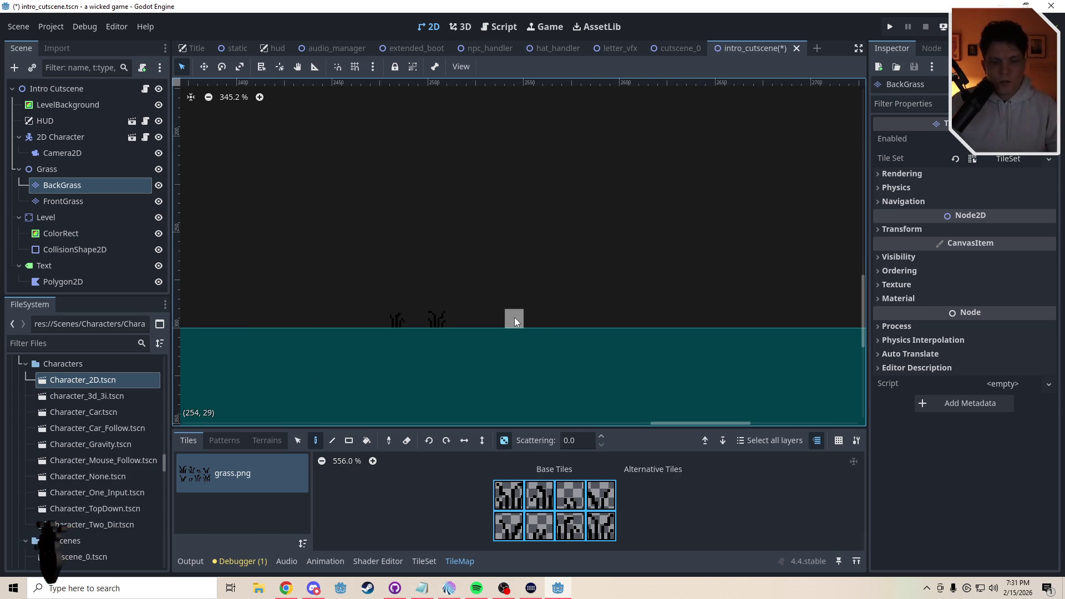
pyautogui.hotkey('ctrl', 's')
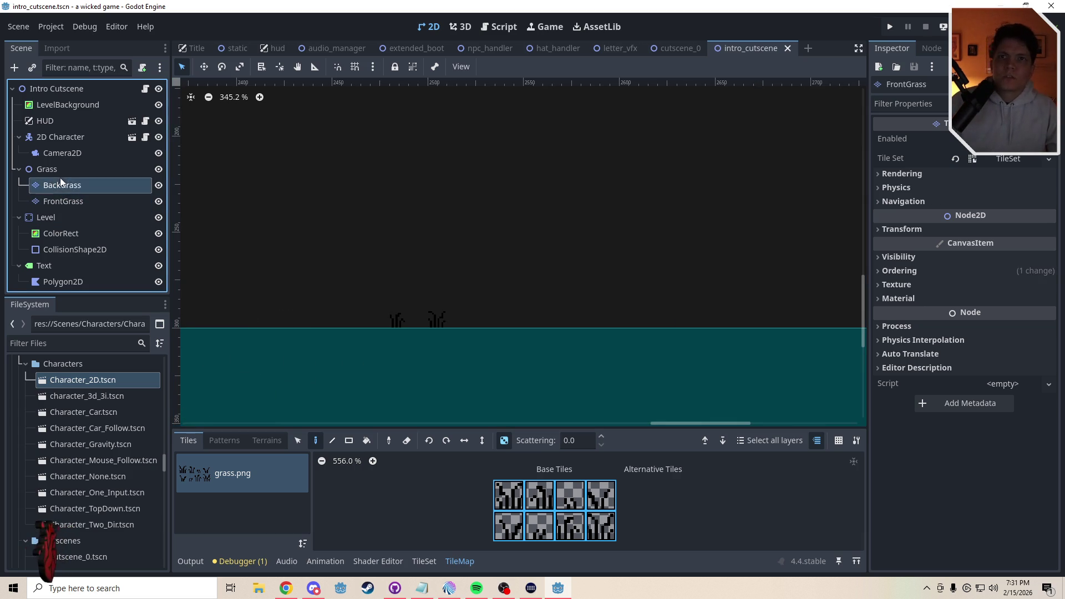
pyautogui.click(19, 169)
pyautogui.click(45, 133)
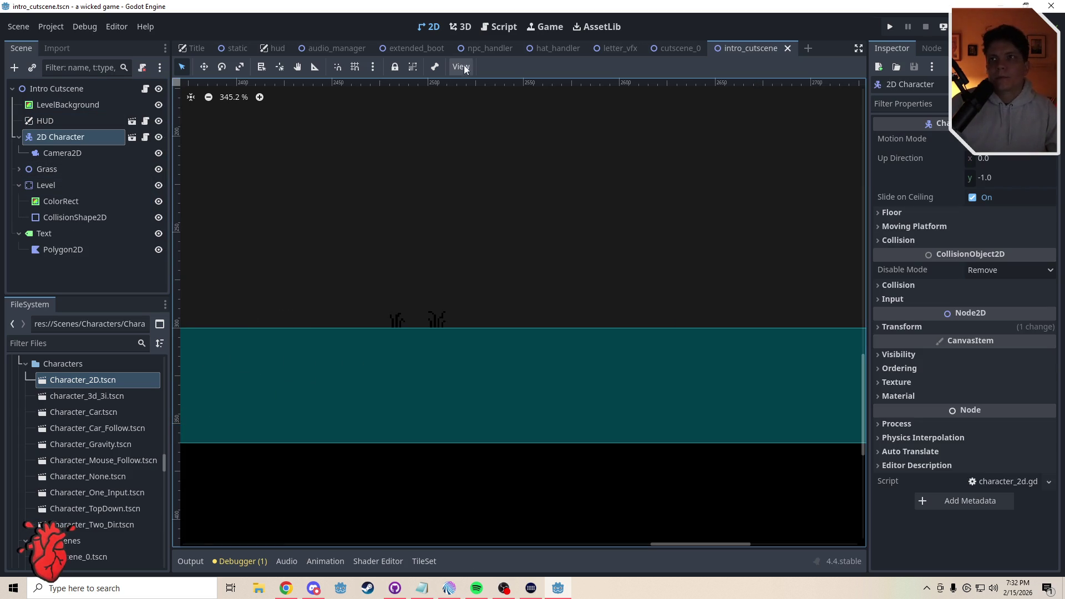
pyautogui.scroll(-8, 452, 281)
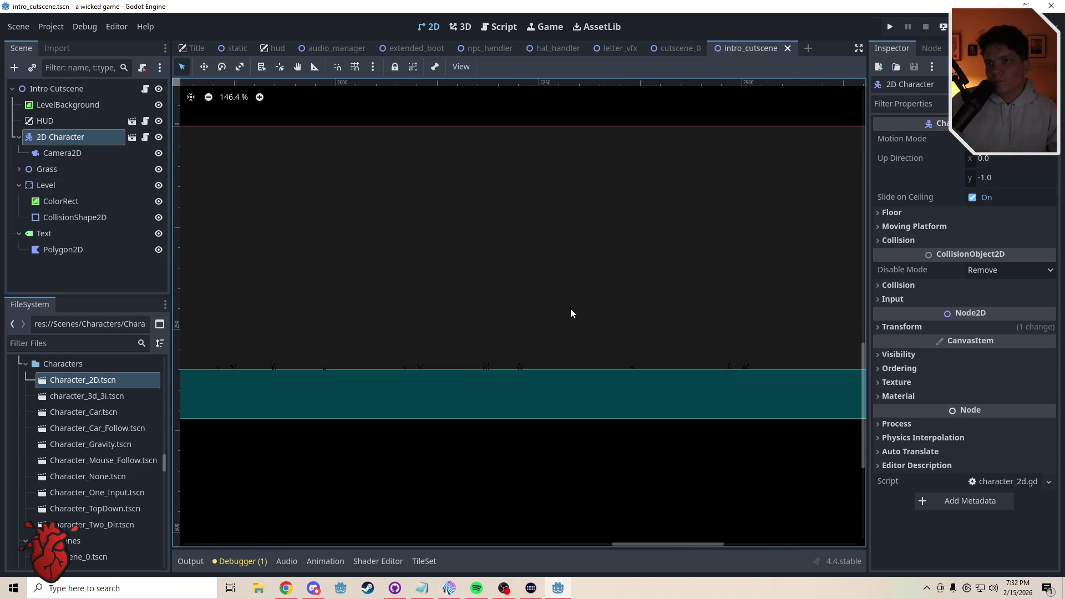
pyautogui.scroll(-2, 533, 308)
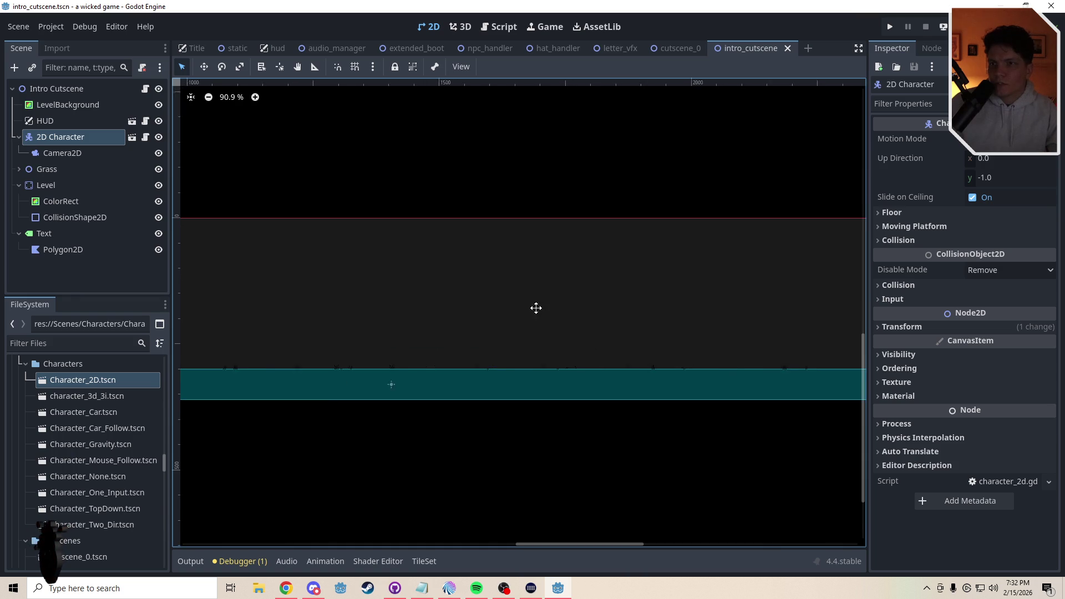
pyautogui.hscroll(-6, 522, 311)
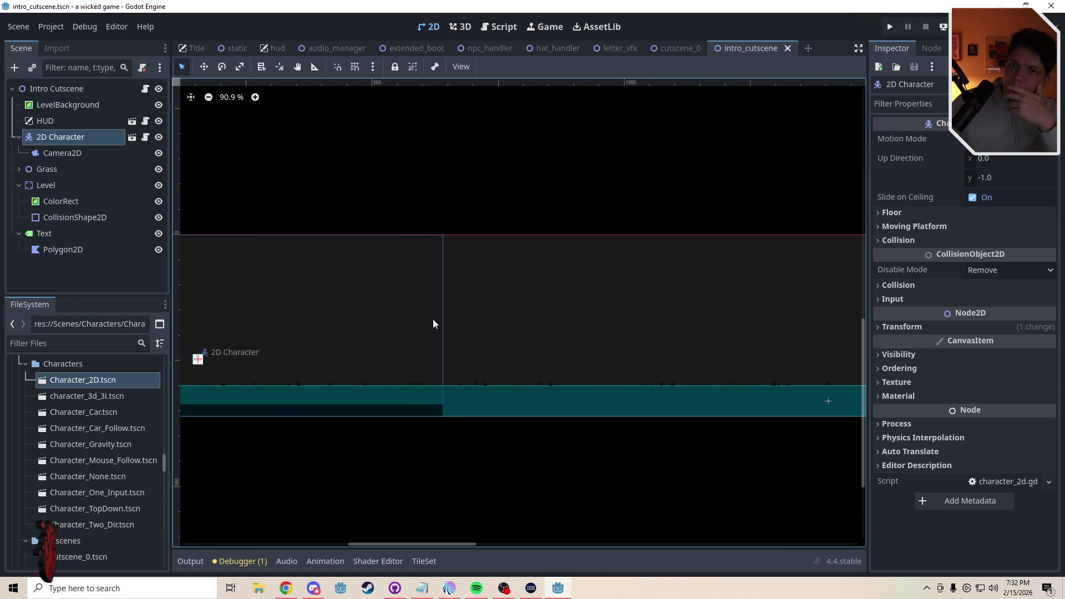
pyautogui.scroll(2, 463, 314)
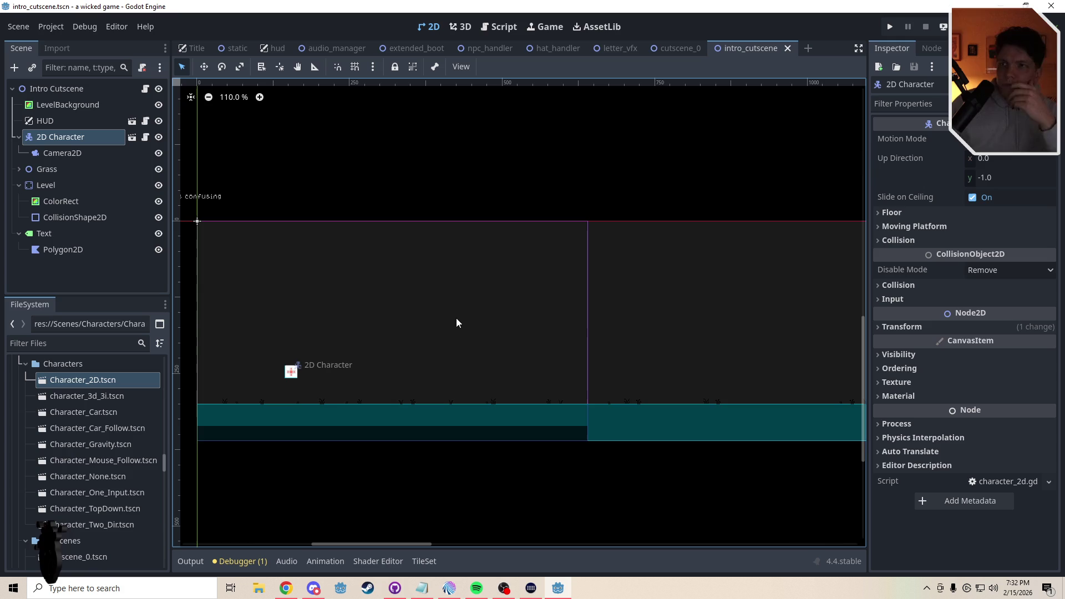
pyautogui.click(705, 315)
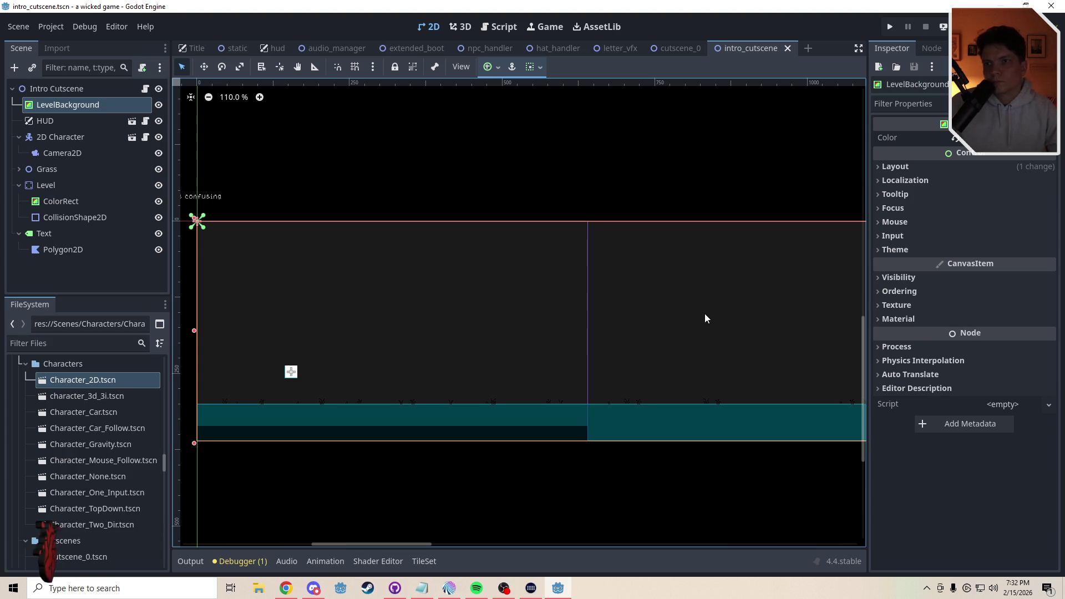
pyautogui.scroll(-5, 561, 335)
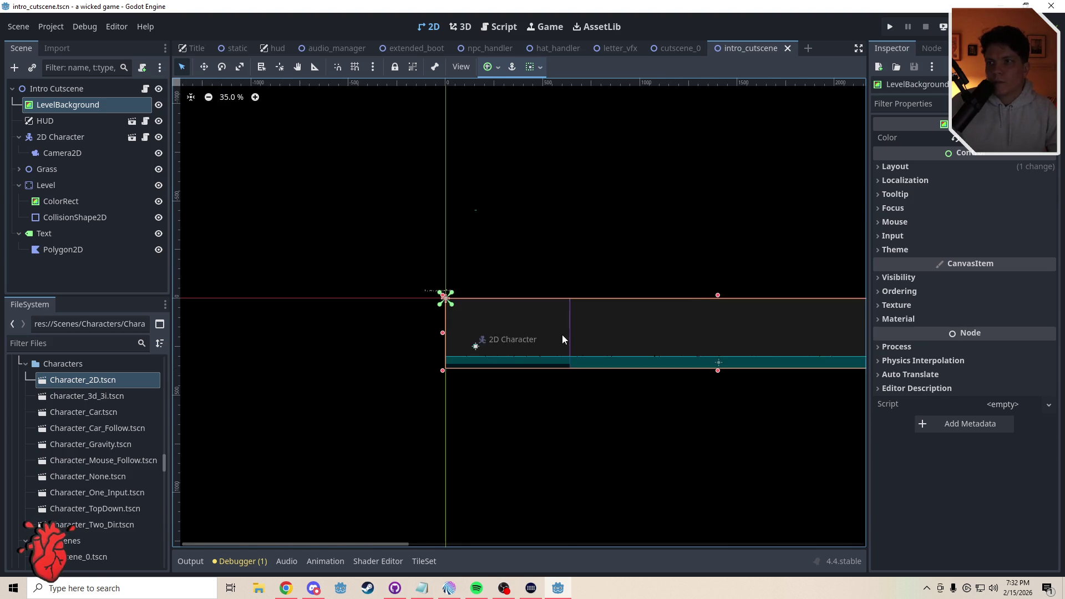
pyautogui.hscroll(5, 540, 336)
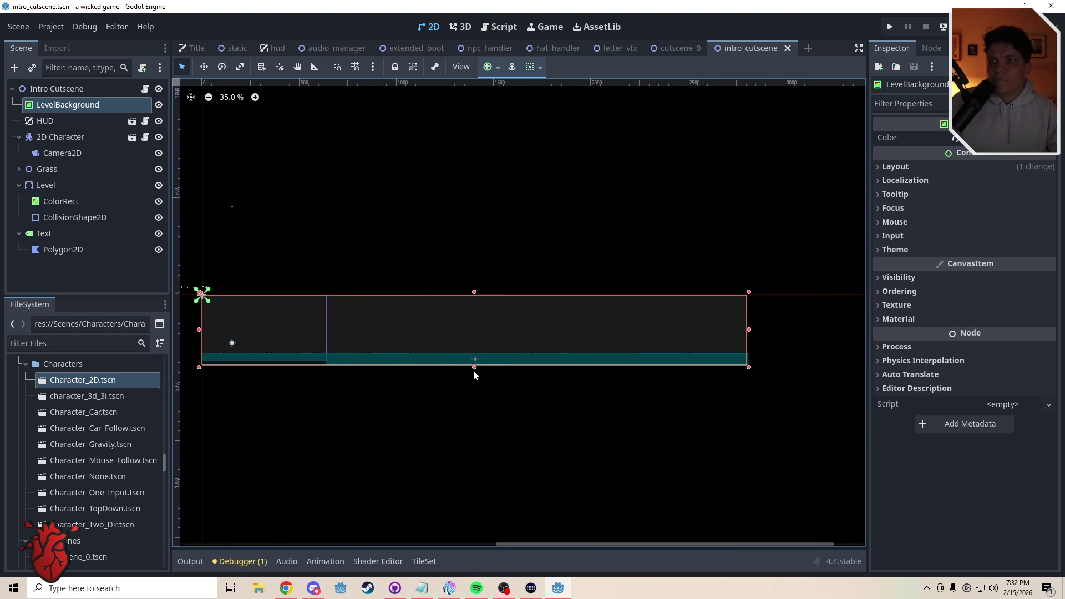
pyautogui.click(504, 231)
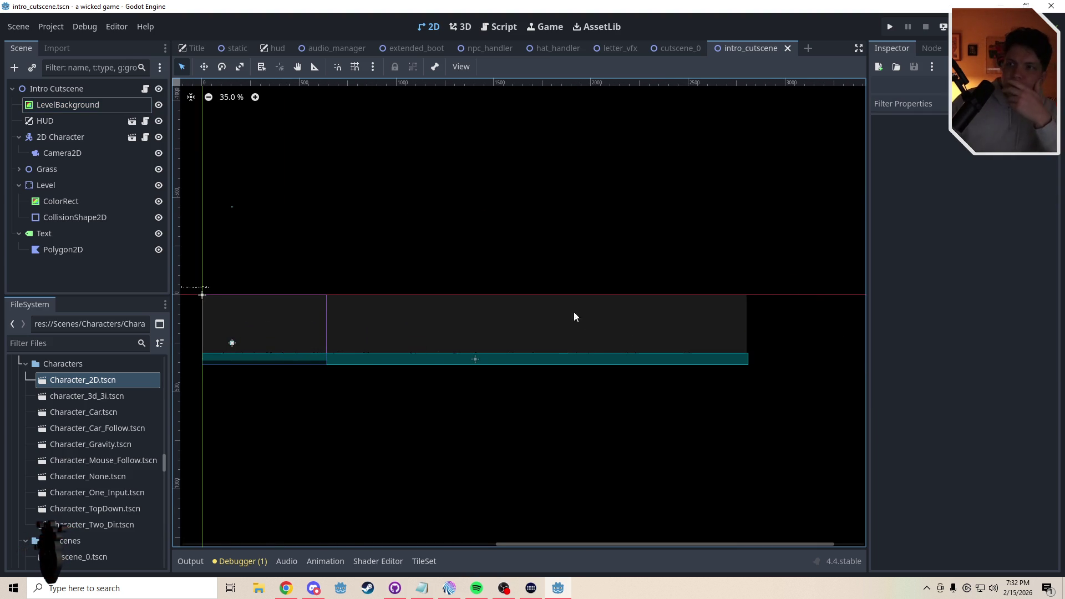
pyautogui.scroll(-1, 586, 345)
pyautogui.scroll(4, 587, 347)
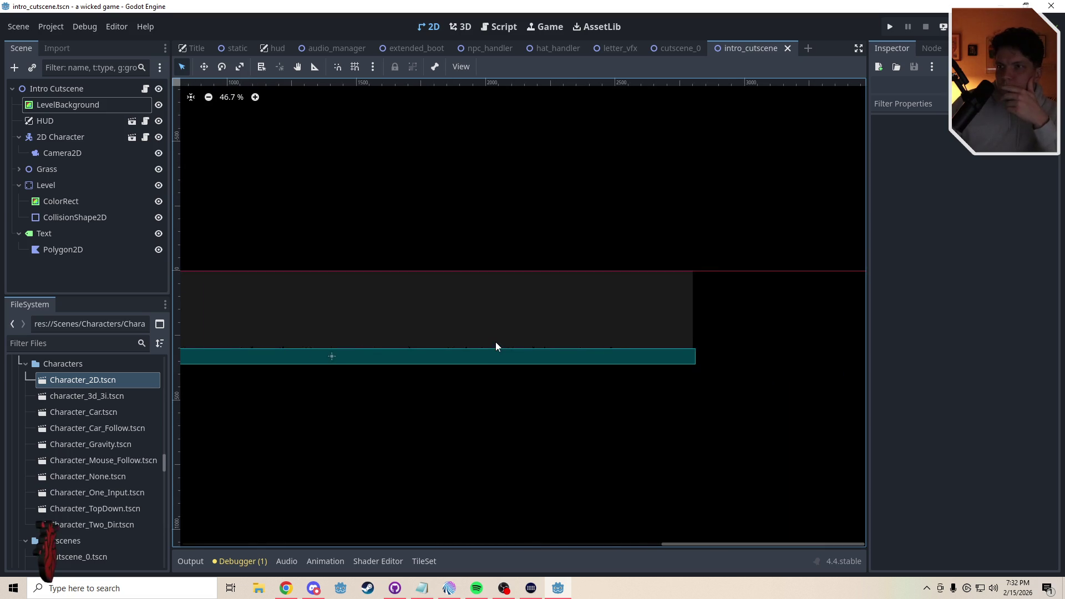
pyautogui.scroll(15, 444, 344)
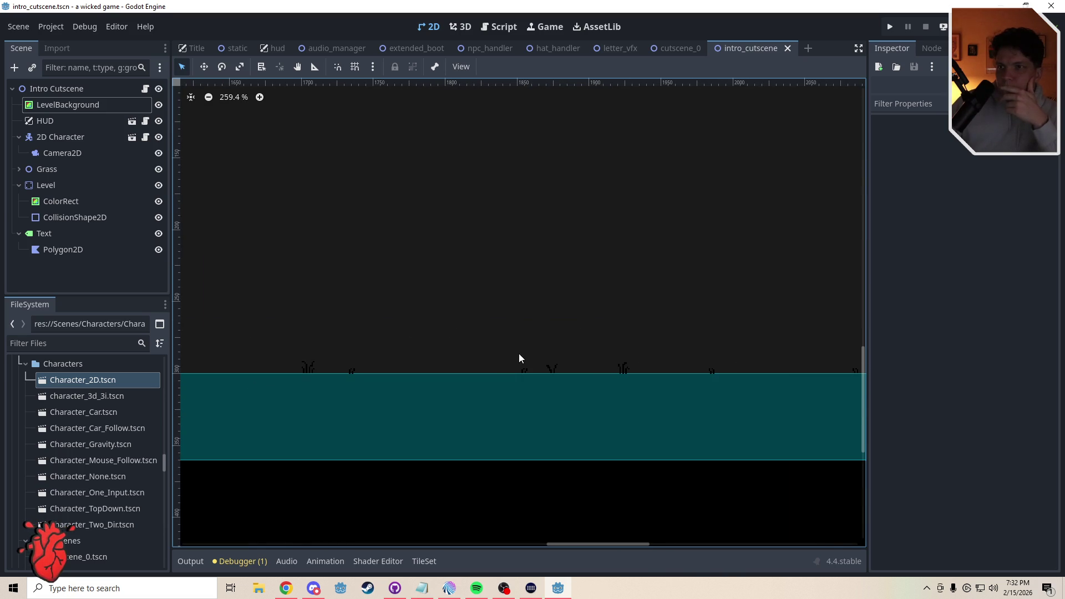
pyautogui.hscroll(-3, 619, 380)
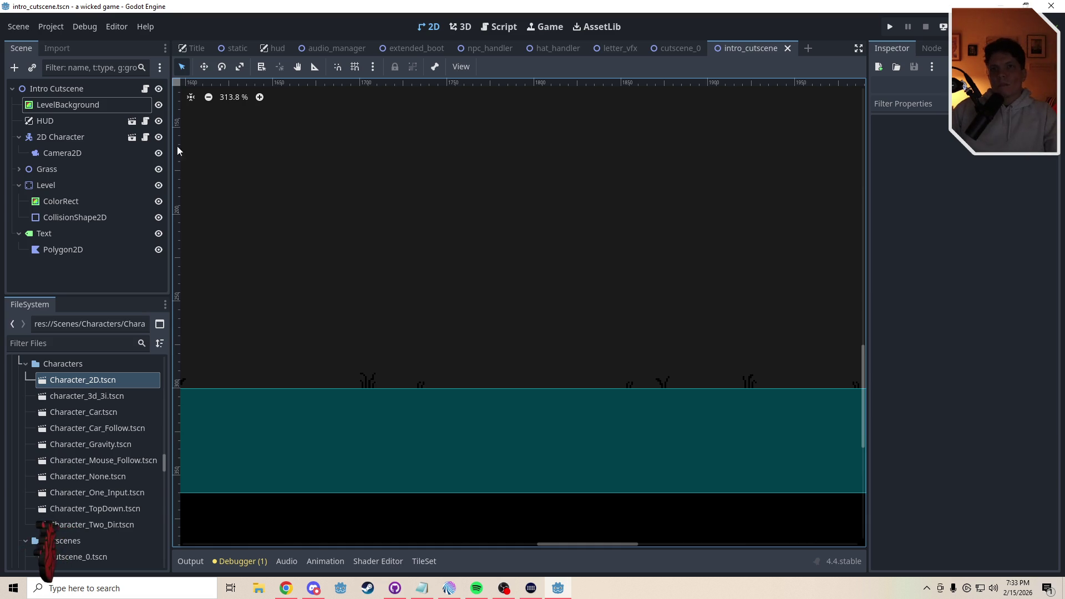
# Add a ShapeCast2D node under the Intro Cutscene root
pyautogui.click(78, 89)
pyautogui.hotkey('ctrl', 'a')
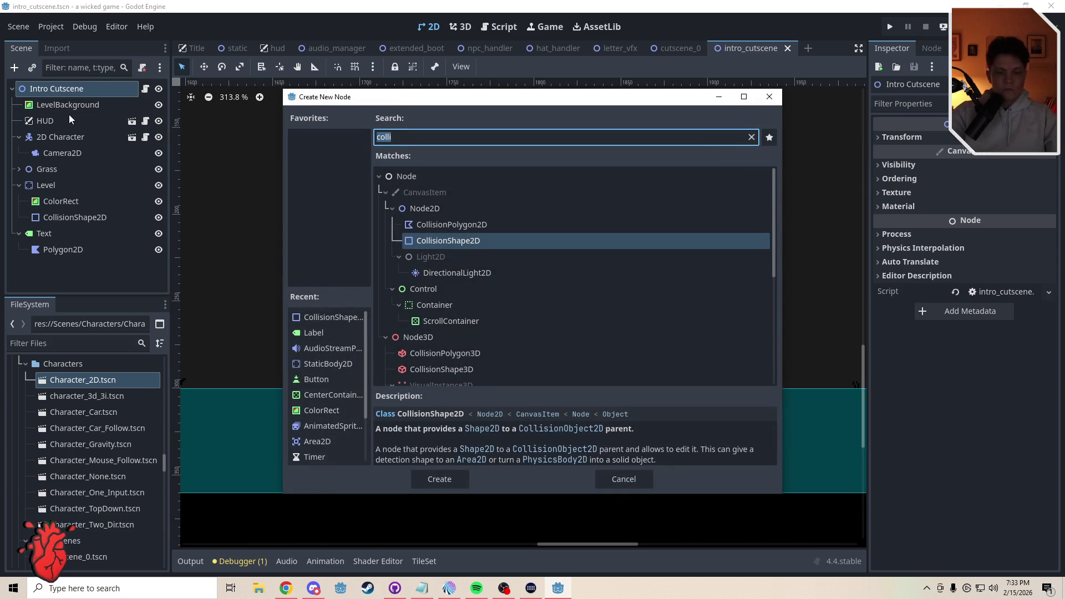
pyautogui.write('coll')
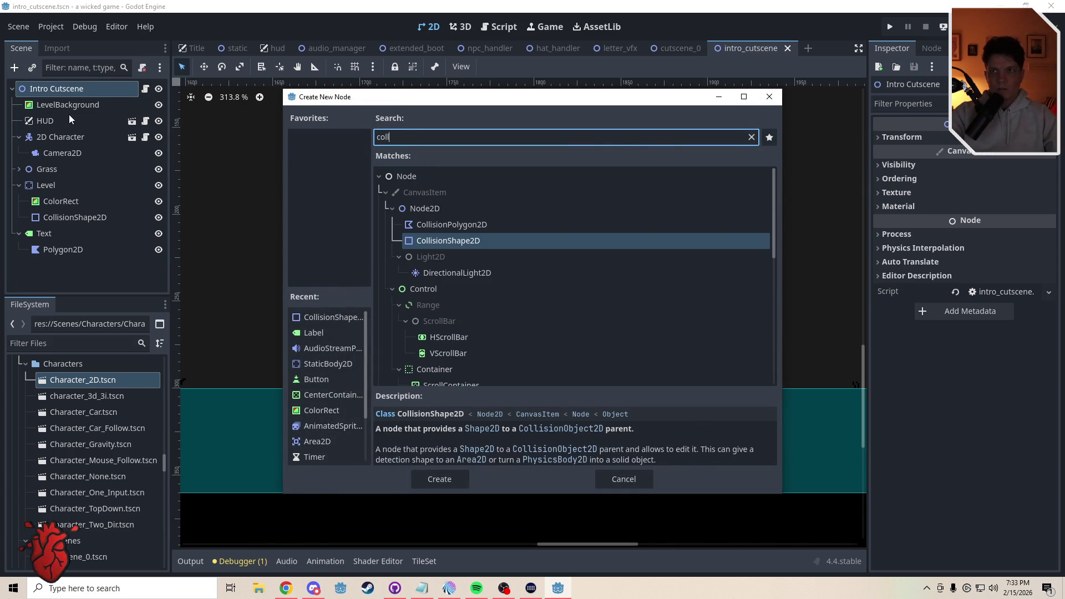
pyautogui.press('BackSpace')
pyautogui.press('BackSpace')
pyautogui.press('BackSpace')
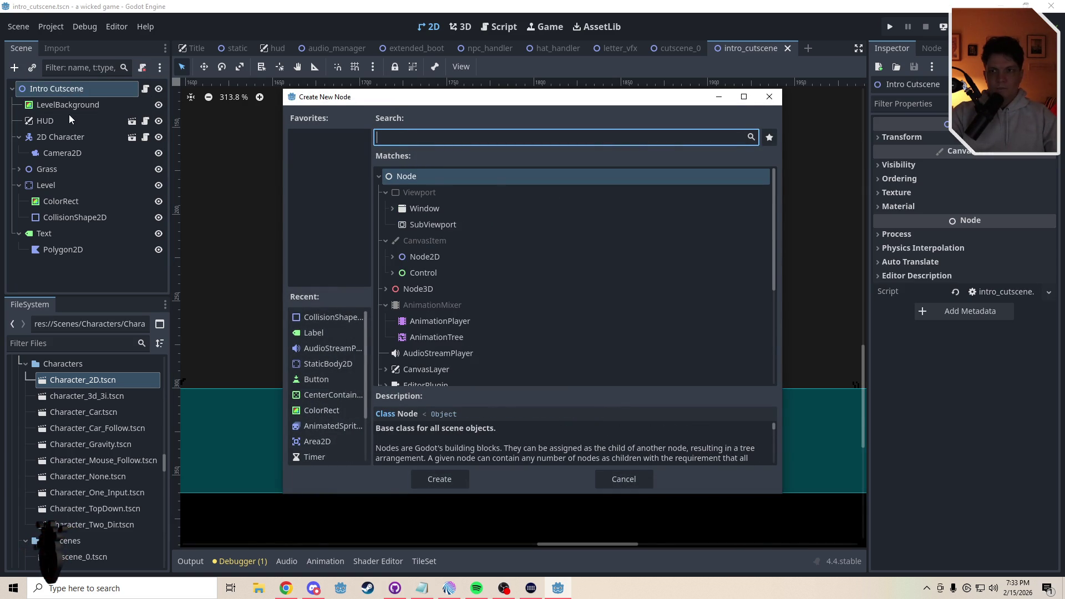
pyautogui.write('shape')
pyautogui.press('Return')
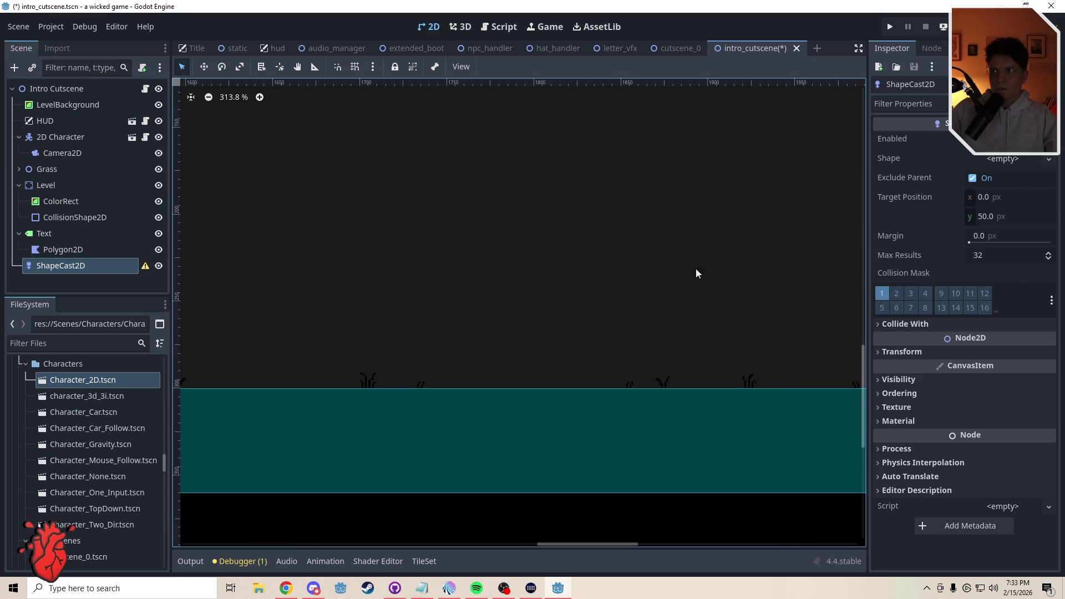
# Position the ShapeCast2D just above the ground and shorten its target to (0, 4)
pyautogui.press('w')
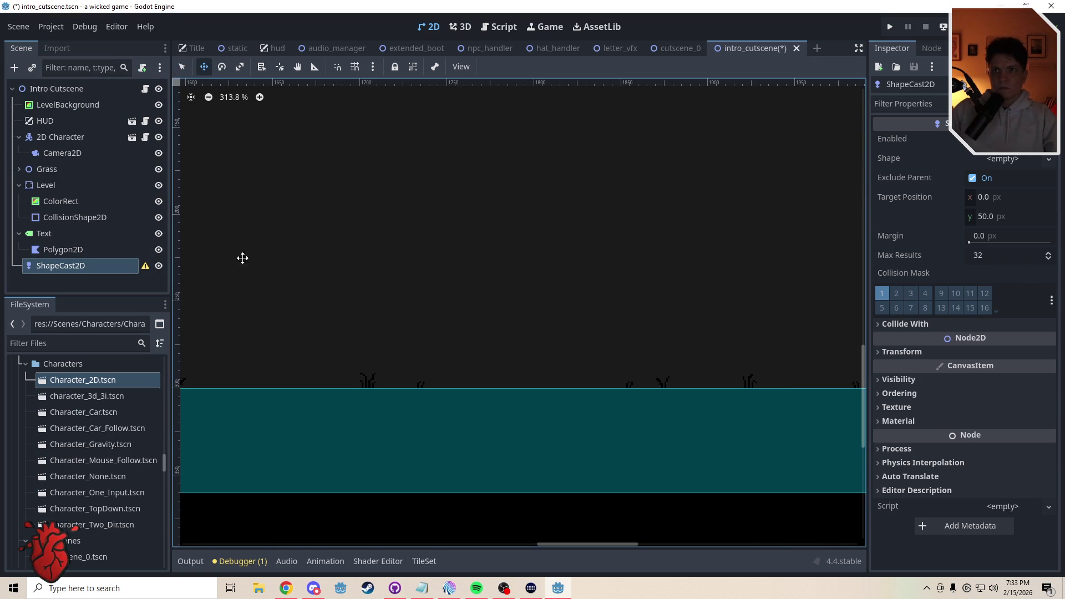
pyautogui.moveTo(236, 255)
pyautogui.mouseDown()
pyautogui.moveTo(882, 333)
pyautogui.moveTo(1061, 384)
pyautogui.mouseUp()
pyautogui.moveTo(254, 268)
pyautogui.mouseDown()
pyautogui.moveTo(863, 323)
pyautogui.moveTo(1010, 349)
pyautogui.mouseUp()
pyautogui.moveTo(291, 270); pyautogui.dragTo(987, 351)
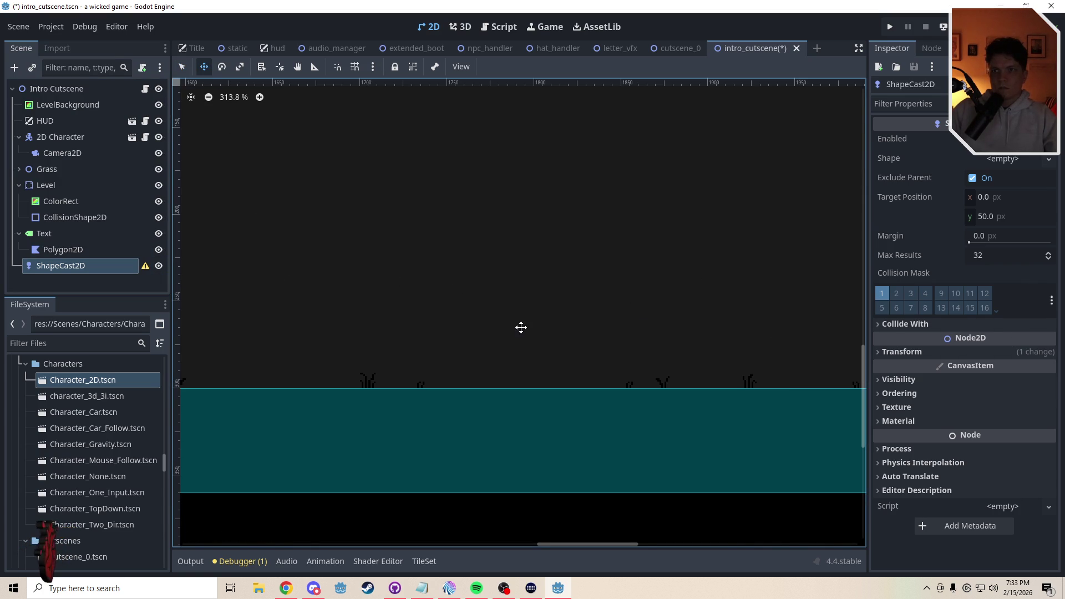
pyautogui.scroll(-10, 527, 329)
pyautogui.moveTo(479, 318)
pyautogui.mouseDown()
pyautogui.moveTo(544, 324)
pyautogui.moveTo(536, 331)
pyautogui.mouseUp()
pyautogui.scroll(5, 536, 332)
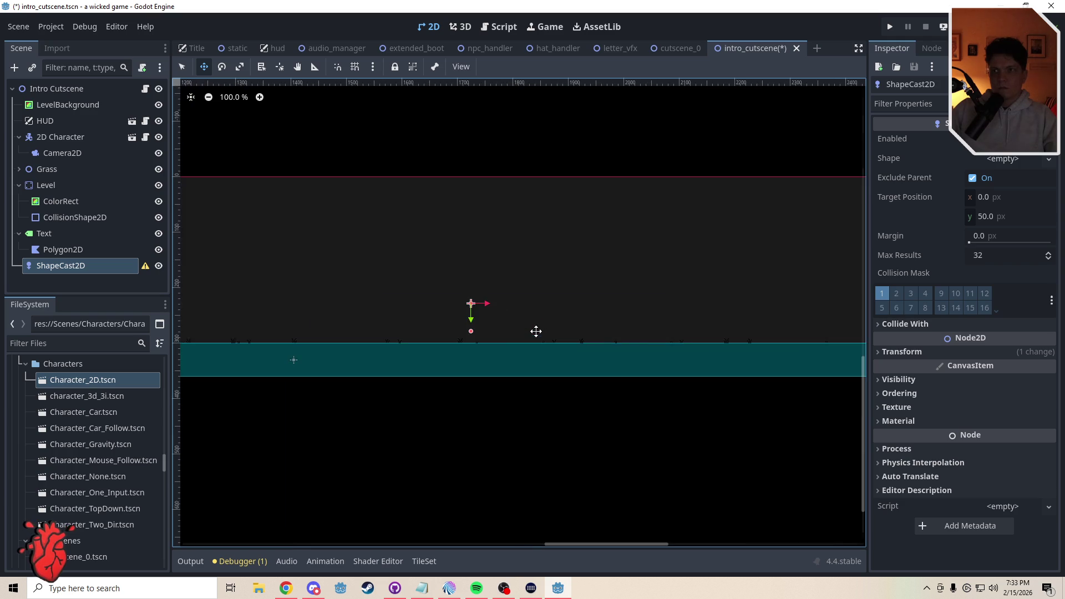
pyautogui.scroll(6, 516, 333)
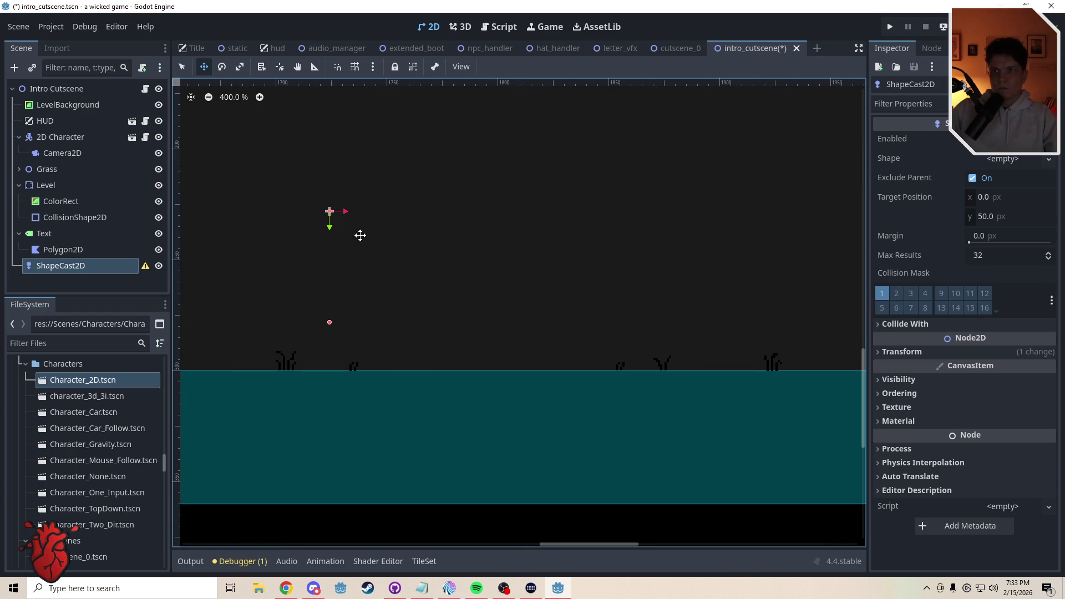
pyautogui.moveTo(359, 235)
pyautogui.mouseDown()
pyautogui.moveTo(497, 273)
pyautogui.moveTo(525, 344)
pyautogui.mouseUp()
pyautogui.scroll(2, 519, 355)
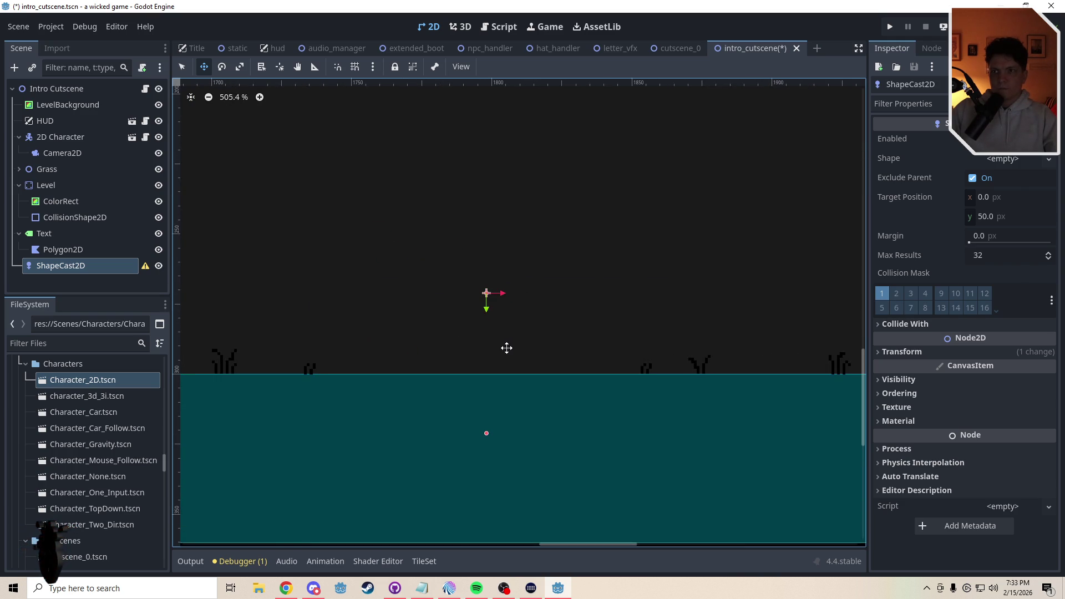
pyautogui.hscroll(-3, 562, 335)
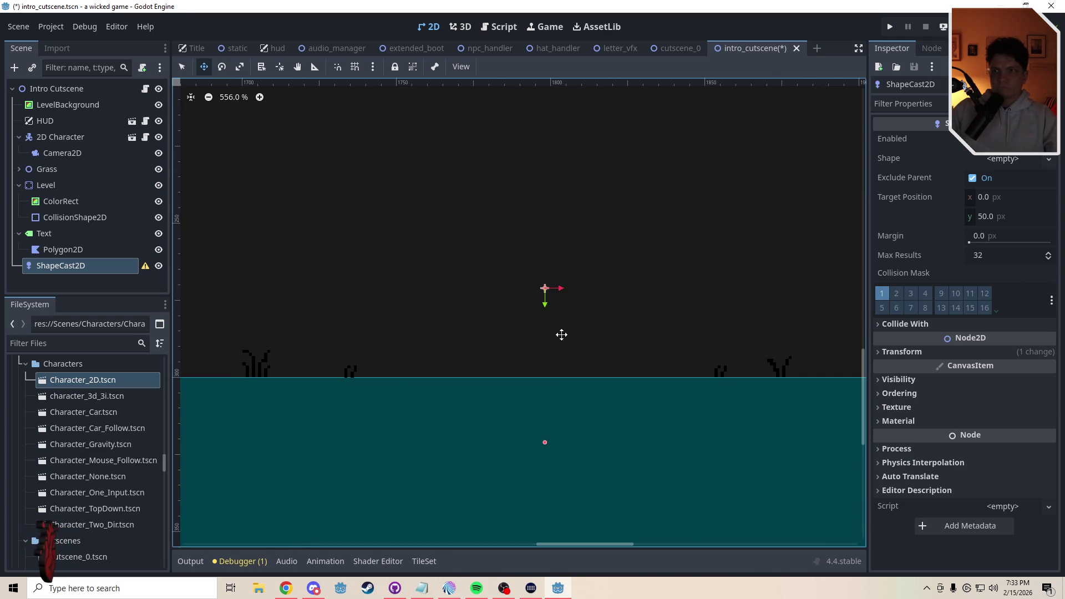
pyautogui.hscroll(2, 590, 330)
pyautogui.moveTo(533, 319); pyautogui.dragTo(522, 334)
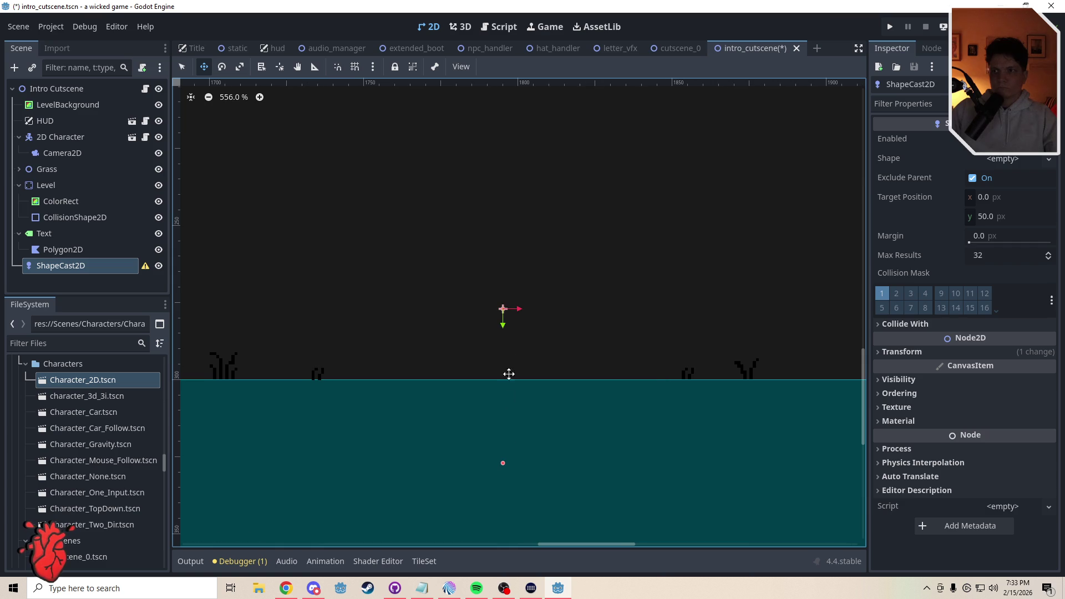
pyautogui.press('q')
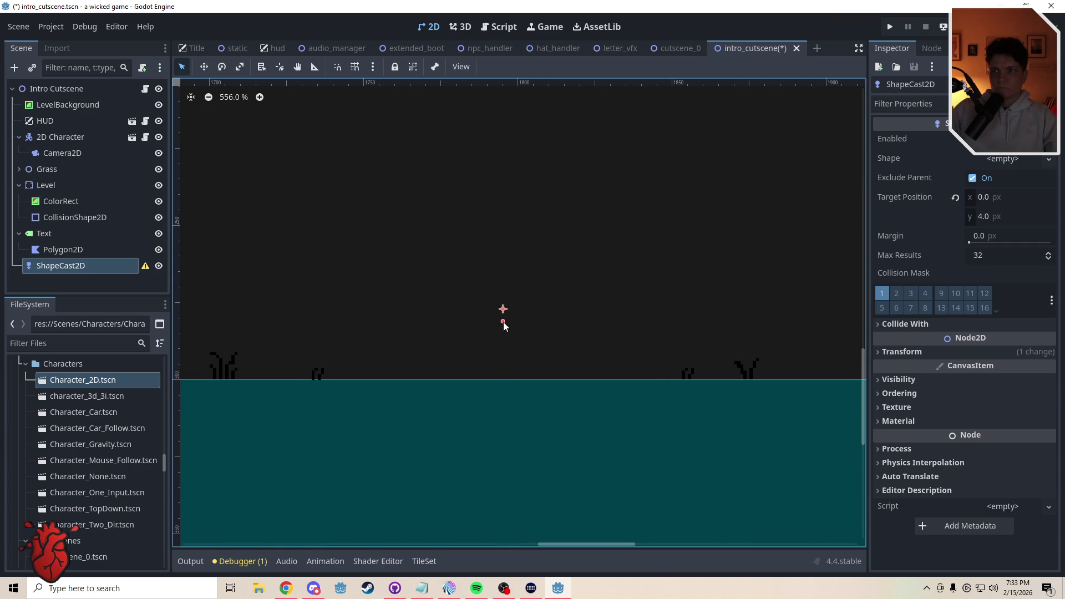
# Give the ShapeCast2D a new RectangleShape2D sized 1×1
pyautogui.click(1002, 159)
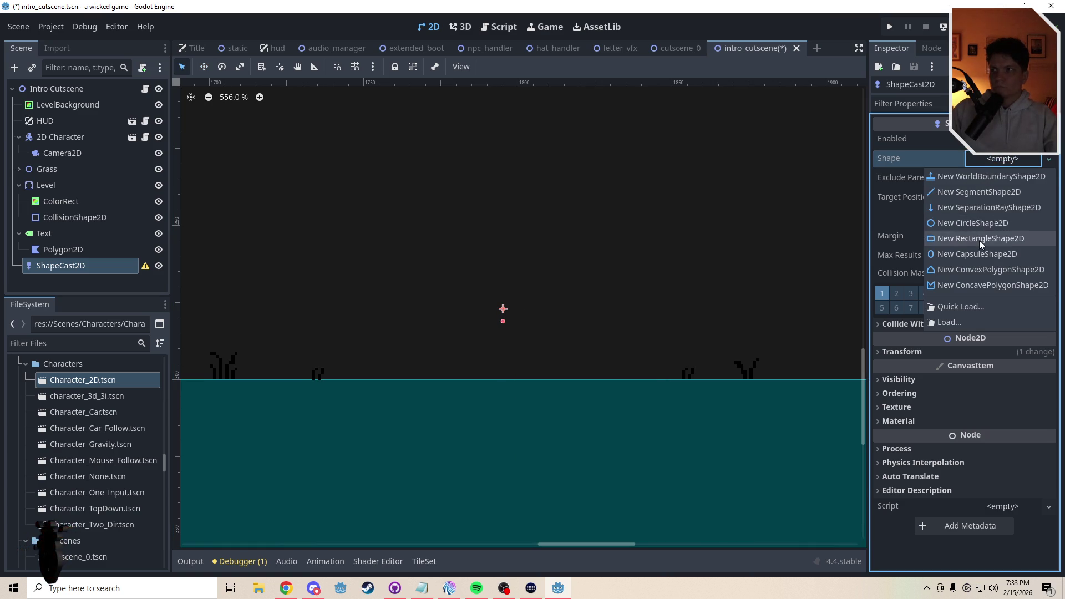
pyautogui.click(982, 239)
pyautogui.moveTo(503, 311); pyautogui.dragTo(510, 321)
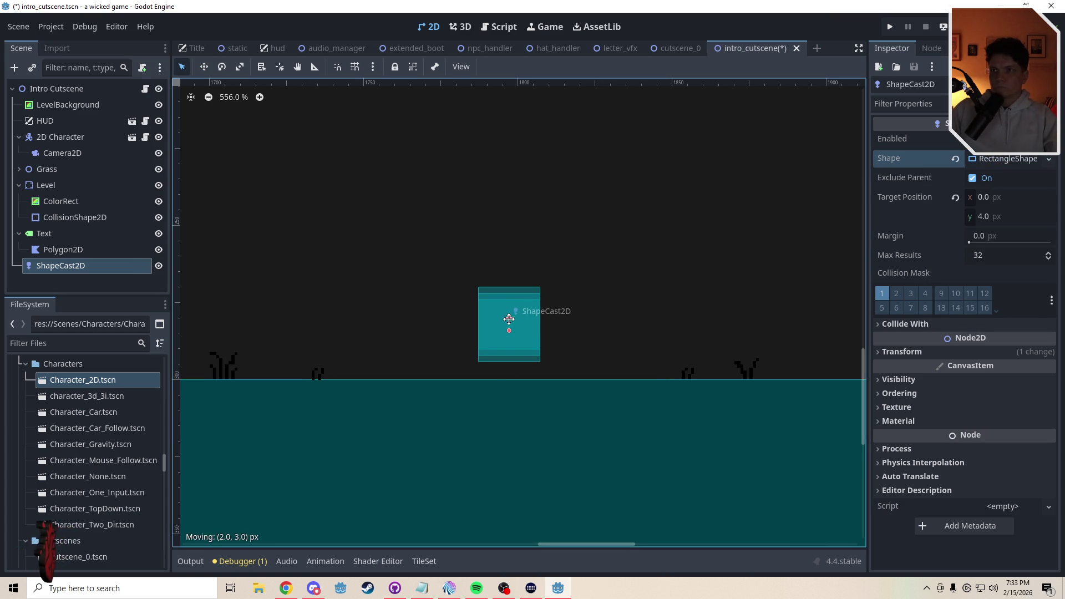
pyautogui.click(1015, 161)
pyautogui.click(997, 178)
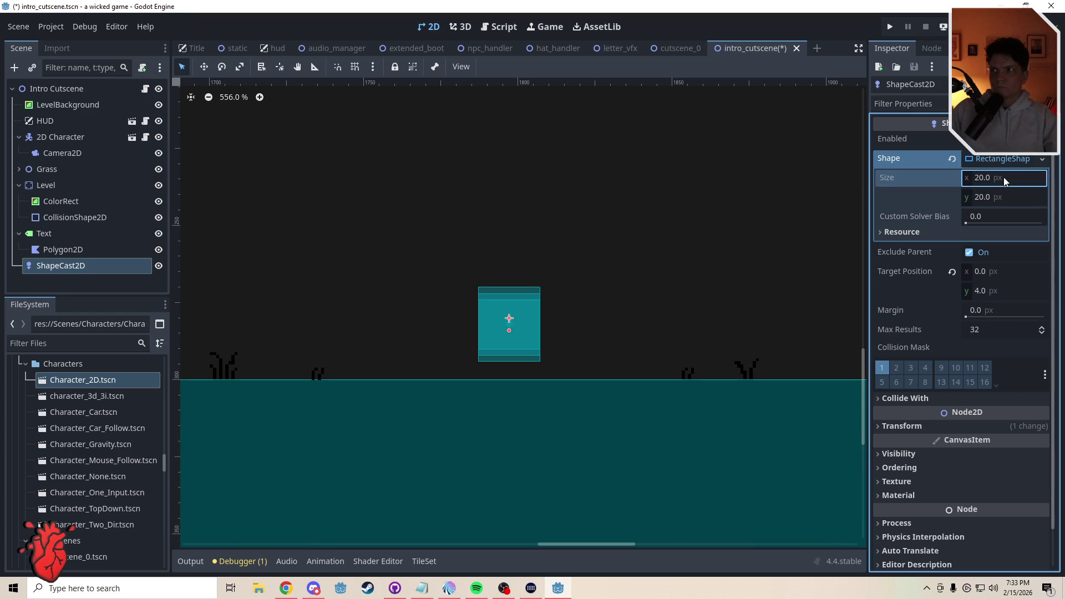
pyautogui.write('1')
pyautogui.click(1003, 197)
pyautogui.write('1')
pyautogui.click(661, 270)
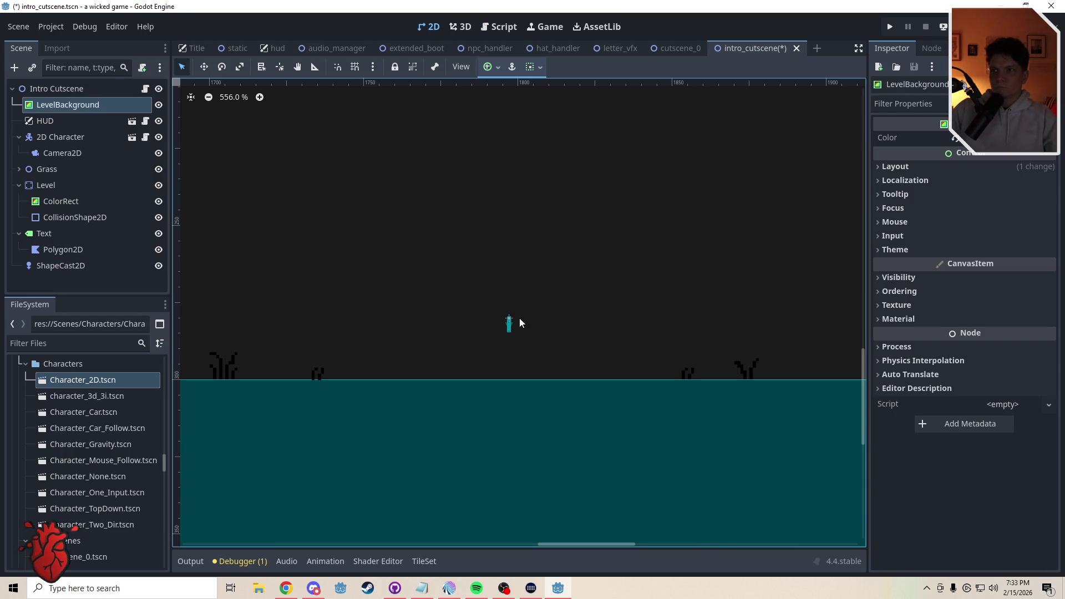
# Reposition the ShapeCast2D and lengthen its target to (0, 89) so the cast reaches the ground
pyautogui.click(509, 321)
pyautogui.moveTo(509, 322)
pyautogui.mouseDown()
pyautogui.moveTo(509, 242)
pyautogui.moveTo(508, 375)
pyautogui.mouseUp()
pyautogui.click(537, 344)
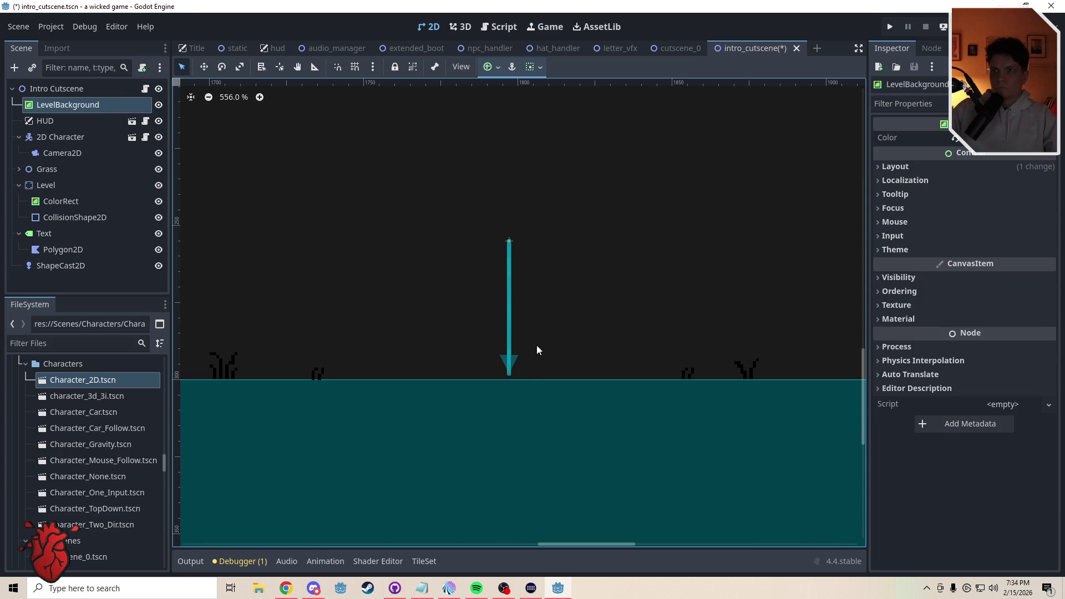
pyautogui.click(510, 248)
pyautogui.moveTo(509, 248); pyautogui.dragTo(508, 171)
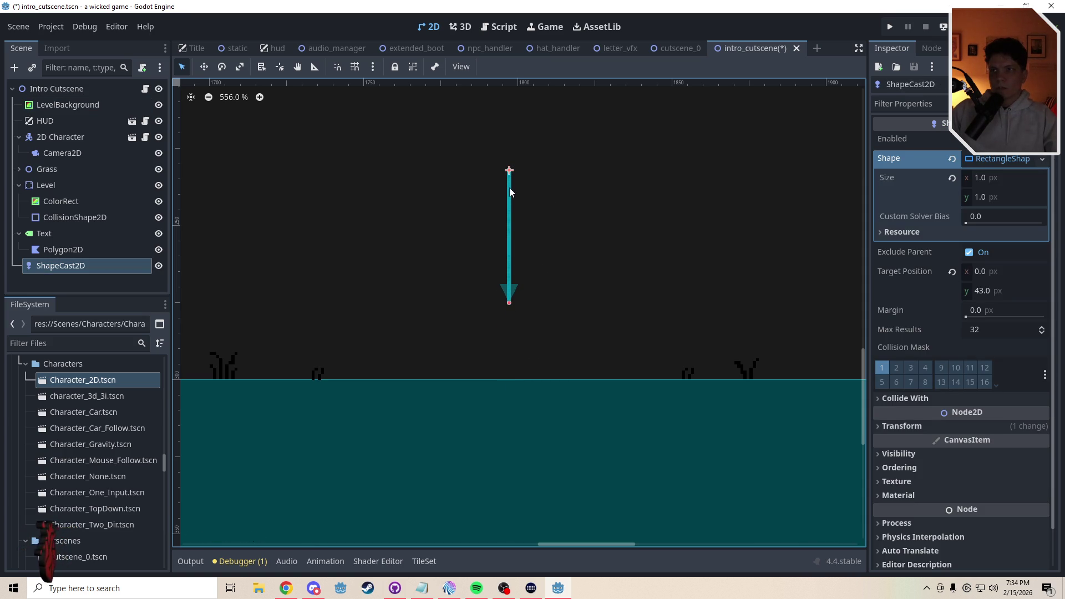
pyautogui.moveTo(510, 218); pyautogui.dragTo(507, 144)
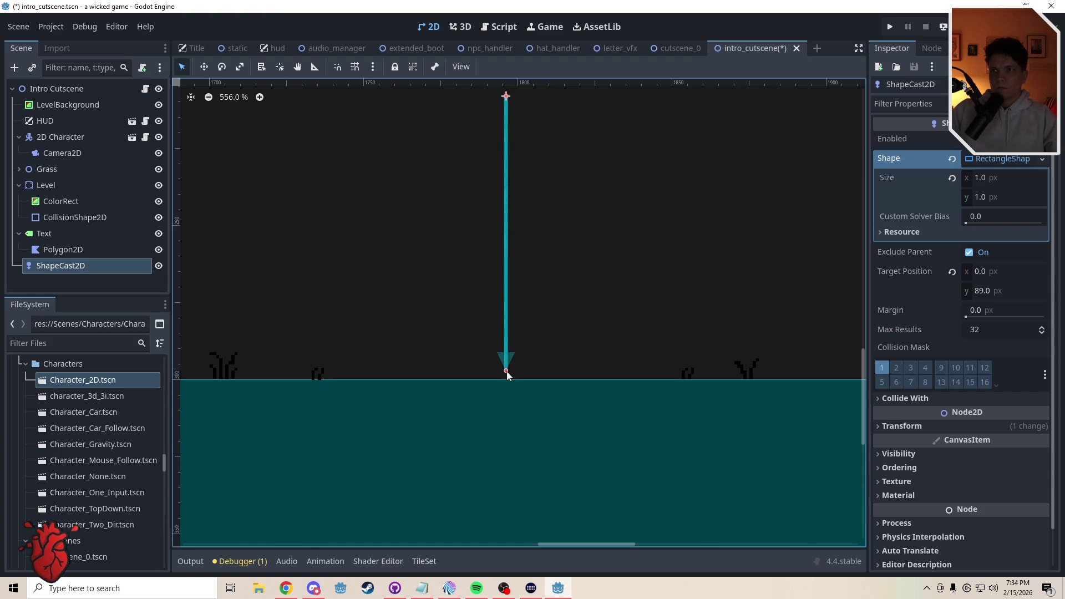
pyautogui.click(548, 340)
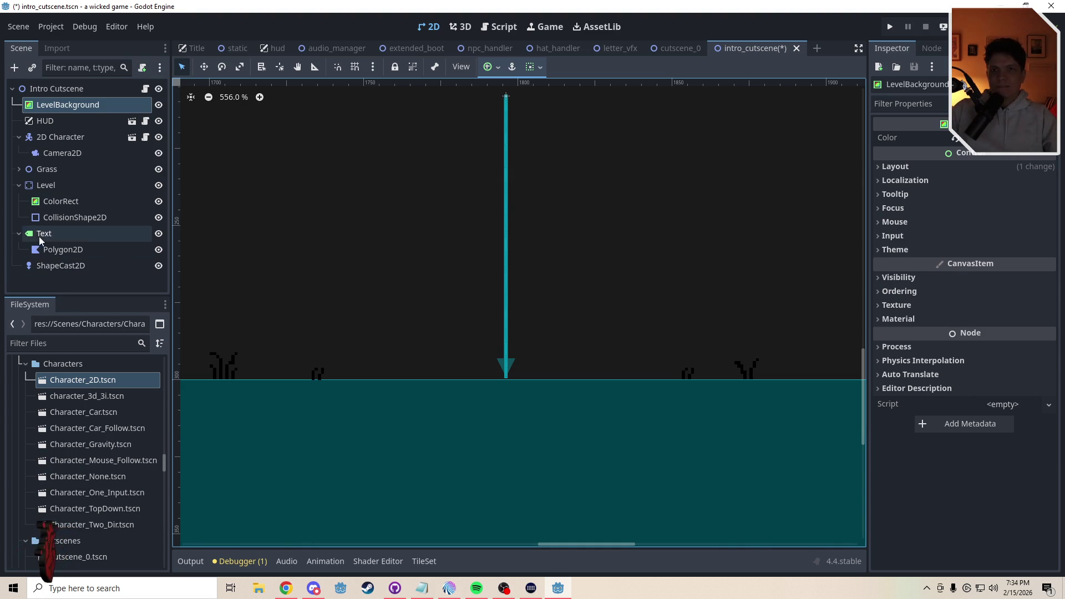
# Pick all eight grass tiles and paint three tufts on the BackGrass layer along the ground
pyautogui.click(19, 169)
pyautogui.click(62, 184)
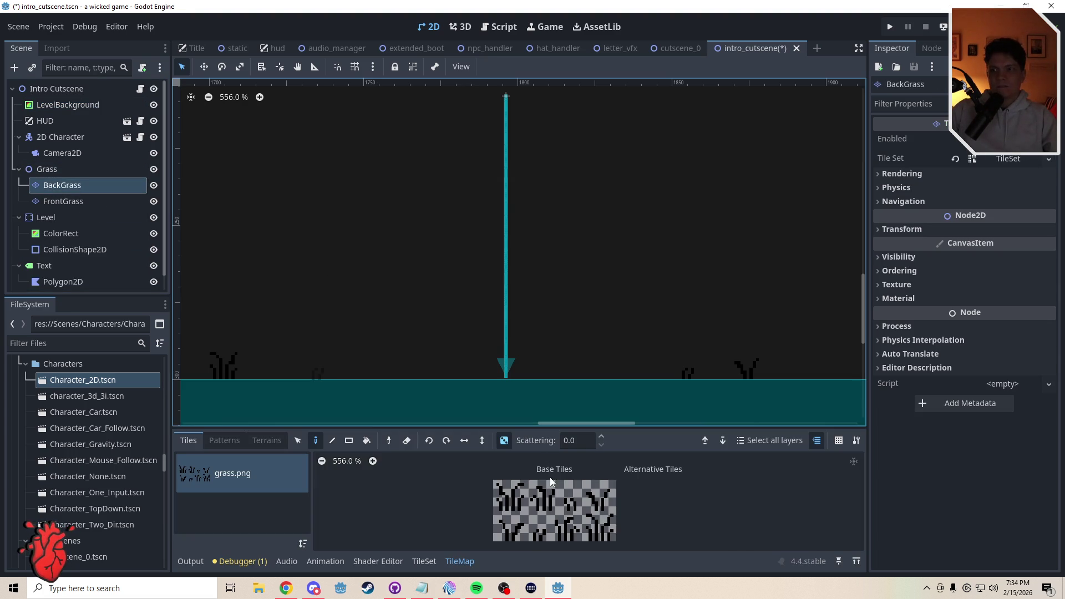
pyautogui.moveTo(508, 494); pyautogui.dragTo(604, 528)
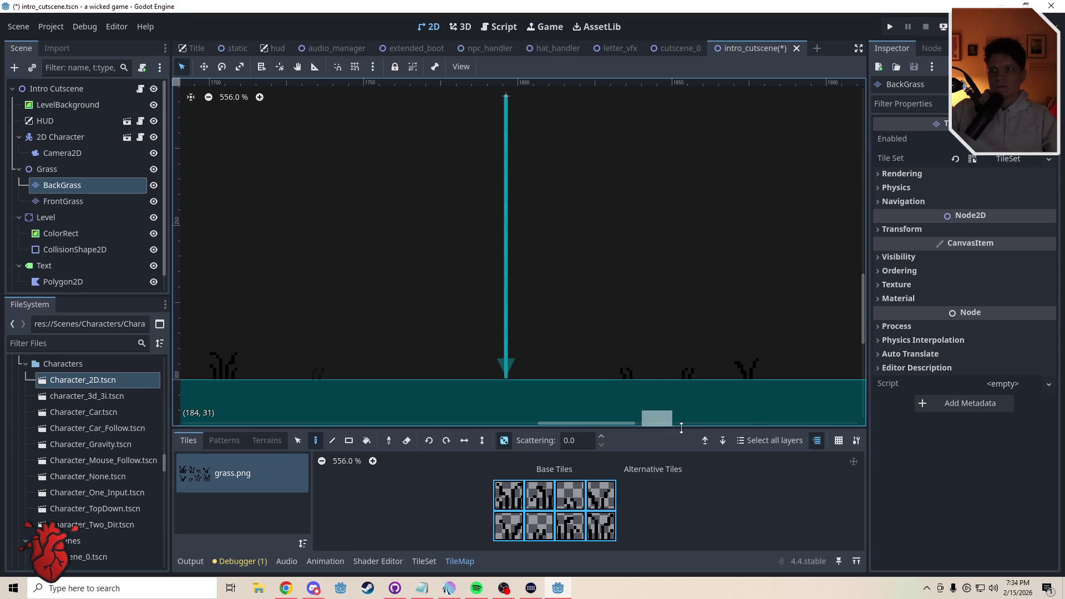
pyautogui.click(630, 366)
pyautogui.click(621, 366)
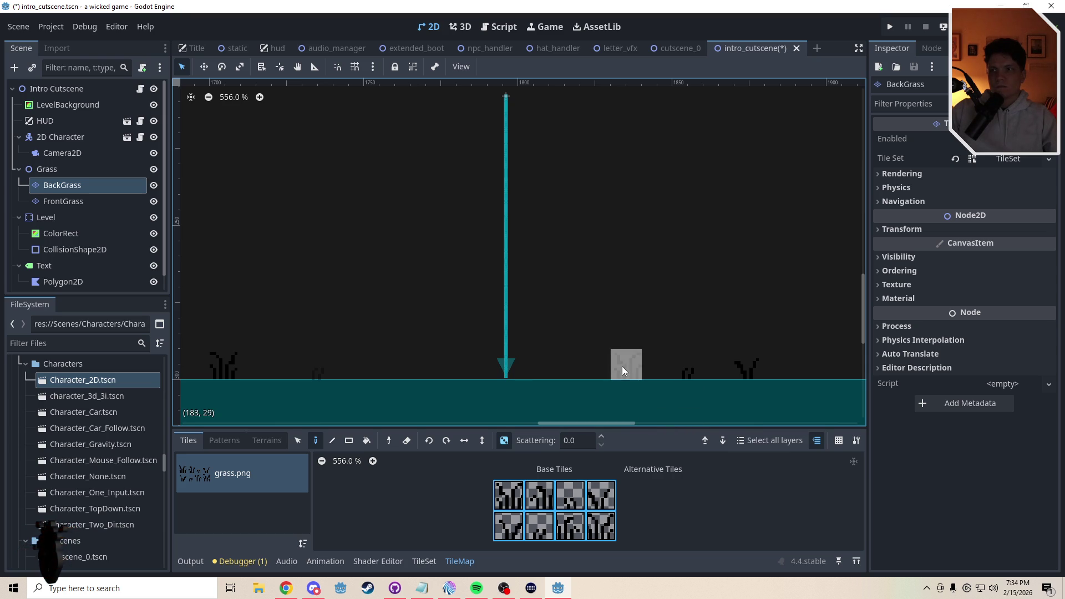
pyautogui.click(407, 361)
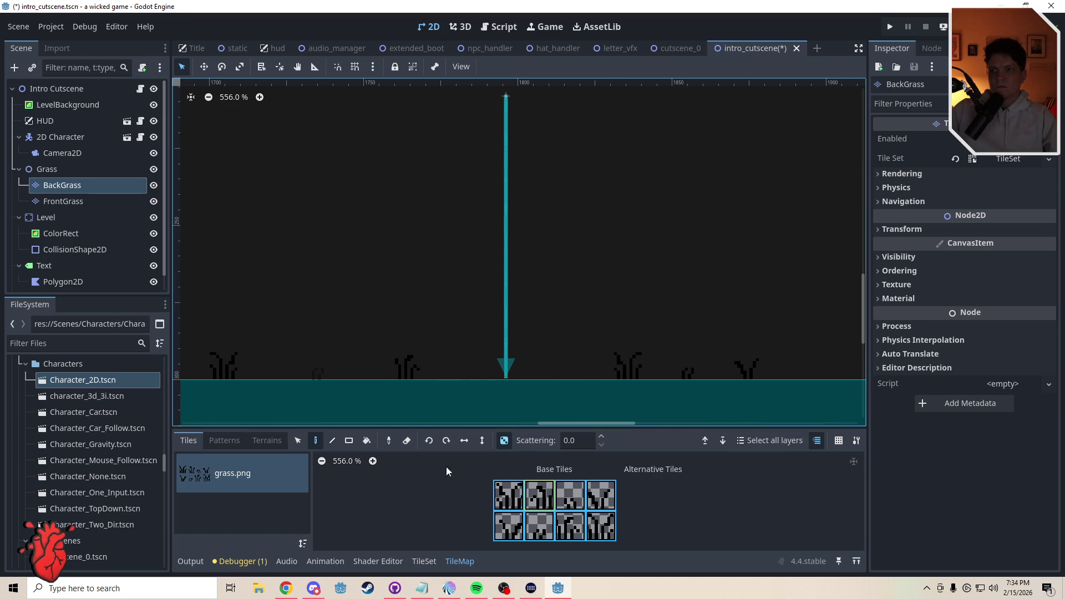
# Paint small grass tufts on the FrontGrass layer left of the ray, swapping one variant
pyautogui.click(63, 202)
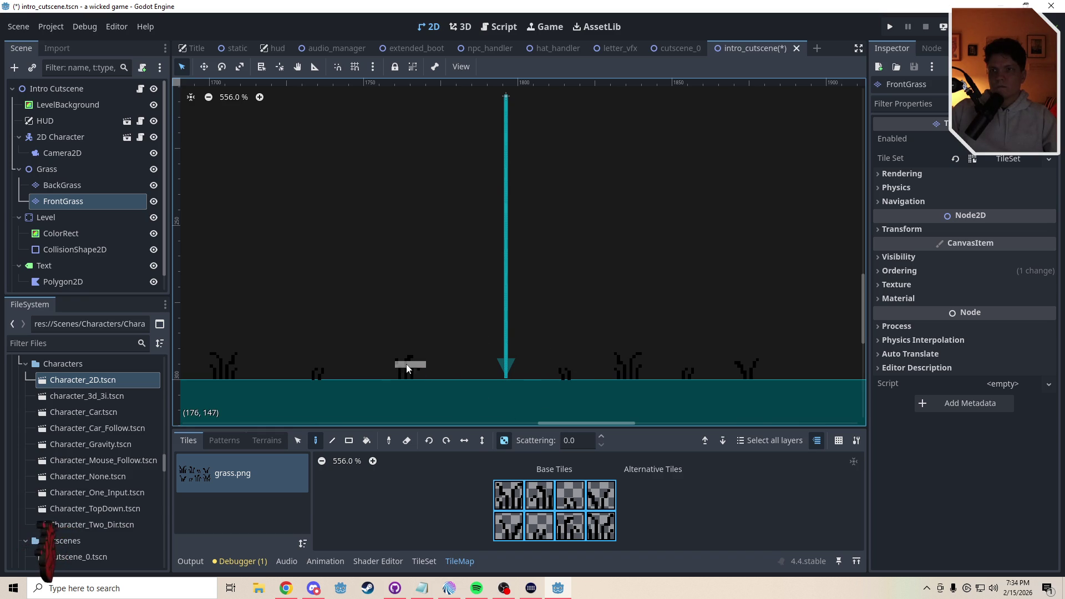
pyautogui.click(381, 365)
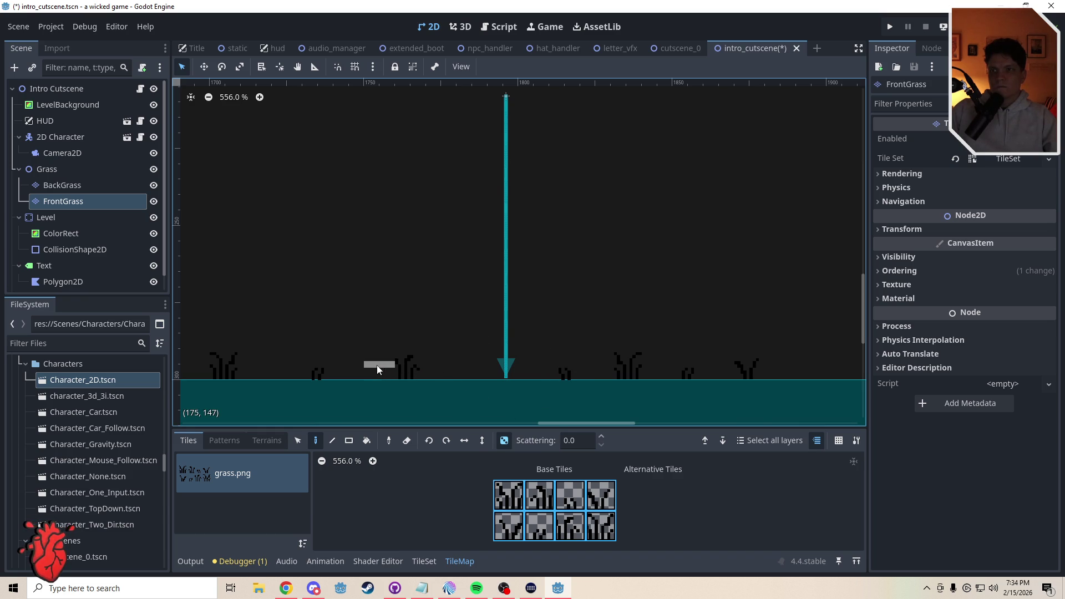
pyautogui.click(383, 367)
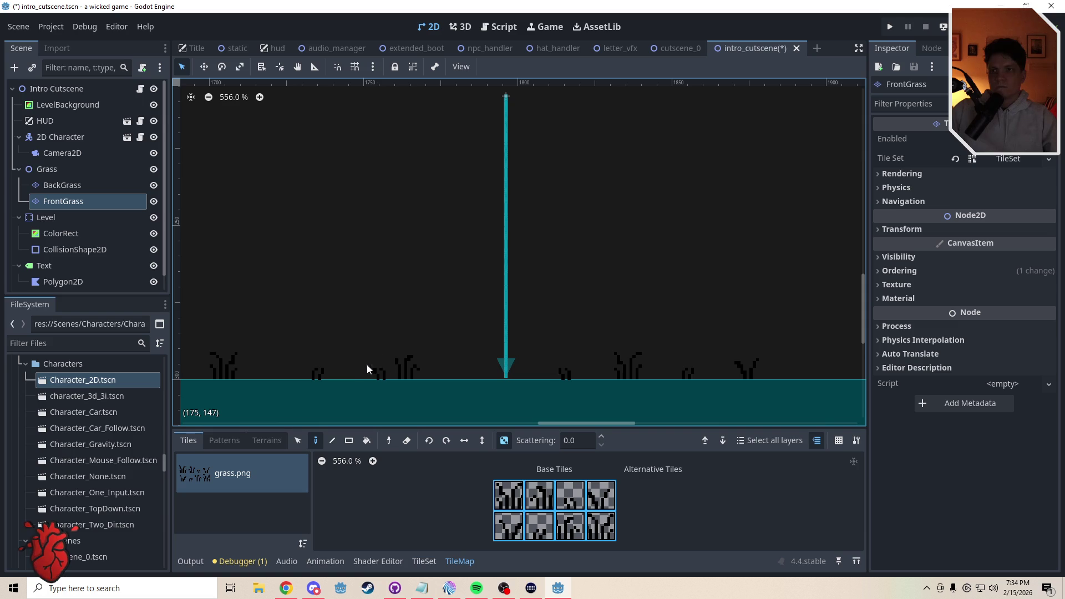
pyautogui.click(376, 368)
pyautogui.click(376, 368)
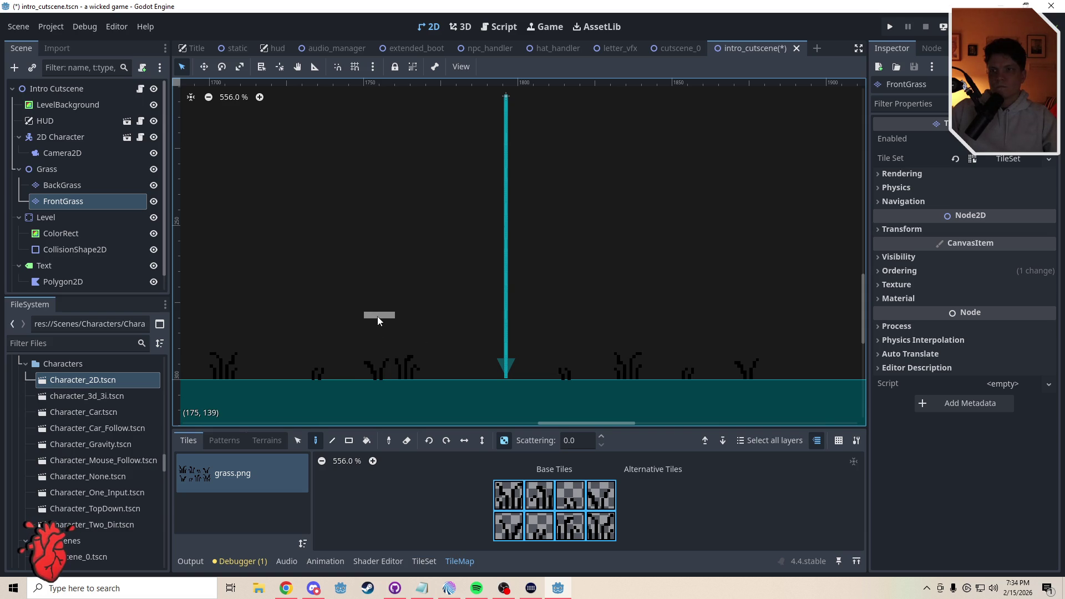
pyautogui.click(63, 190)
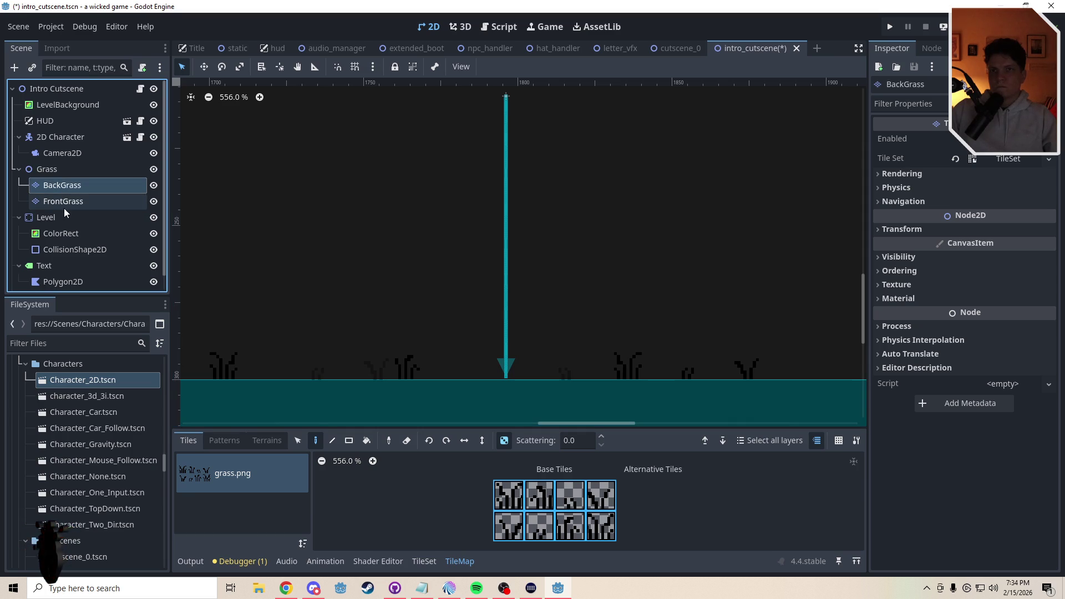
pyautogui.click(64, 203)
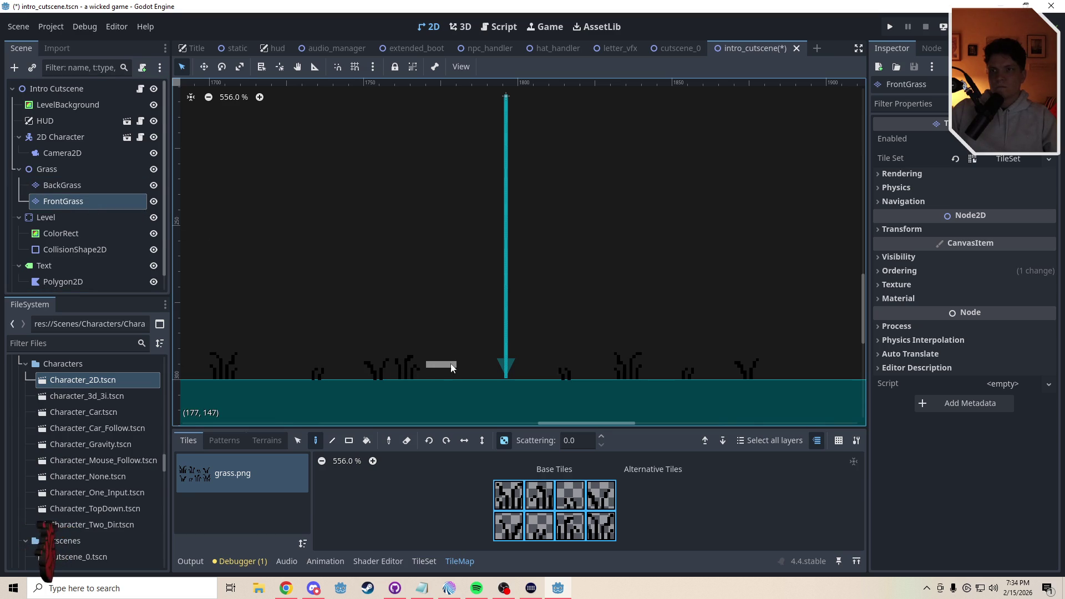
# Paint a last grass tile near the ray, mute the Music audio bus, then save and run the scene
pyautogui.click(411, 366)
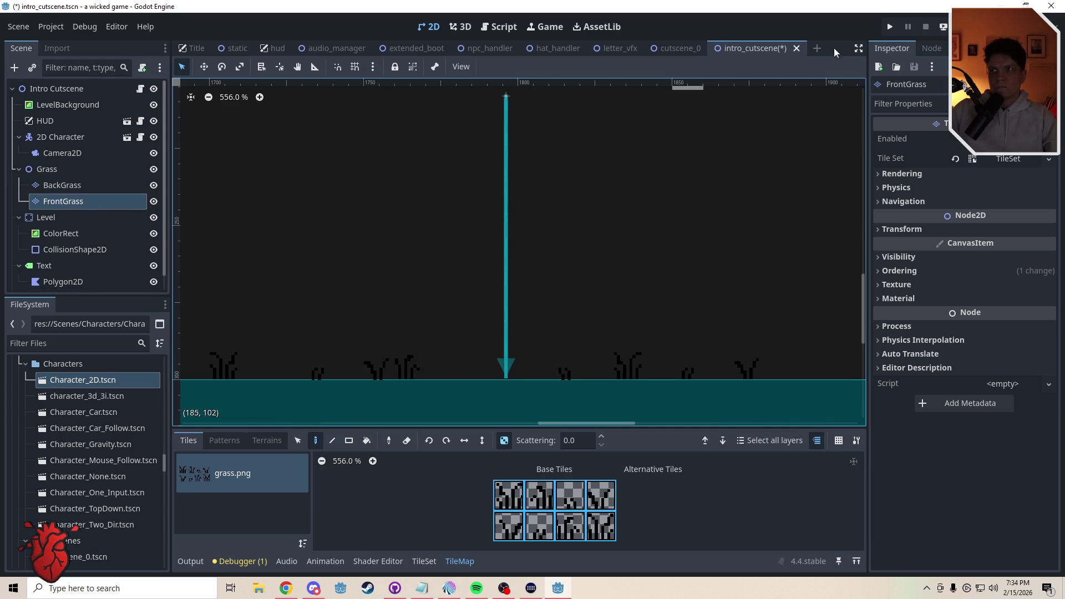
pyautogui.click(115, 28)
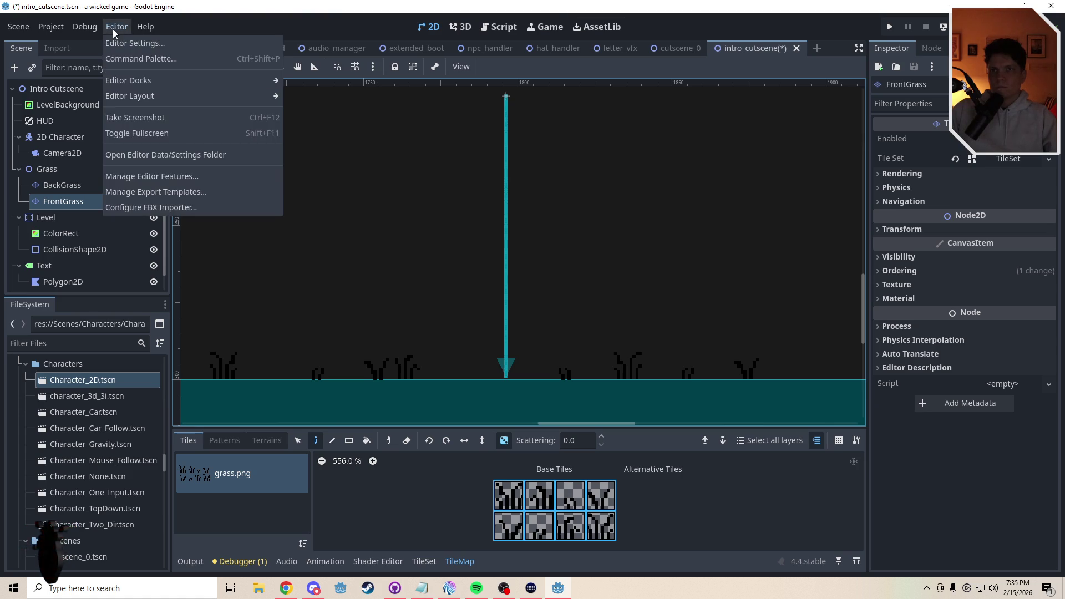
pyautogui.click(287, 561)
pyautogui.click(288, 562)
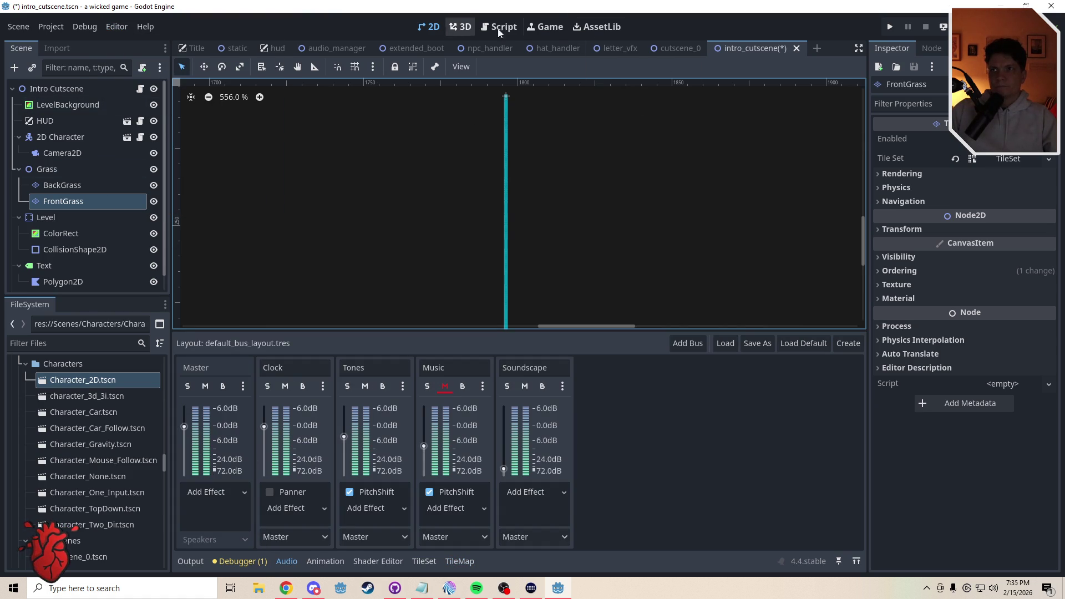
pyautogui.hotkey('ctrl', 's')
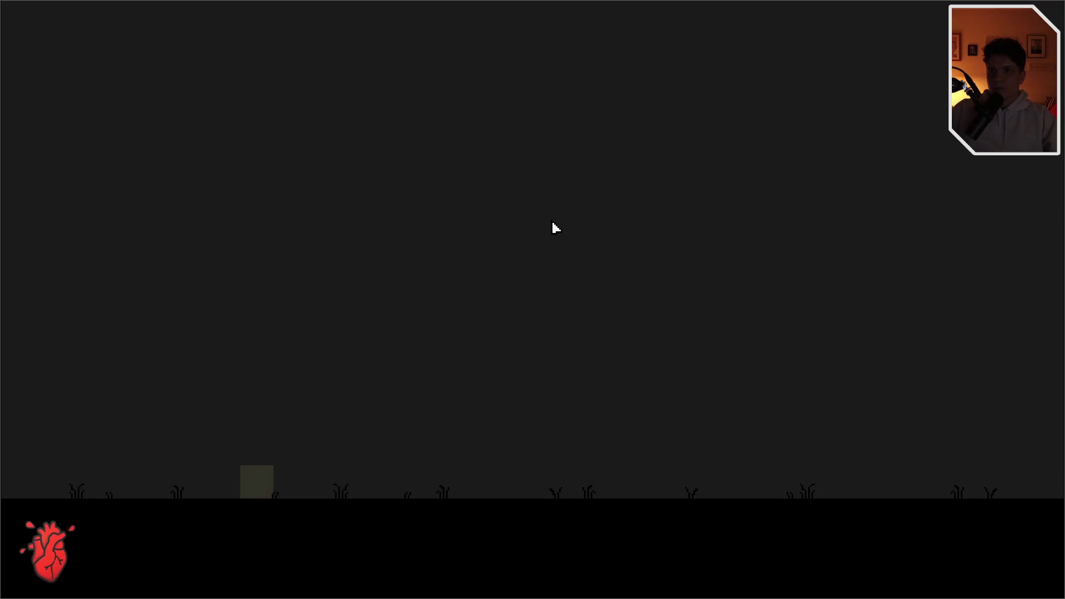
# Run the player square right and then left across the grassy ground with the arrow and A keys
pyautogui.press('Right')
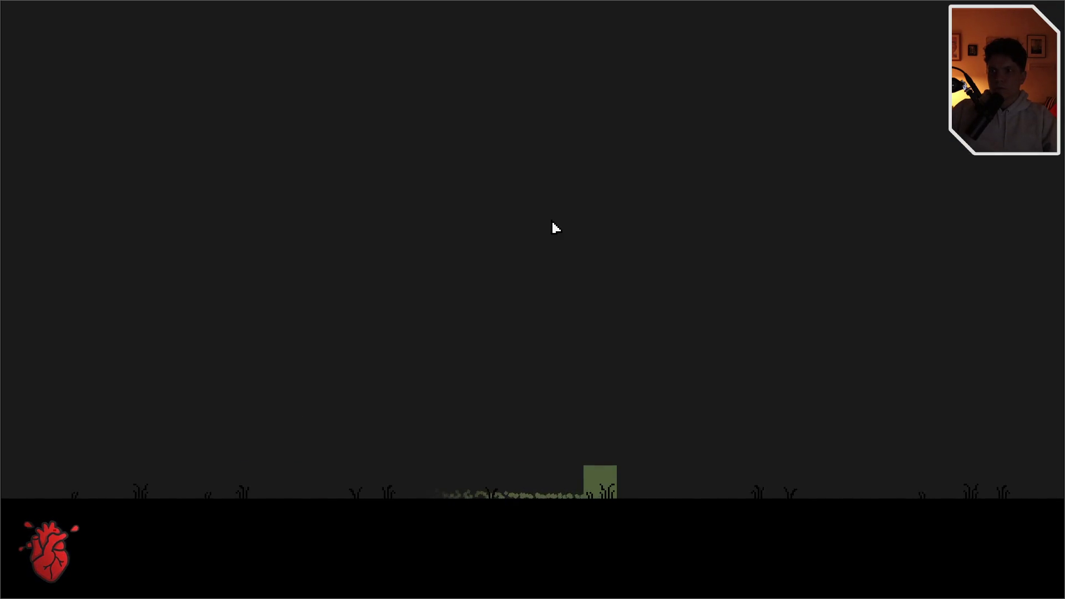
pyautogui.press('Left')
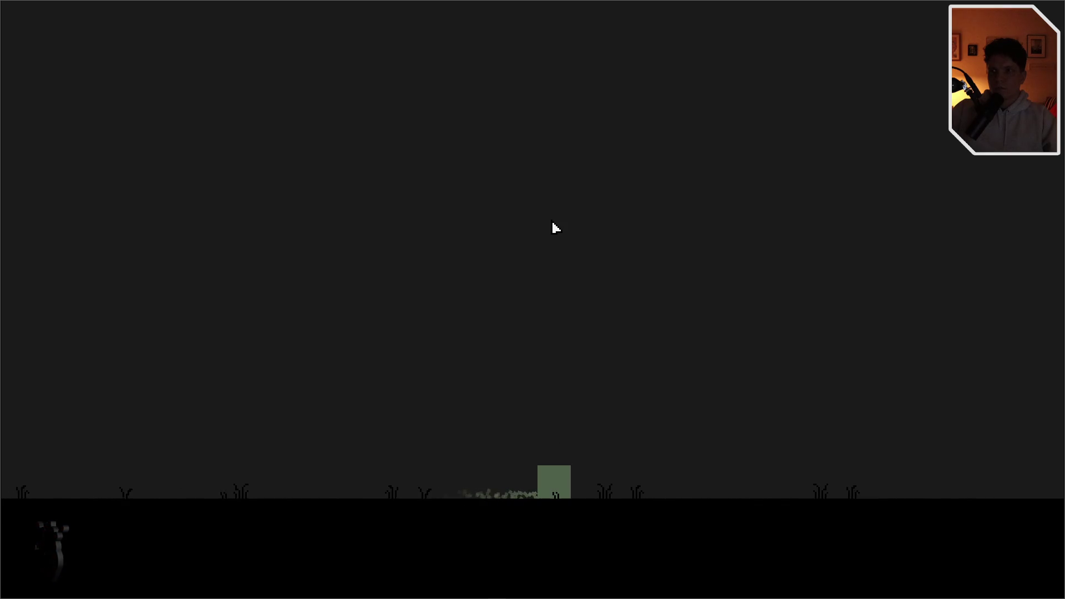
pyautogui.press('a')
pyautogui.press('a')
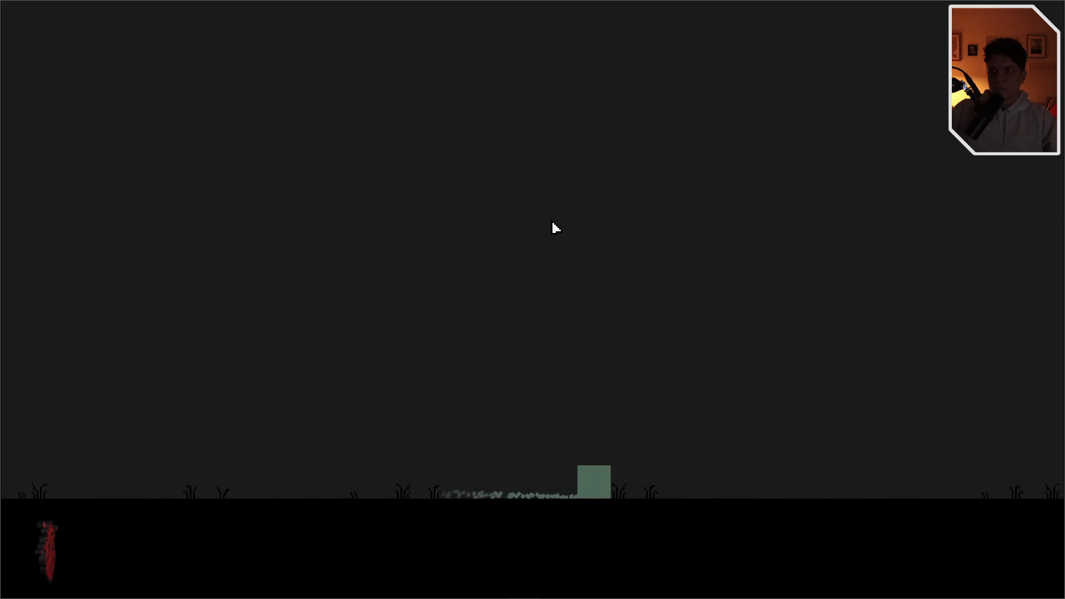
pyautogui.press('a')
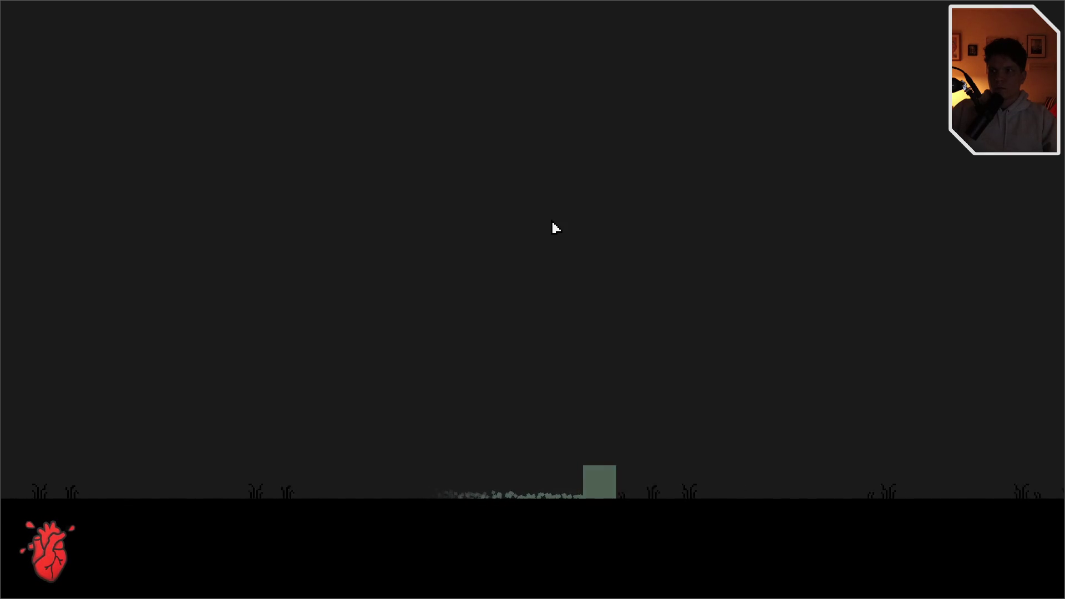
pyautogui.press('a')
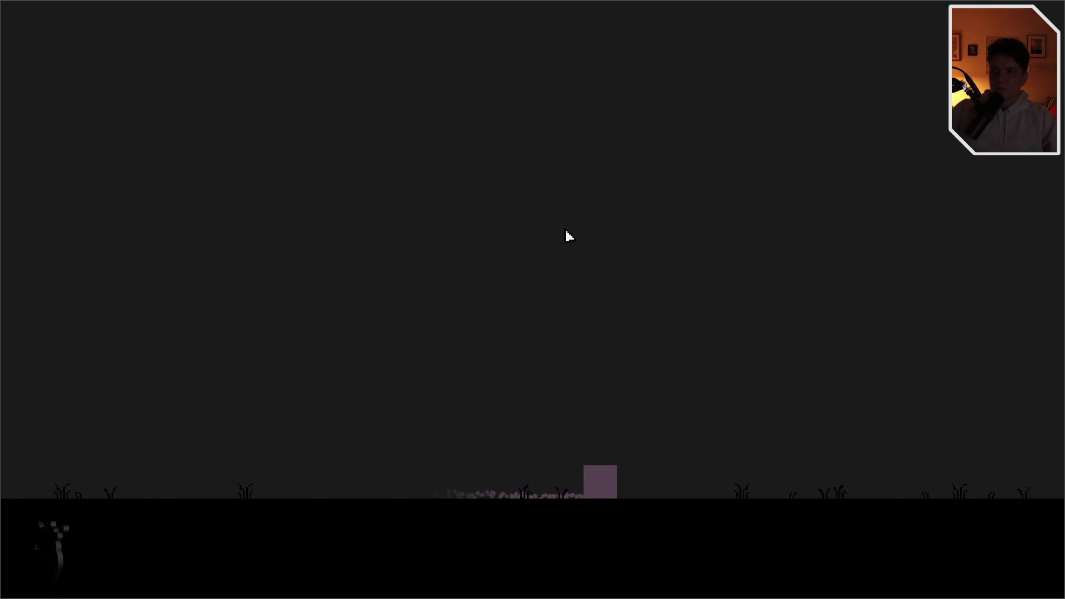
pyautogui.press('a')
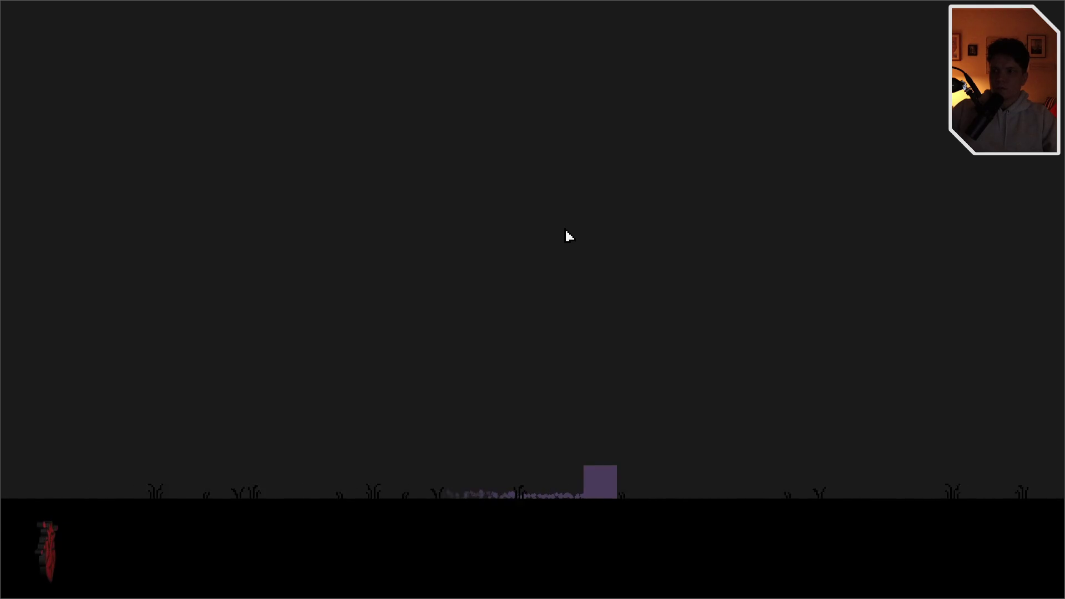
pyautogui.press('a')
pyautogui.press('XF86AudioPlay')
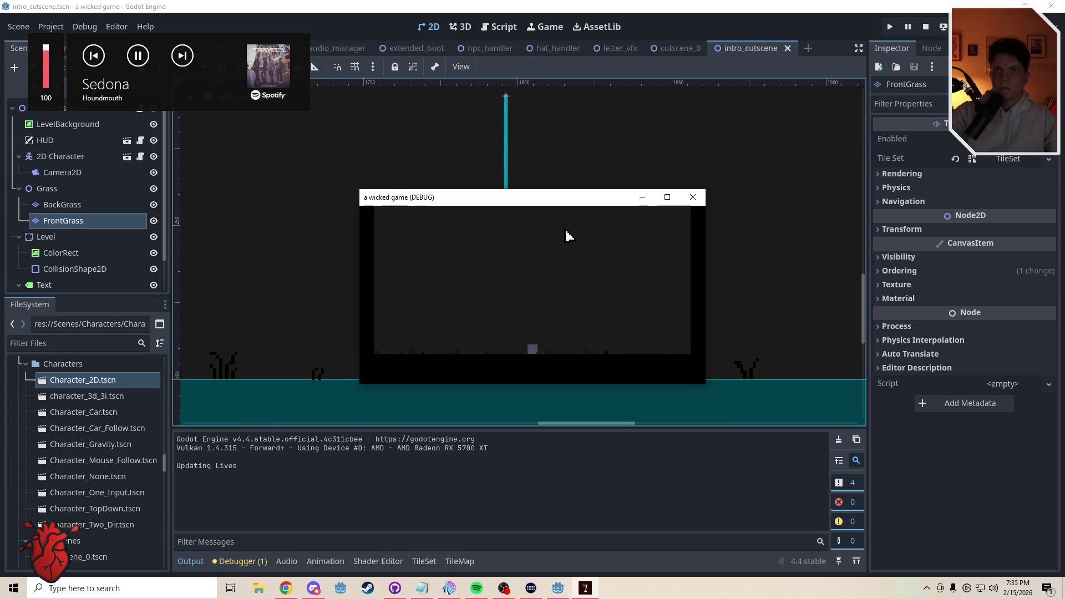
# Stop the playtest and move ShapeCast2D up the Scene tree to sit just below LevelBackground
pyautogui.click(690, 196)
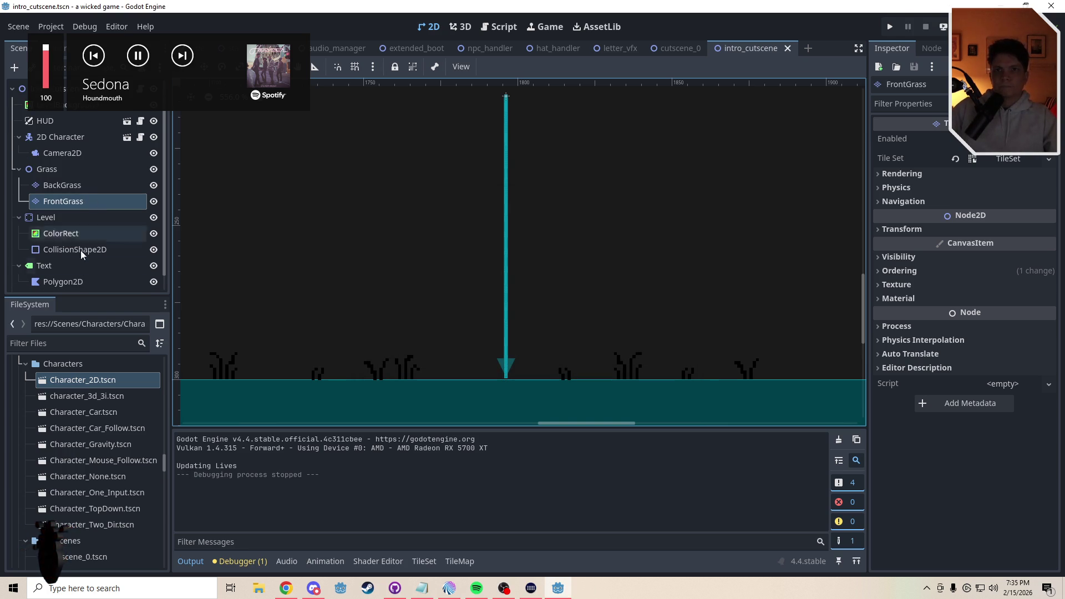
pyautogui.scroll(-1, 68, 280)
pyautogui.click(69, 281)
pyautogui.moveTo(69, 279)
pyautogui.mouseDown()
pyautogui.moveTo(64, 95)
pyautogui.moveTo(66, 121)
pyautogui.moveTo(65, 112)
pyautogui.mouseUp()
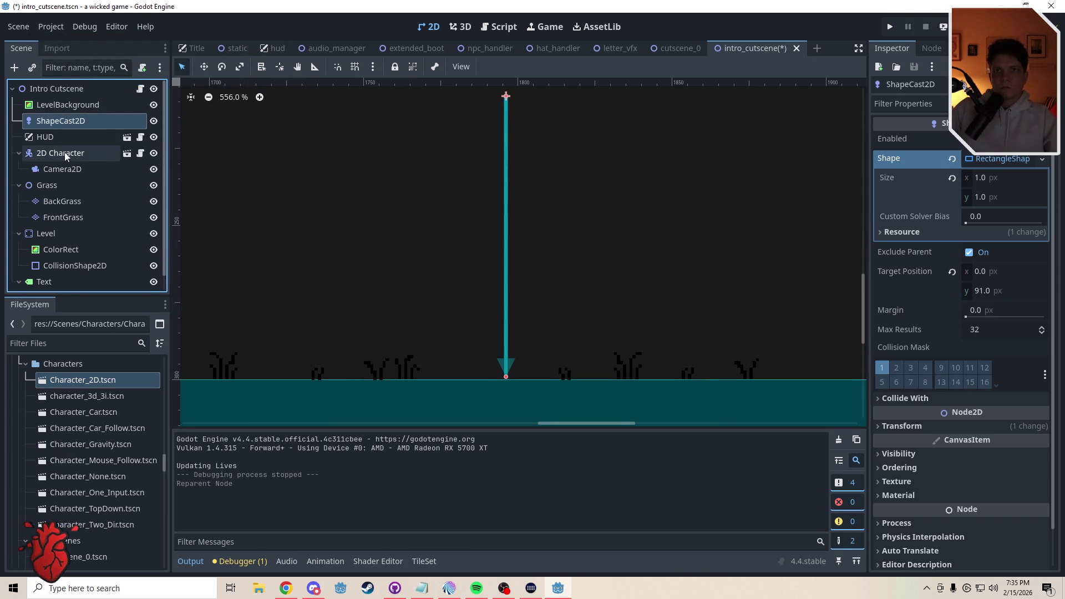
pyautogui.click(64, 153)
# In cutscene_0, expand Grass and compare the FrontGrass and BackGrass Ordering settings
pyautogui.click(674, 48)
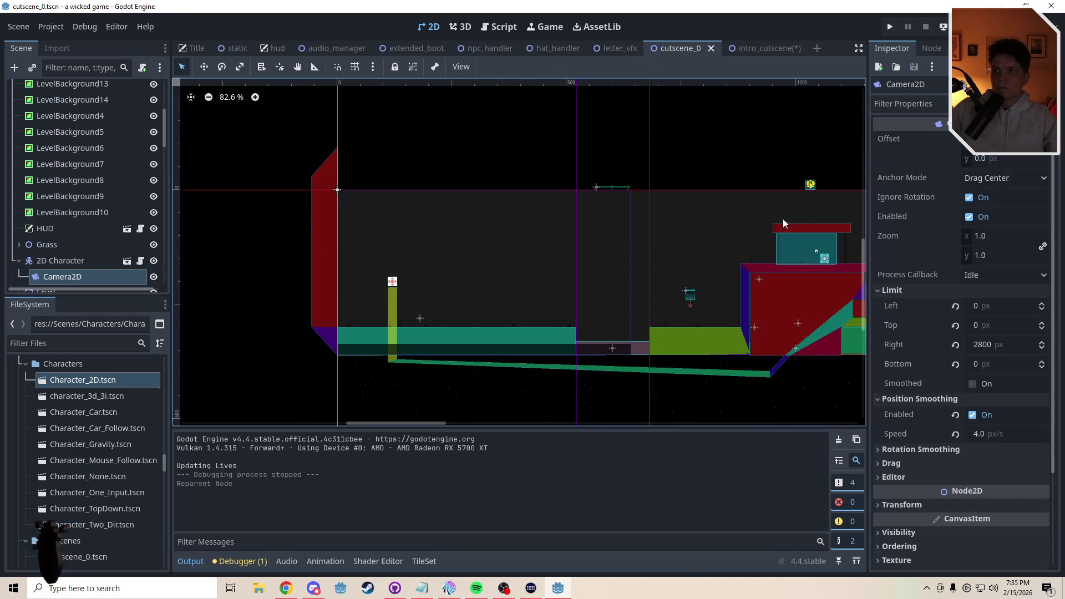
pyautogui.click(64, 260)
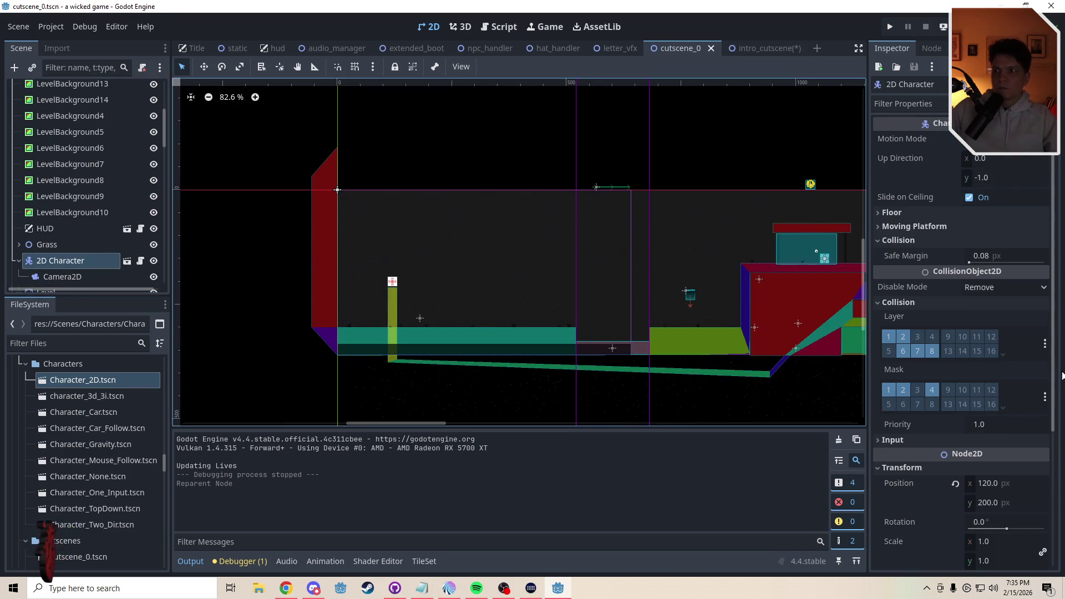
pyautogui.scroll(-10, 1056, 379)
pyautogui.click(19, 245)
pyautogui.click(62, 260)
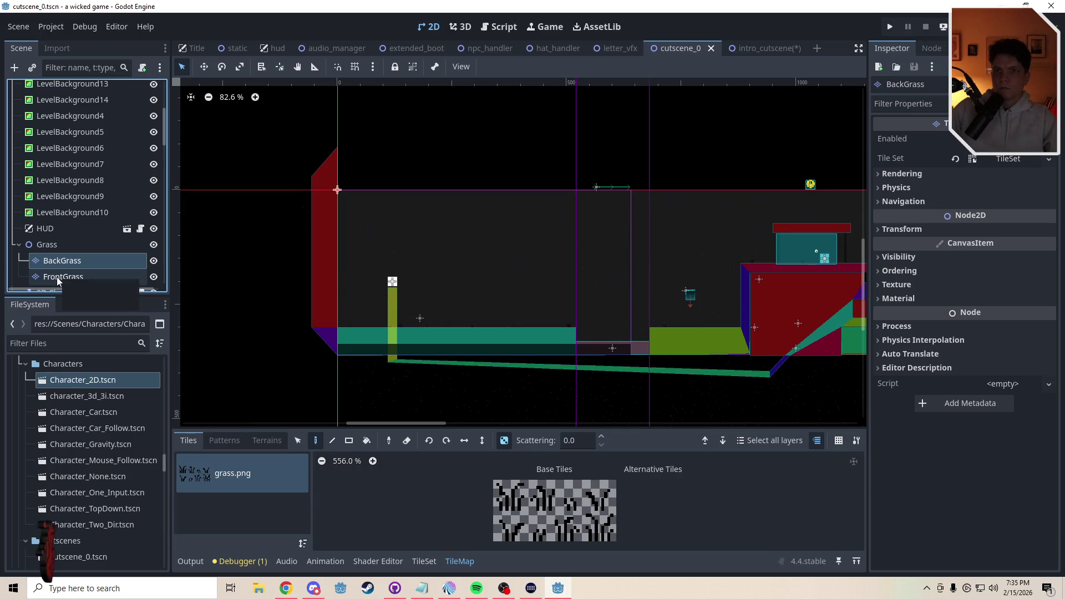
pyautogui.click(58, 276)
pyautogui.click(907, 274)
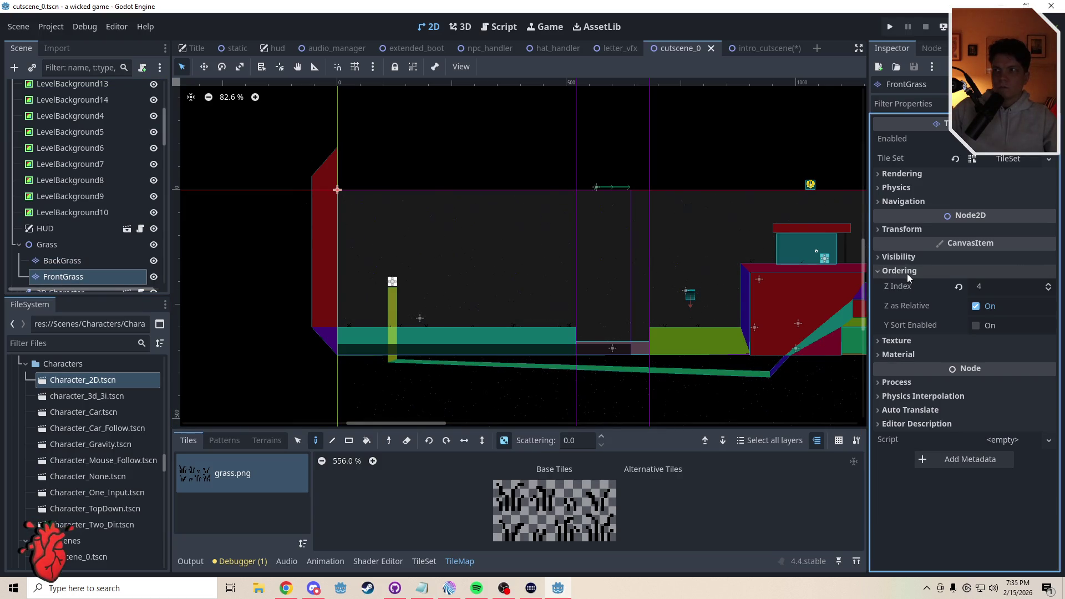
pyautogui.click(54, 262)
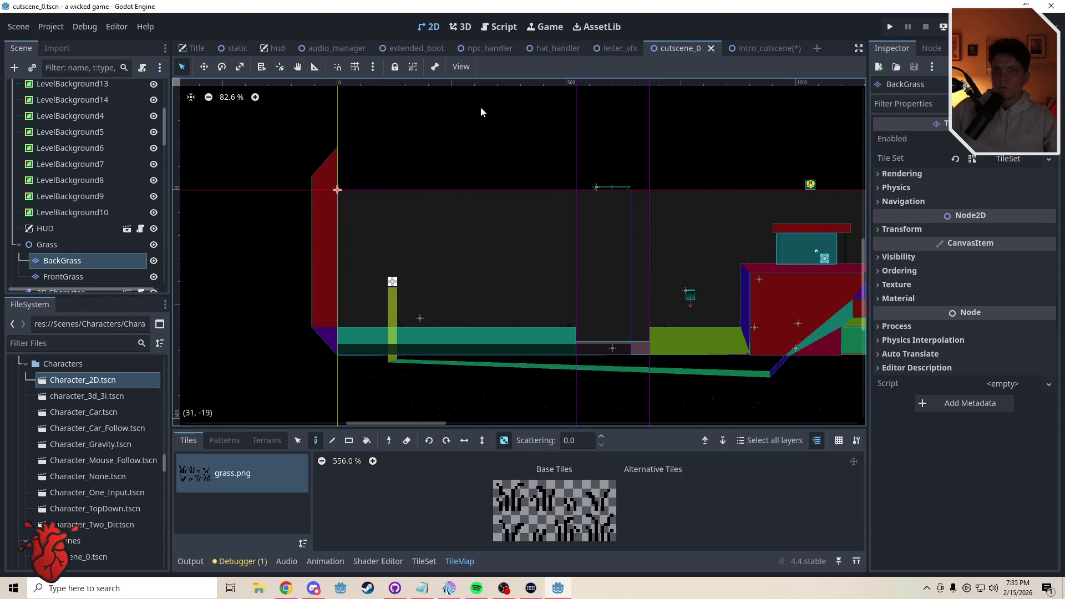
# Save the intro cutscene and return to cutscene_0
pyautogui.click(781, 48)
pyautogui.hotkey('ctrl', 's')
pyautogui.click(668, 43)
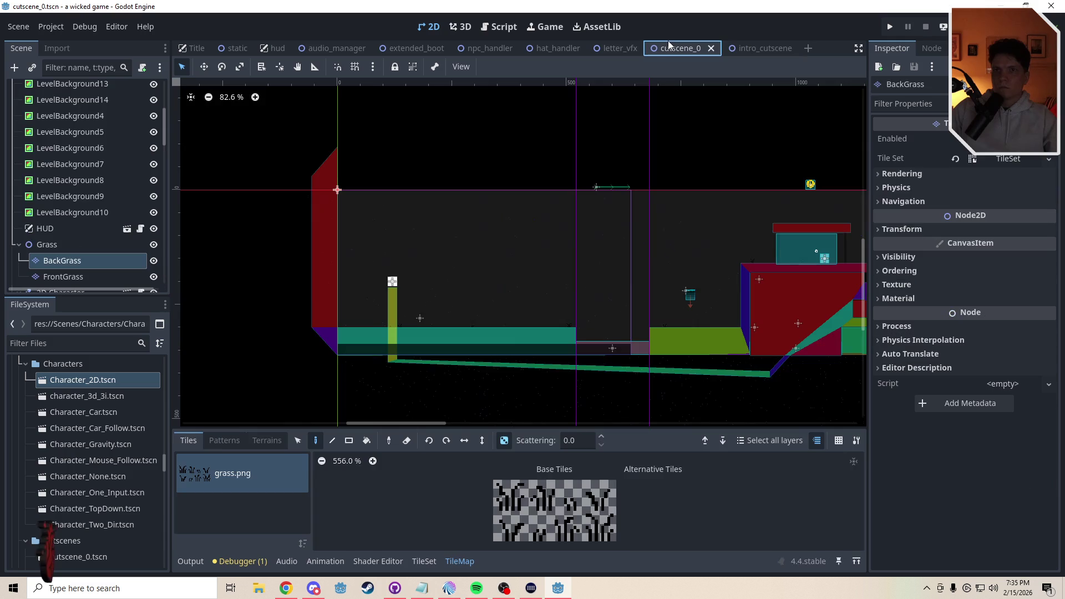
# In intro_cutscene, move 2D Character below the Grass group and check FrontGrass's Z Index of 4
pyautogui.click(734, 50)
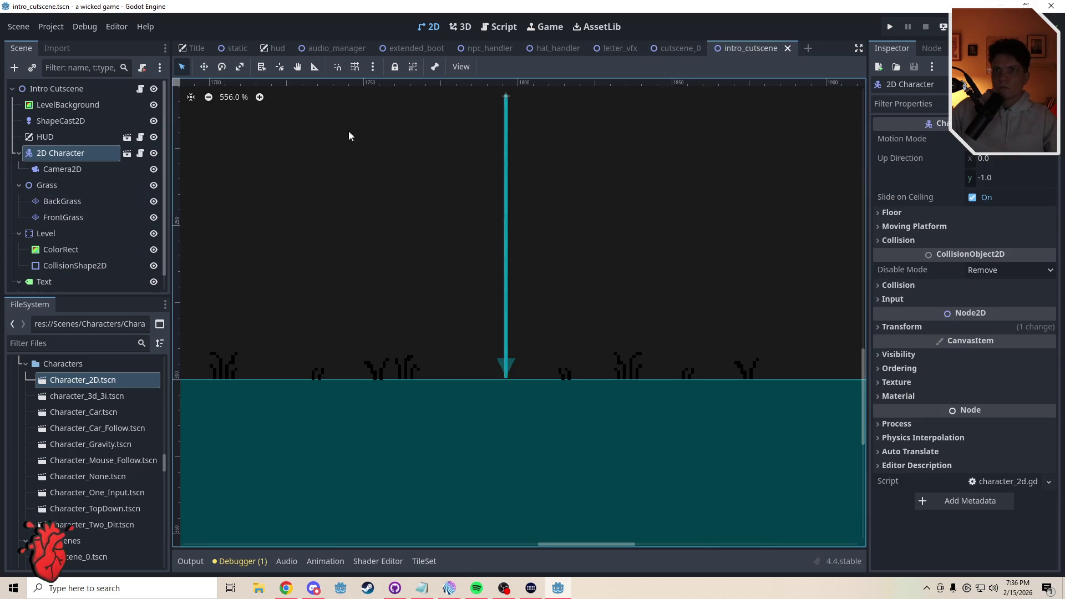
pyautogui.moveTo(60, 153); pyautogui.dragTo(43, 232)
pyautogui.click(63, 184)
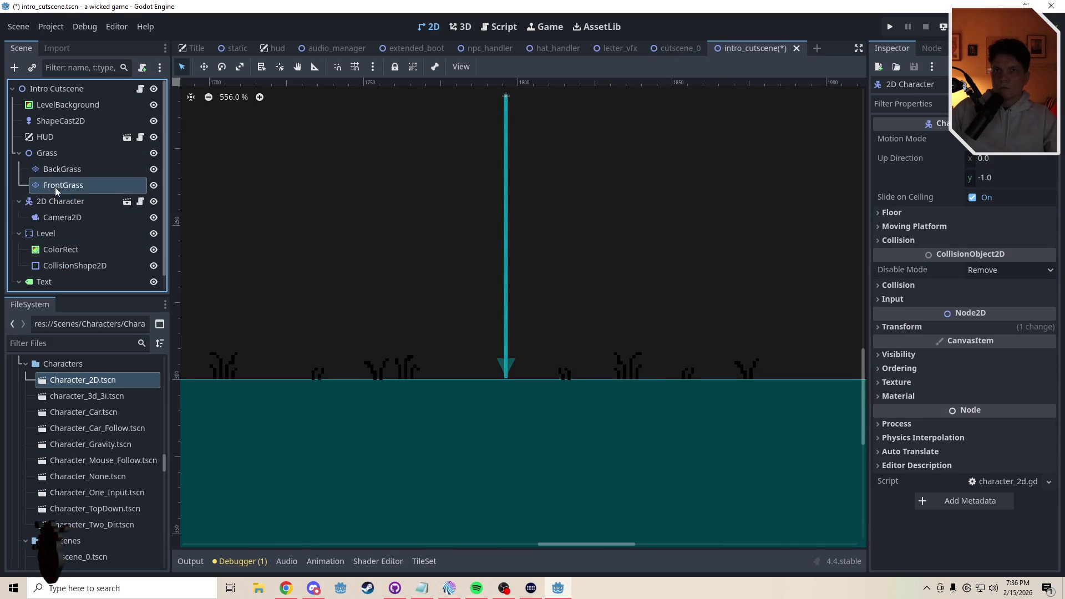
pyautogui.click(946, 271)
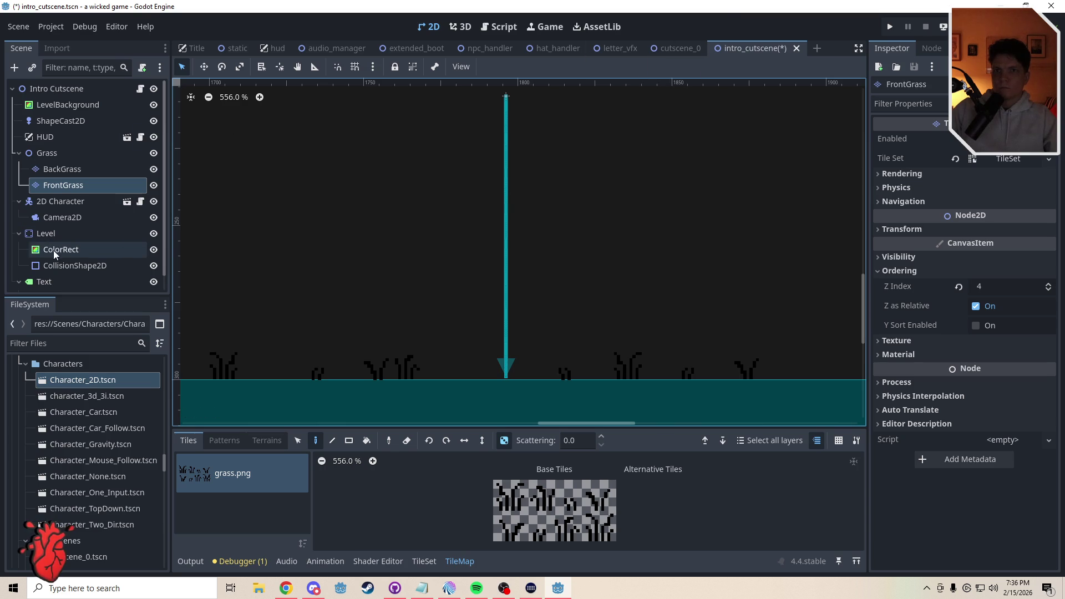
# Turn on Debug > Visible Collision Shapes and save the scene
pyautogui.click(80, 29)
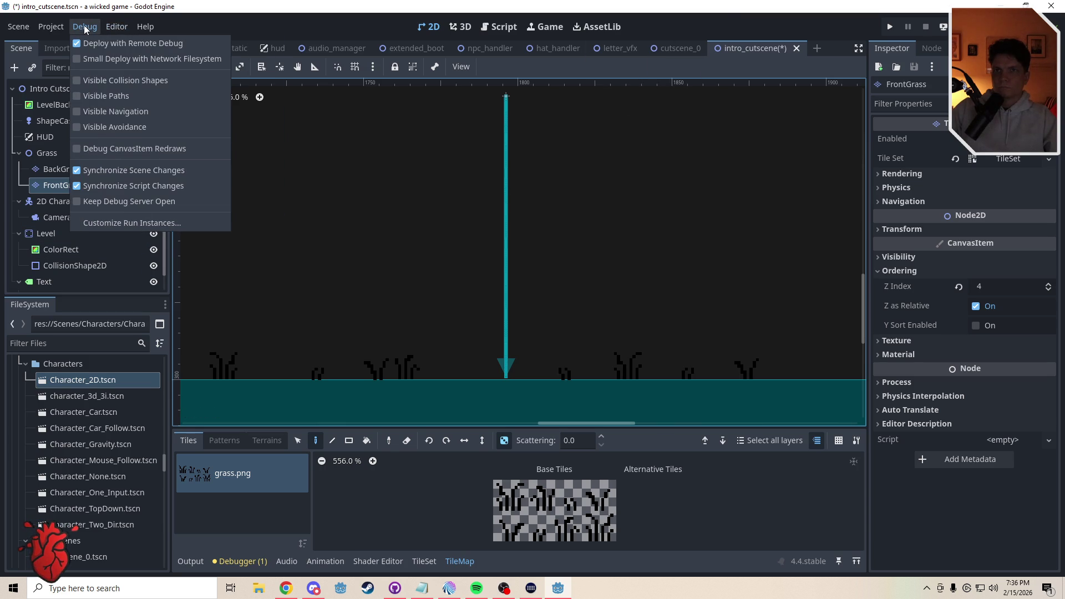
pyautogui.click(79, 83)
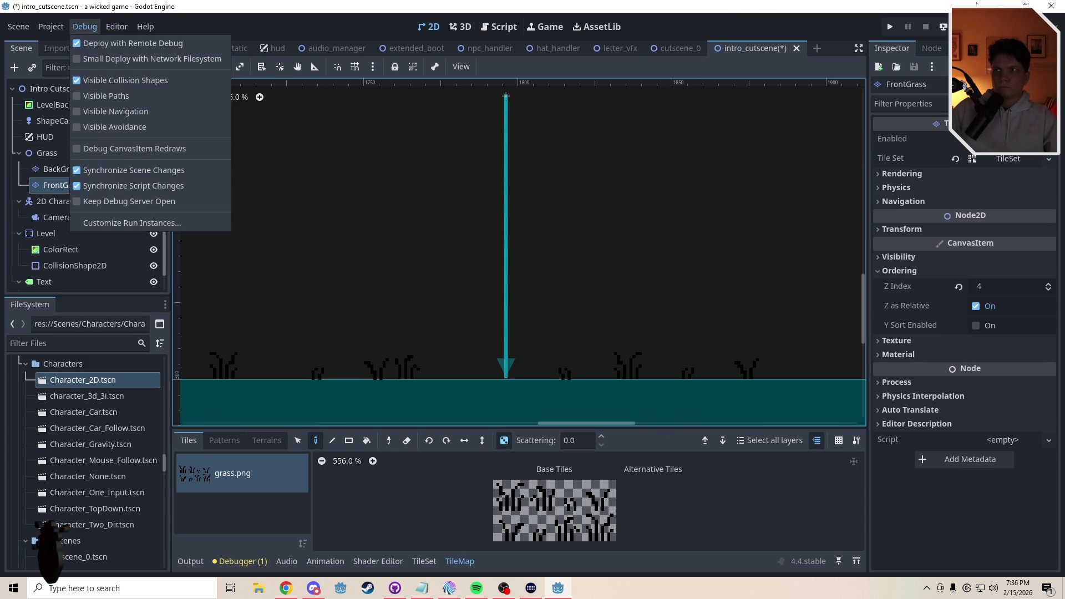
pyautogui.press('Escape')
pyautogui.hotkey('ctrl', 's')
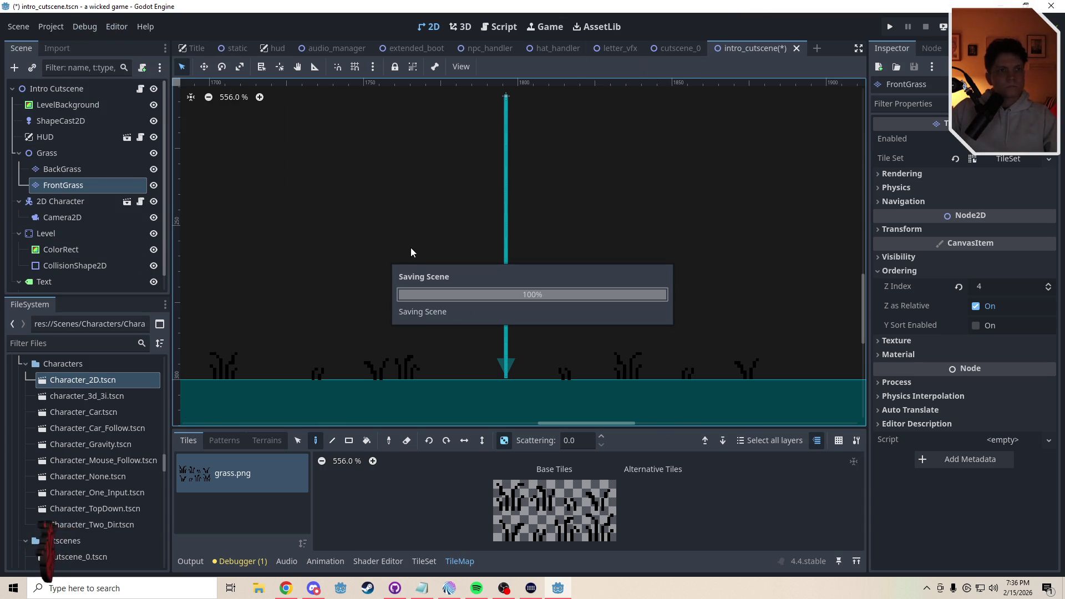
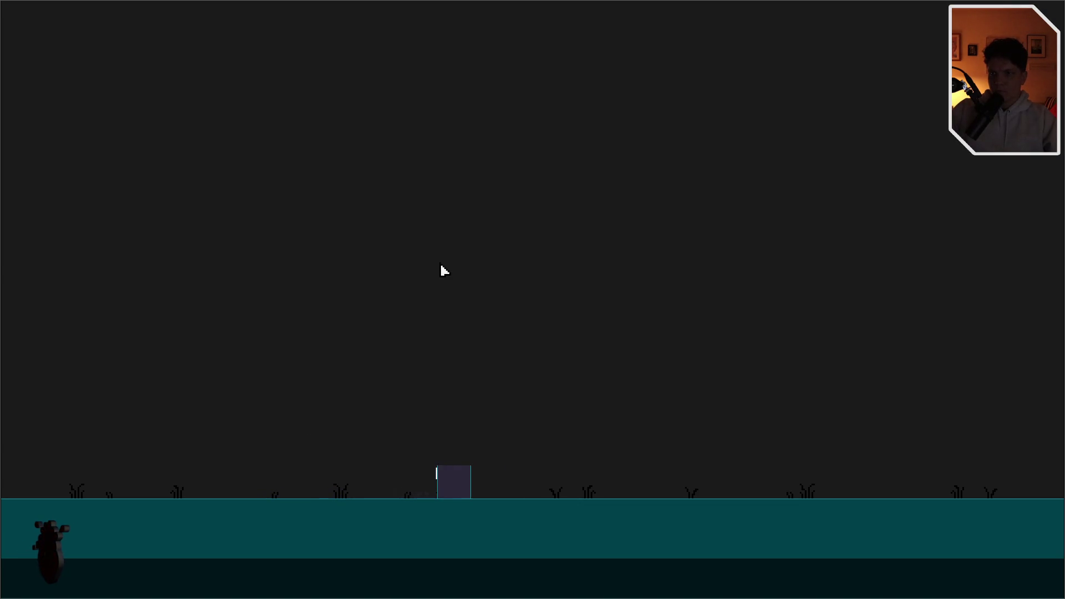
# Walk the character right up to the falling arrow, then exit the running game
pyautogui.press('d')
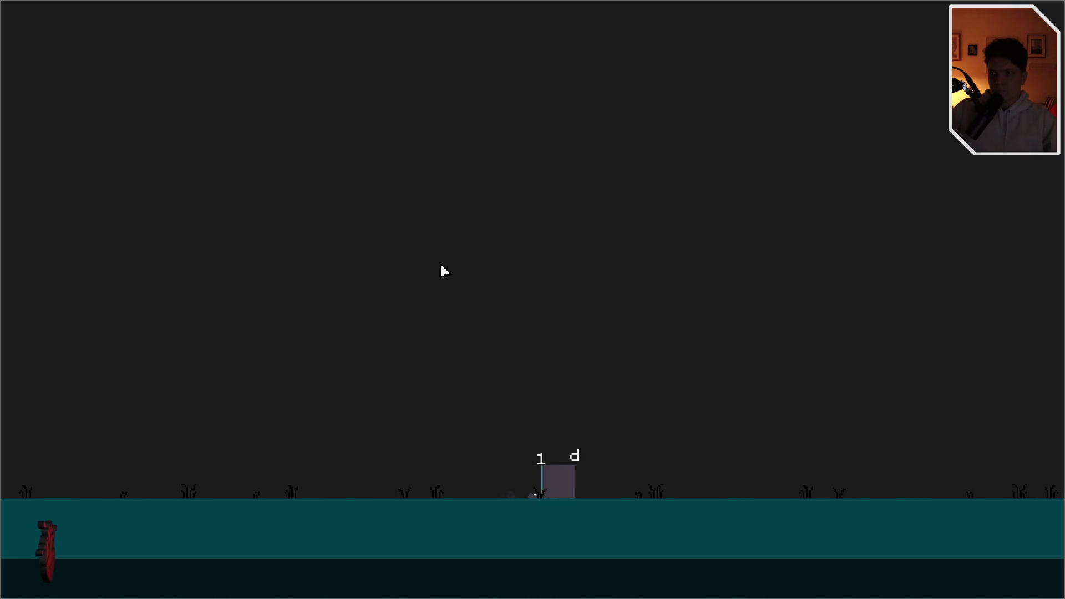
pyautogui.press('d')
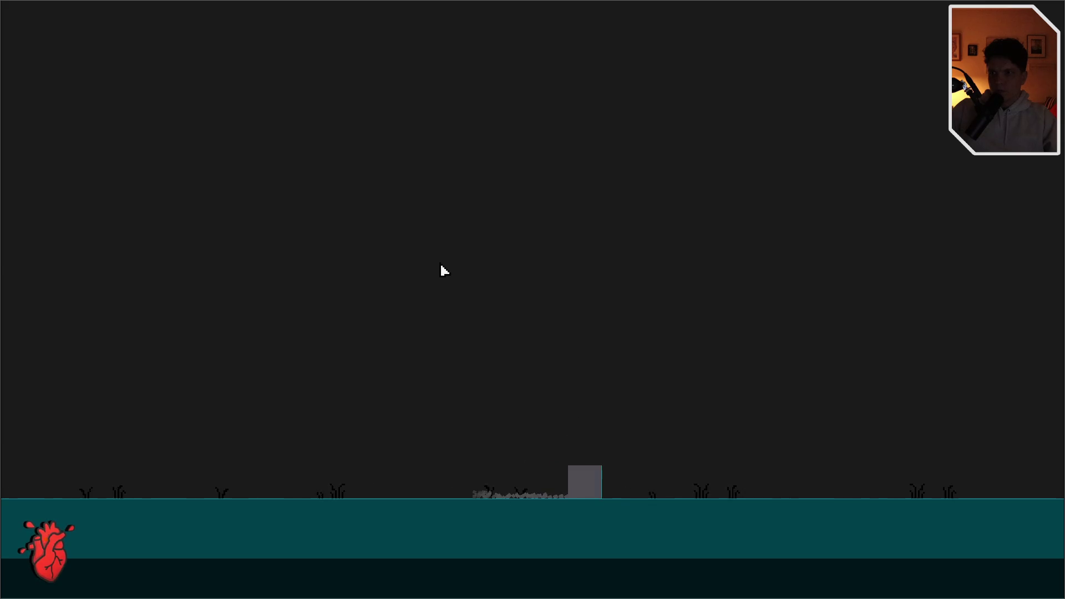
pyautogui.press('d')
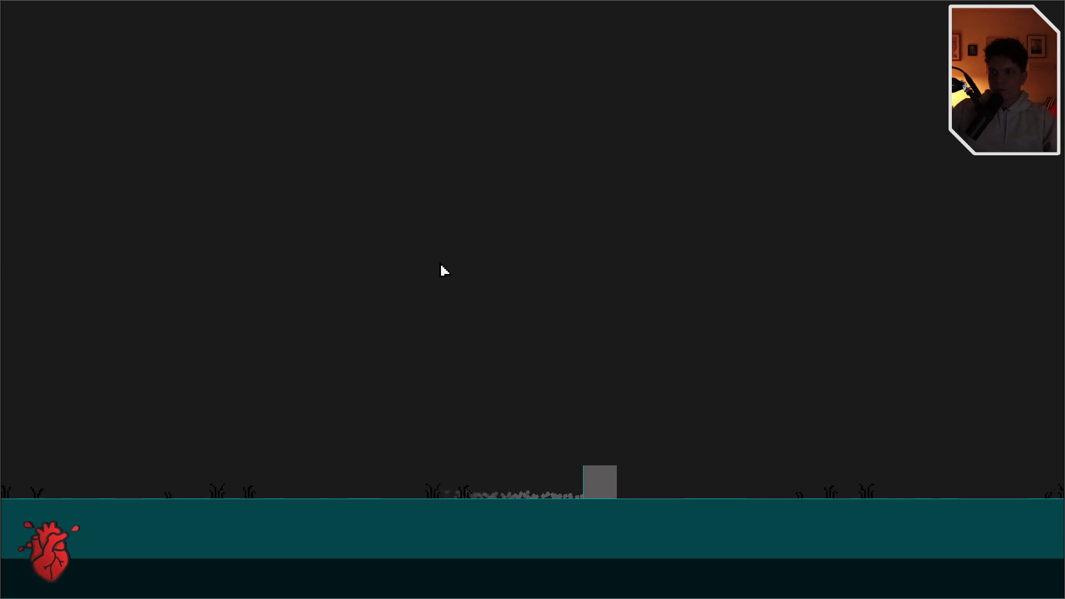
pyautogui.press('d')
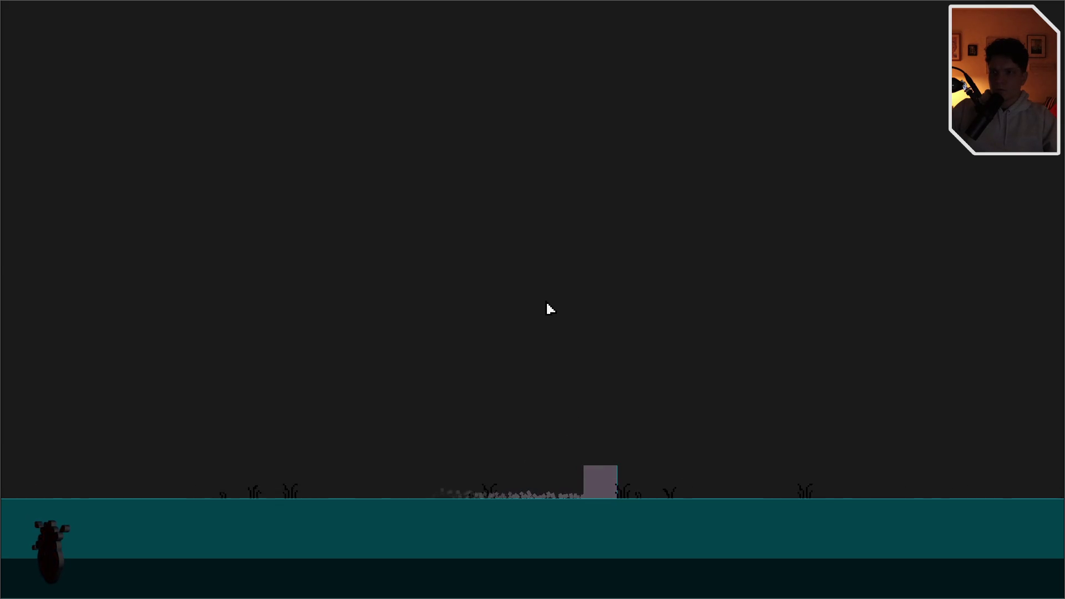
pyautogui.press('d')
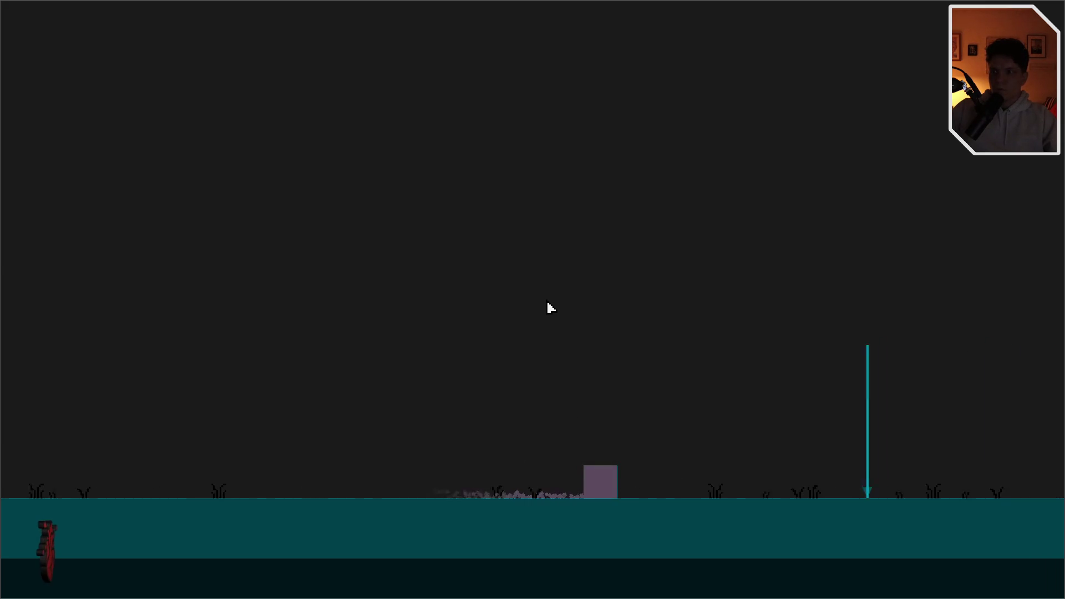
pyautogui.press('d')
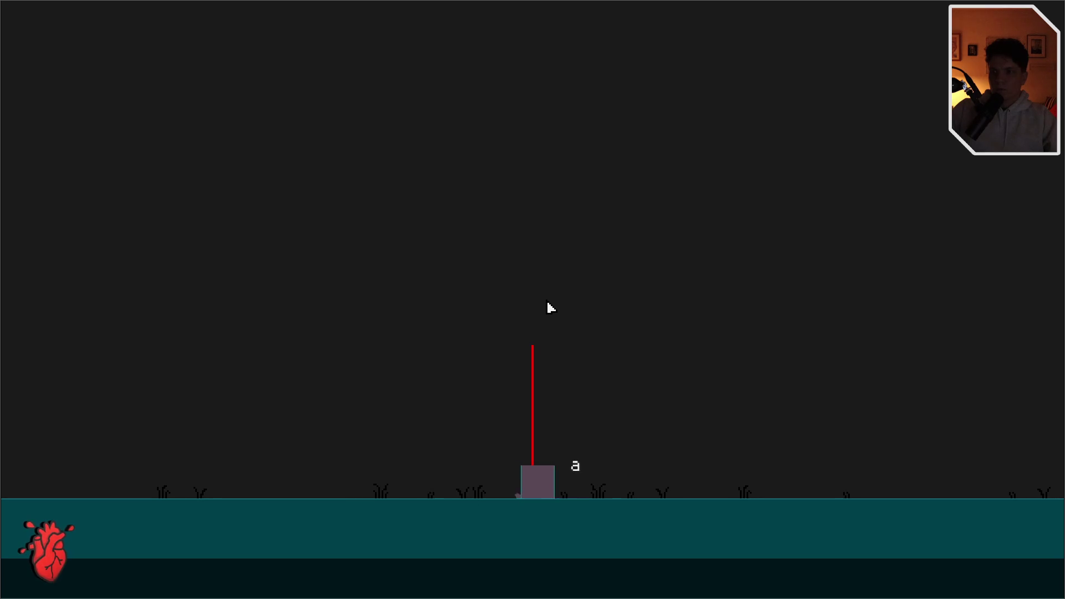
pyautogui.press('a')
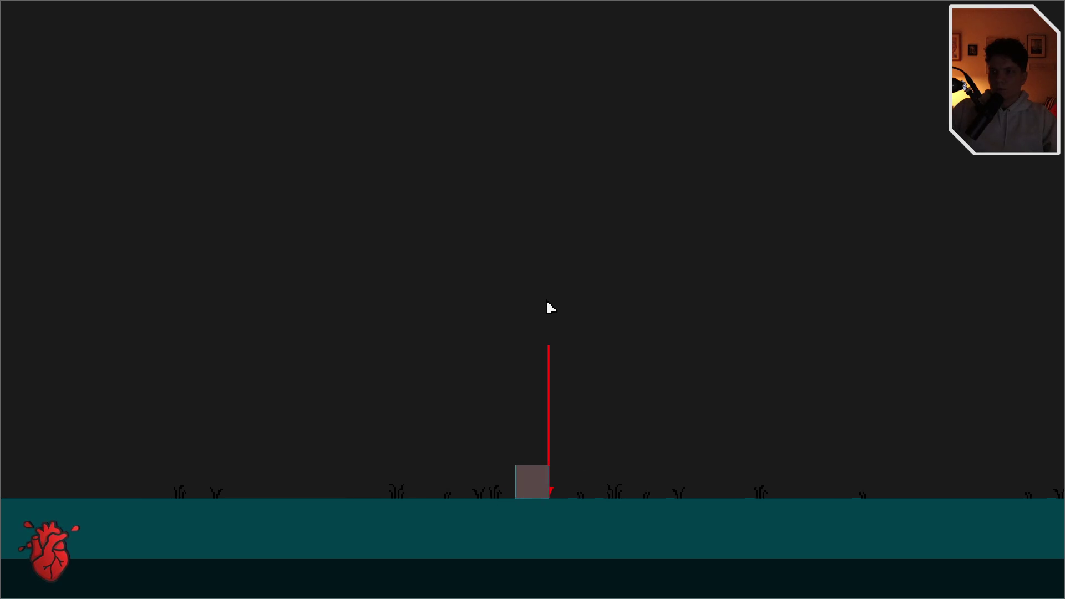
pyautogui.press('d')
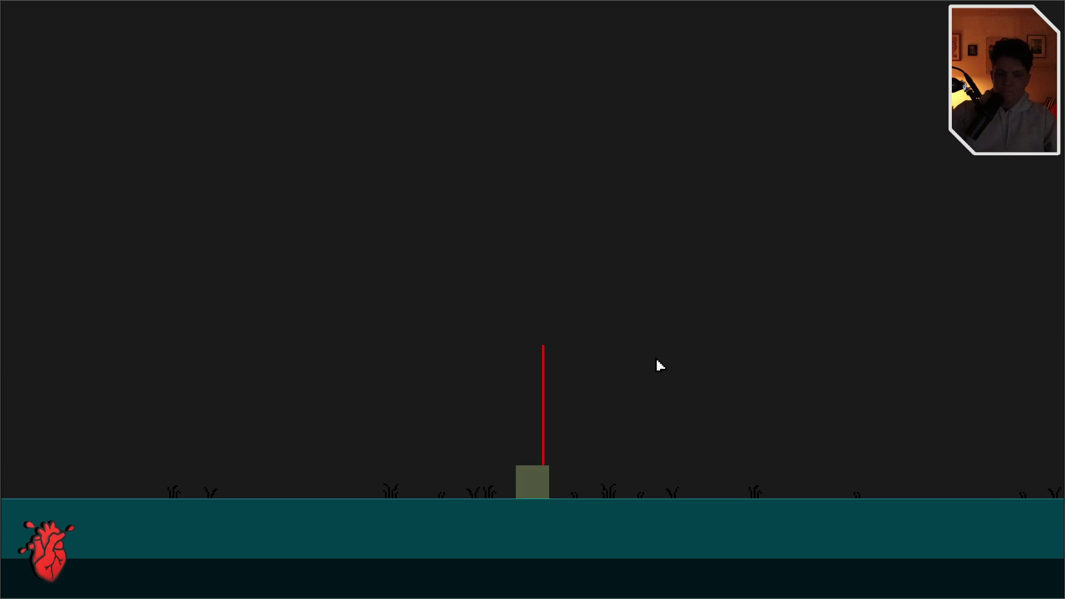
pyautogui.press('XF86AudioPlay')
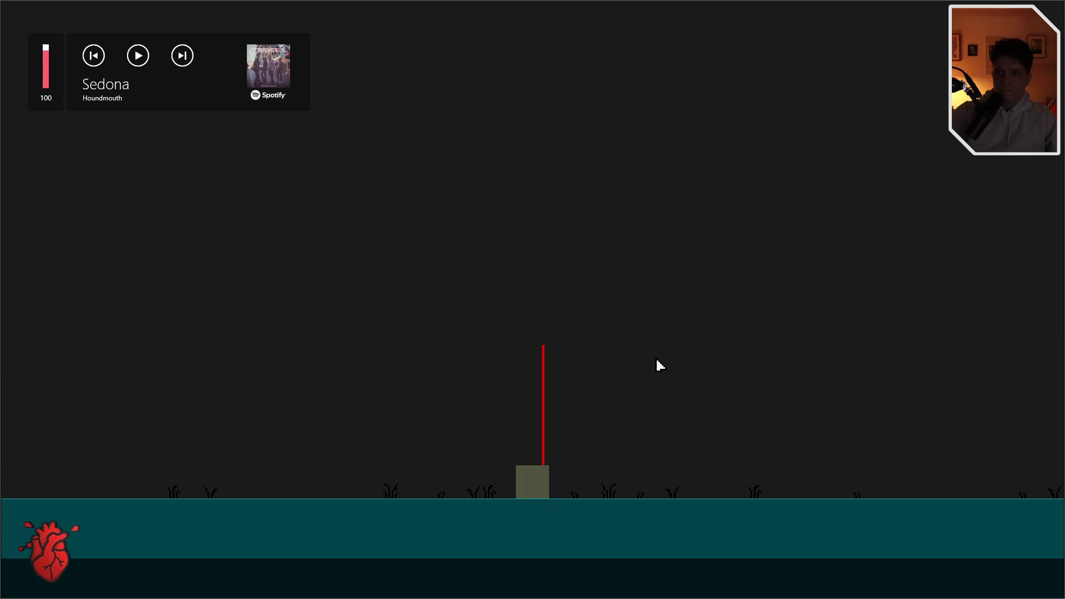
pyautogui.press('F11')
# Stop the test run and add a CollisionShape2D child under the Level node
pyautogui.click(695, 195)
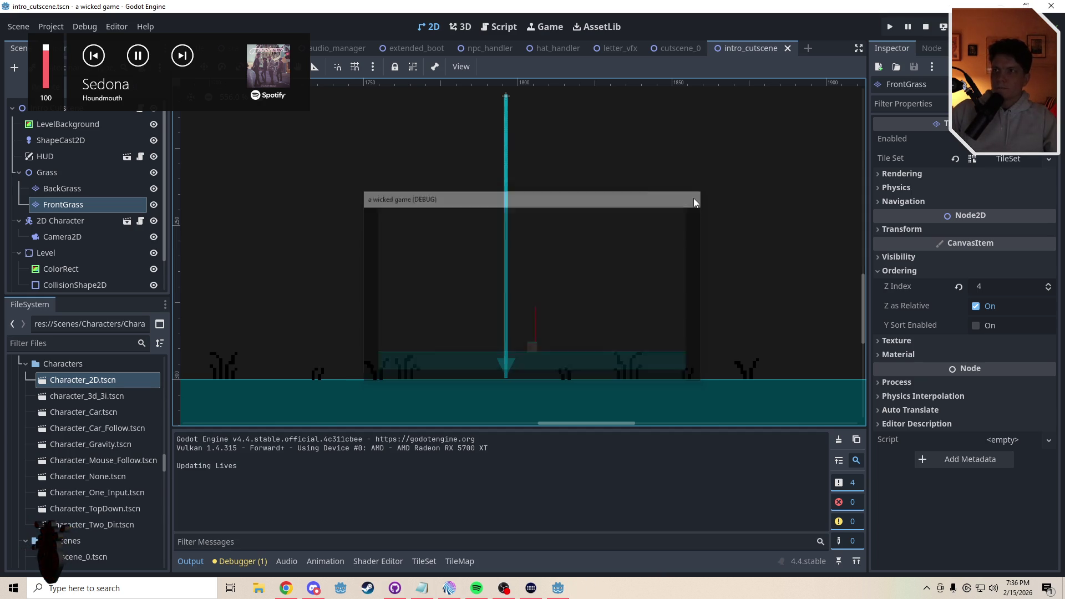
pyautogui.click(568, 303)
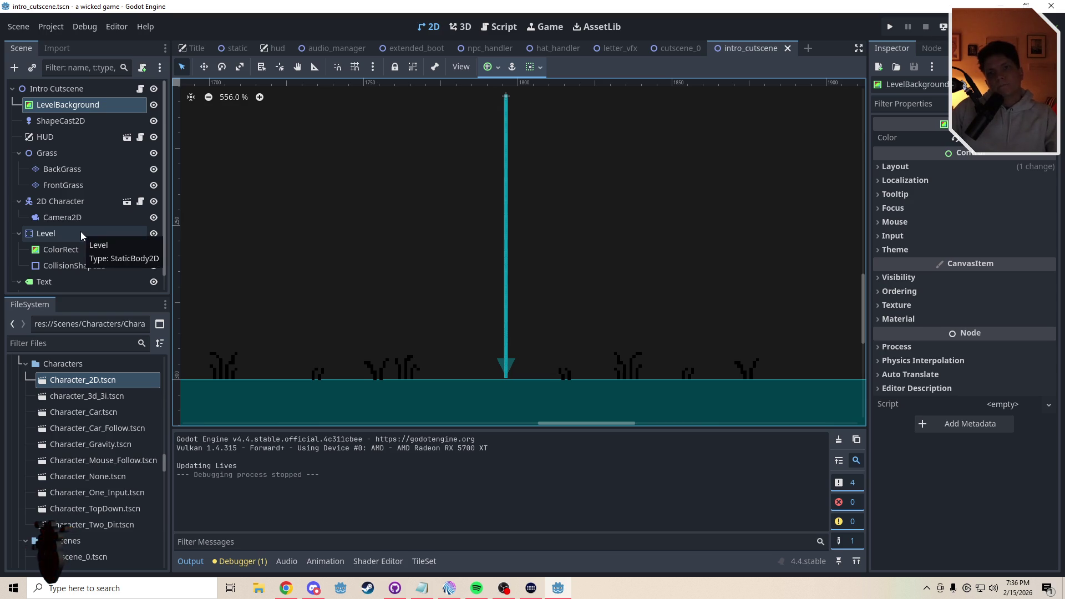
pyautogui.click(66, 235)
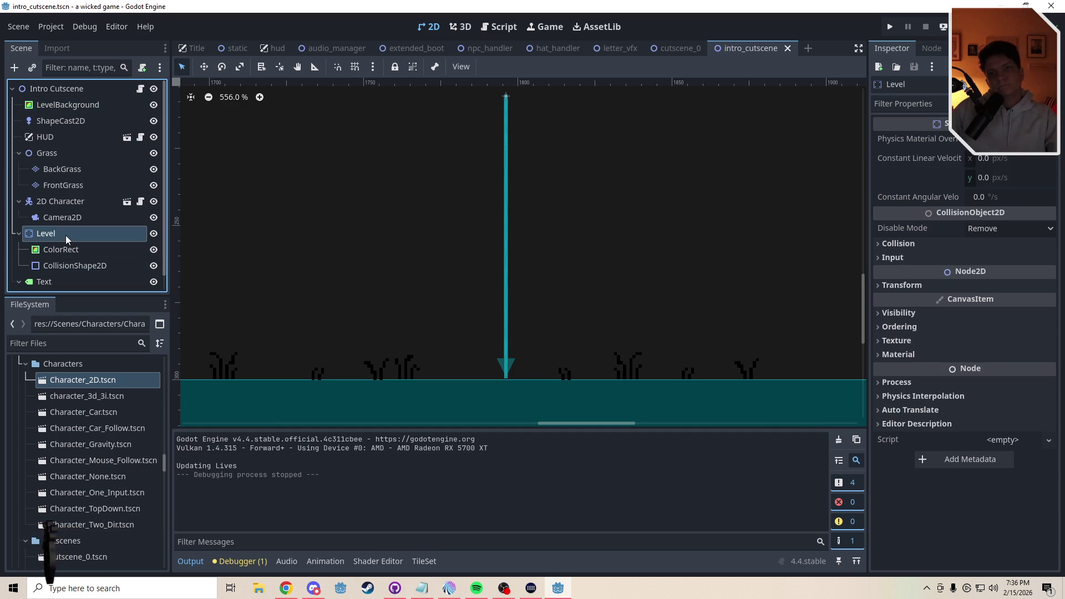
pyautogui.click(14, 67)
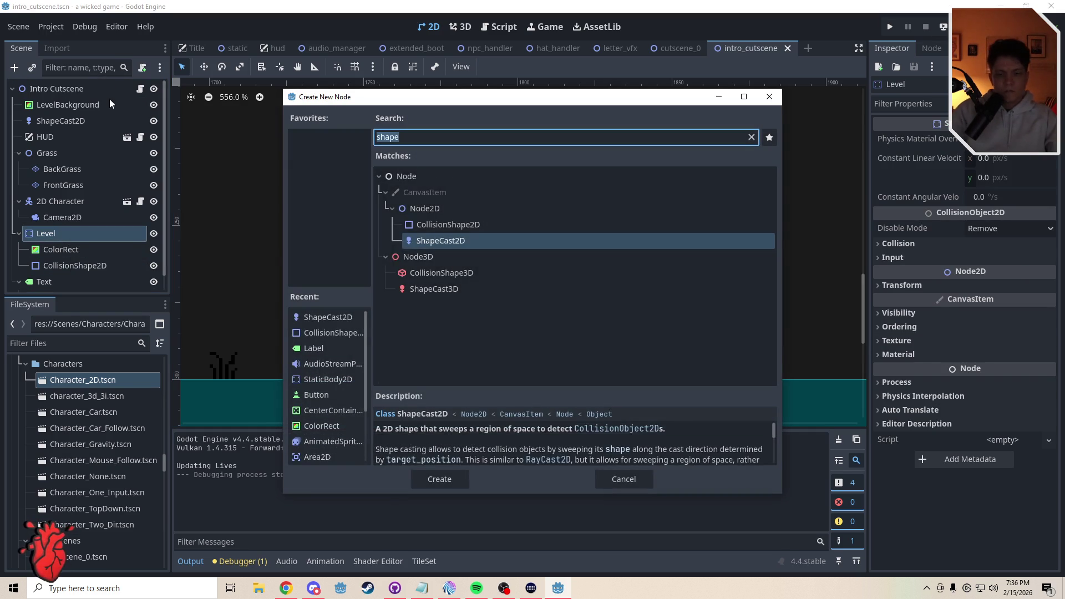
pyautogui.write('coll')
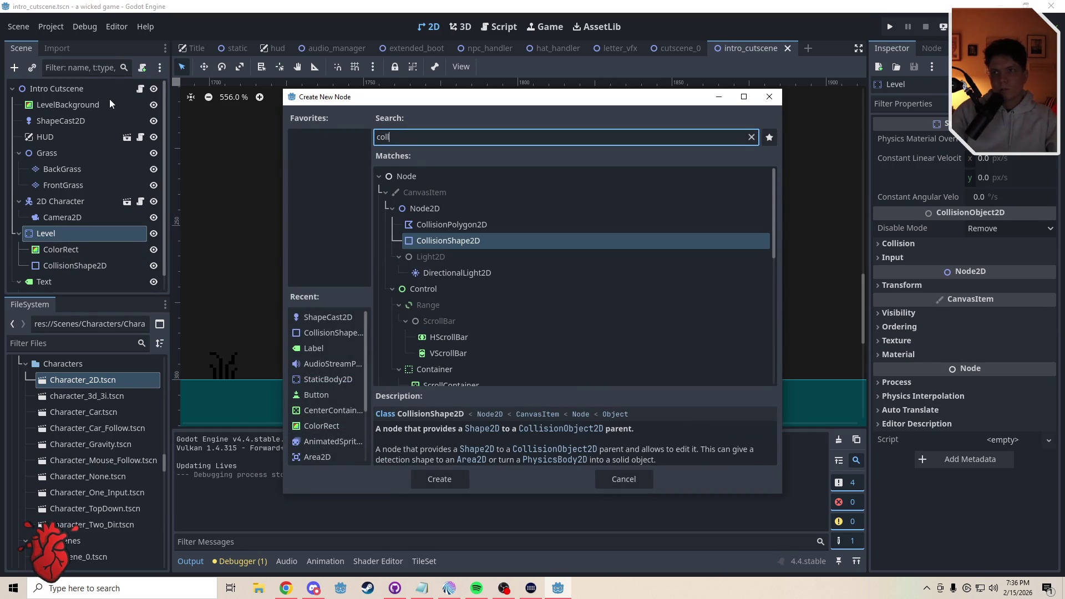
pyautogui.press('Return')
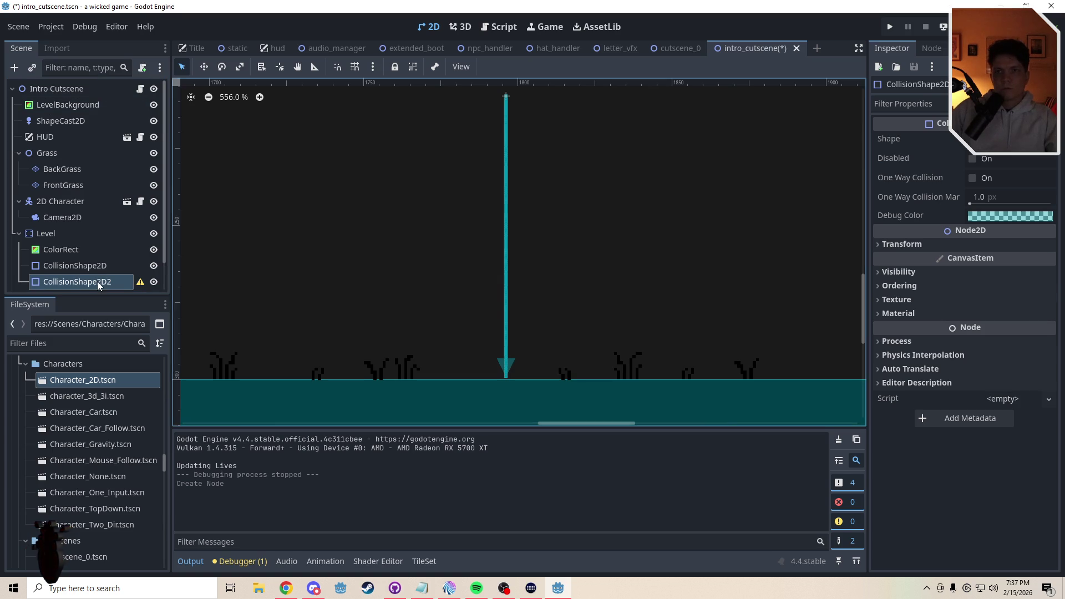
# Rename the new collision shape to RightWall
pyautogui.doubleClick(97, 283)
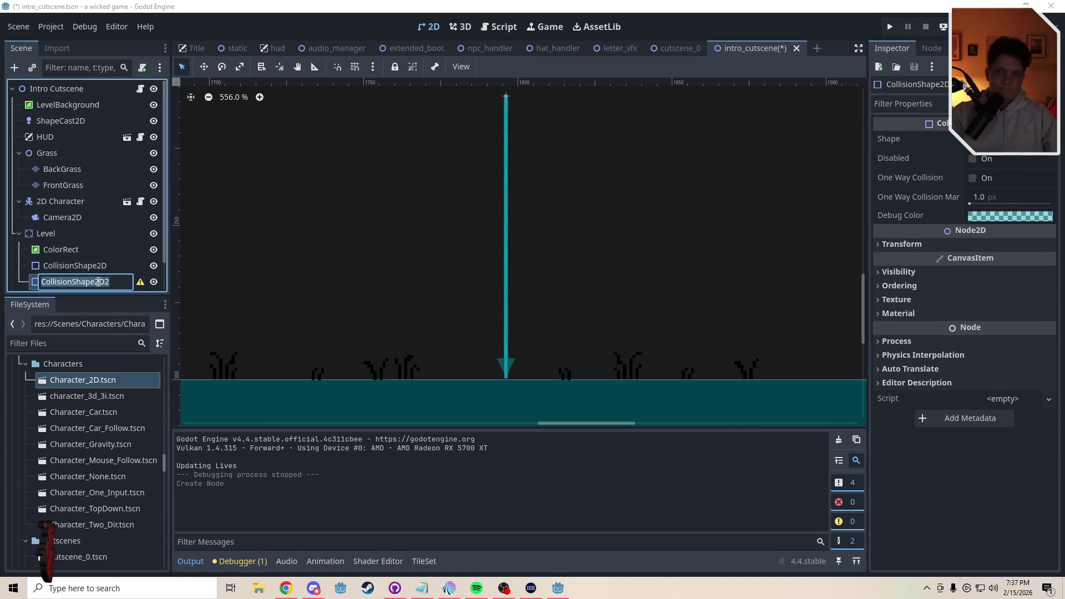
pyautogui.write('RightWall')
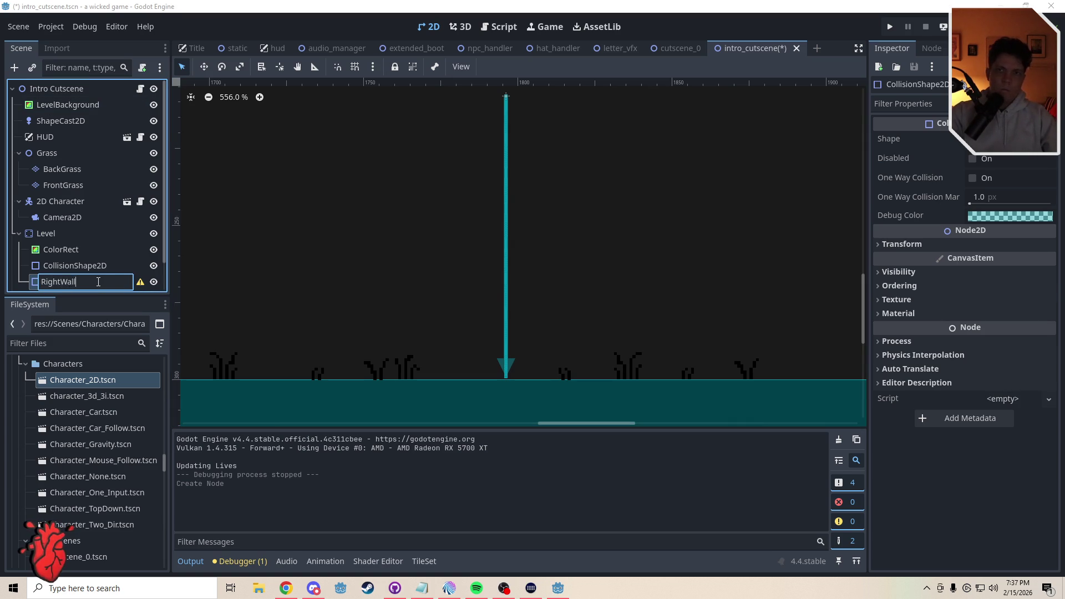
pyautogui.press('Return')
pyautogui.click(998, 140)
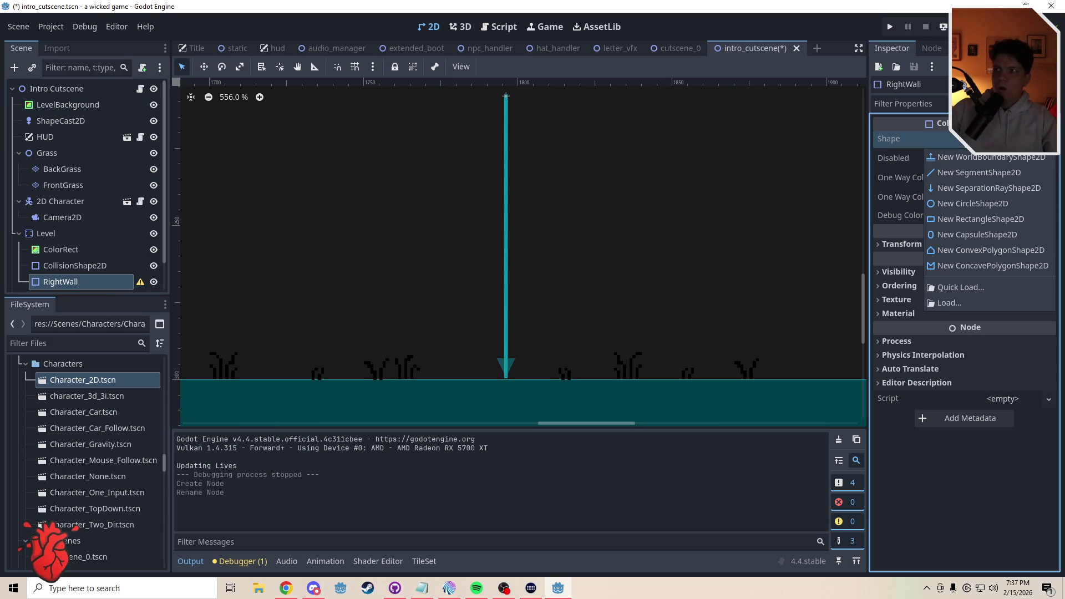
# Assign a new WorldBoundaryShape2D as RightWall's shape
pyautogui.click(981, 160)
pyautogui.scroll(-4, 626, 321)
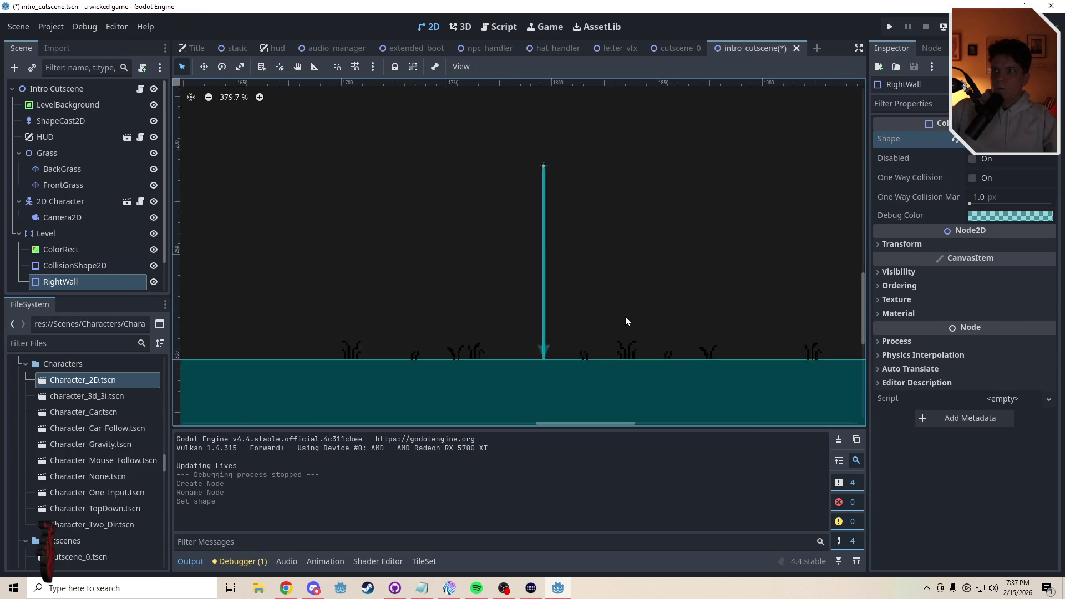
pyautogui.scroll(-2, 627, 311)
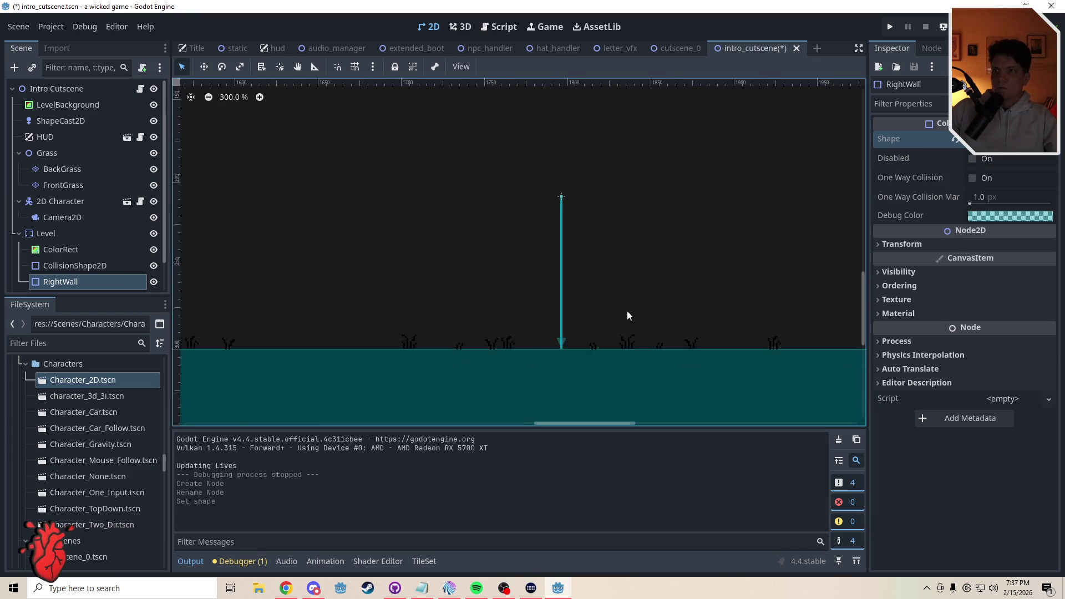
pyautogui.scroll(-6, 627, 312)
# Move RightWall to position 1875, 270 and expand its Transform settings
pyautogui.press('w')
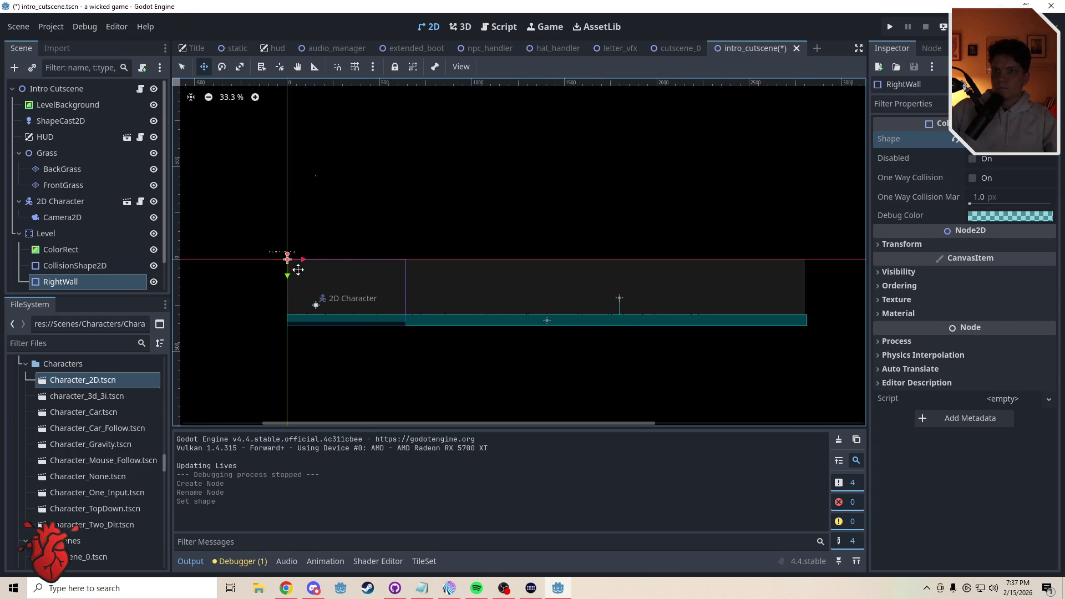
pyautogui.moveTo(290, 269); pyautogui.dragTo(637, 317)
pyautogui.scroll(7, 647, 320)
pyautogui.scroll(-1, 647, 320)
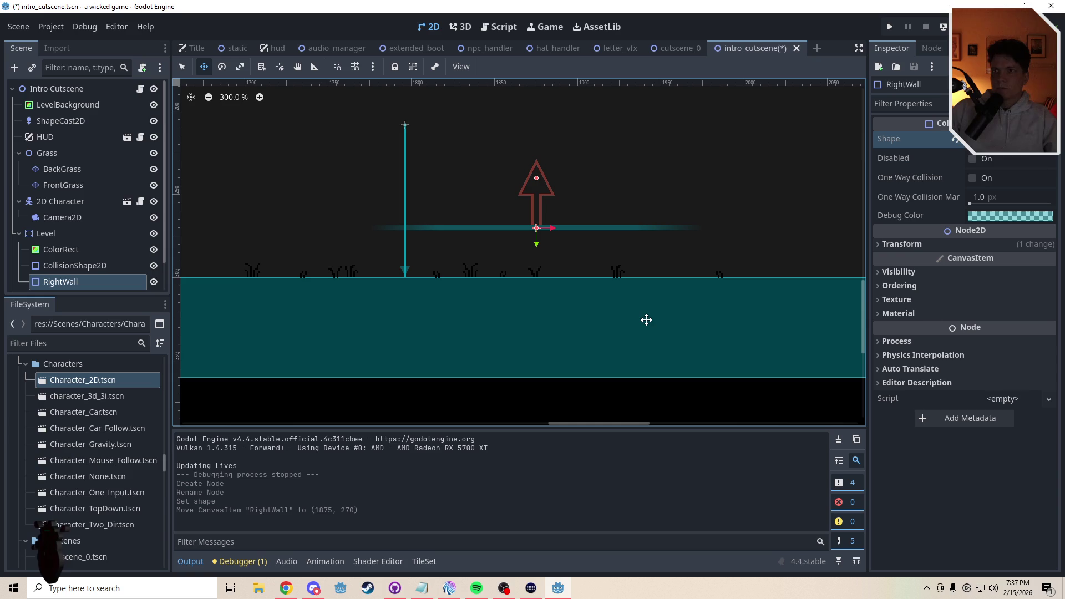
pyautogui.press('e')
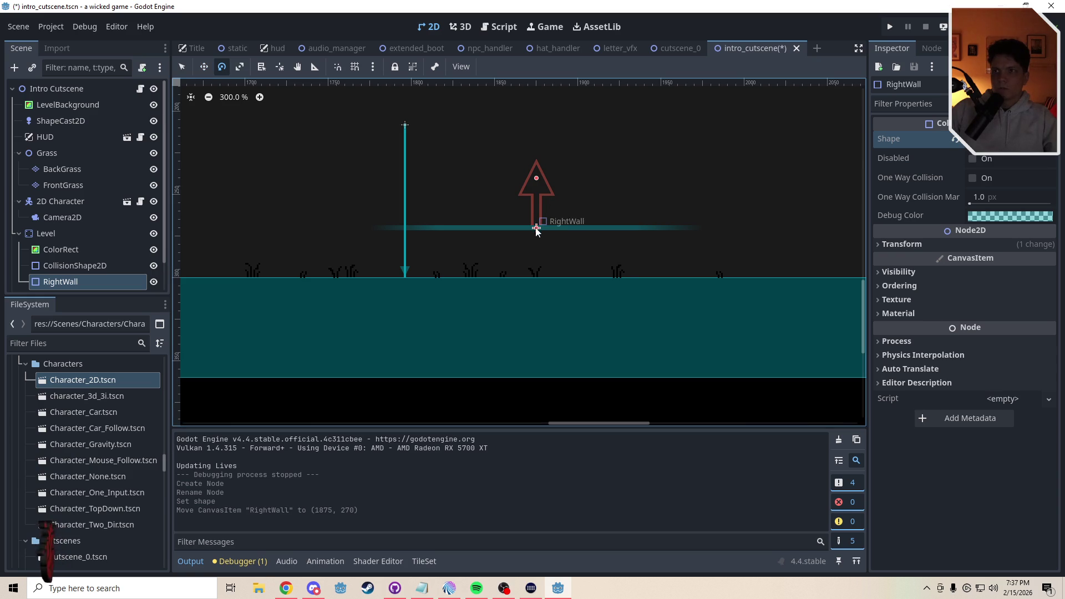
pyautogui.moveTo(536, 232)
pyautogui.mouseDown()
pyautogui.moveTo(563, 243)
pyautogui.moveTo(553, 245)
pyautogui.mouseUp()
pyautogui.hotkey('ctrl', 'z')
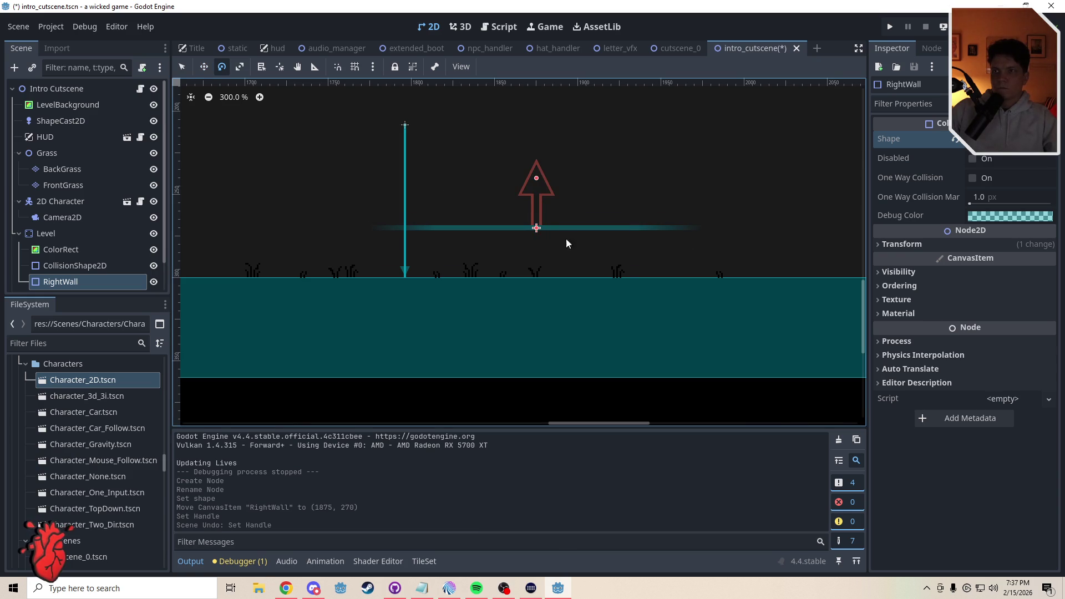
pyautogui.click(182, 67)
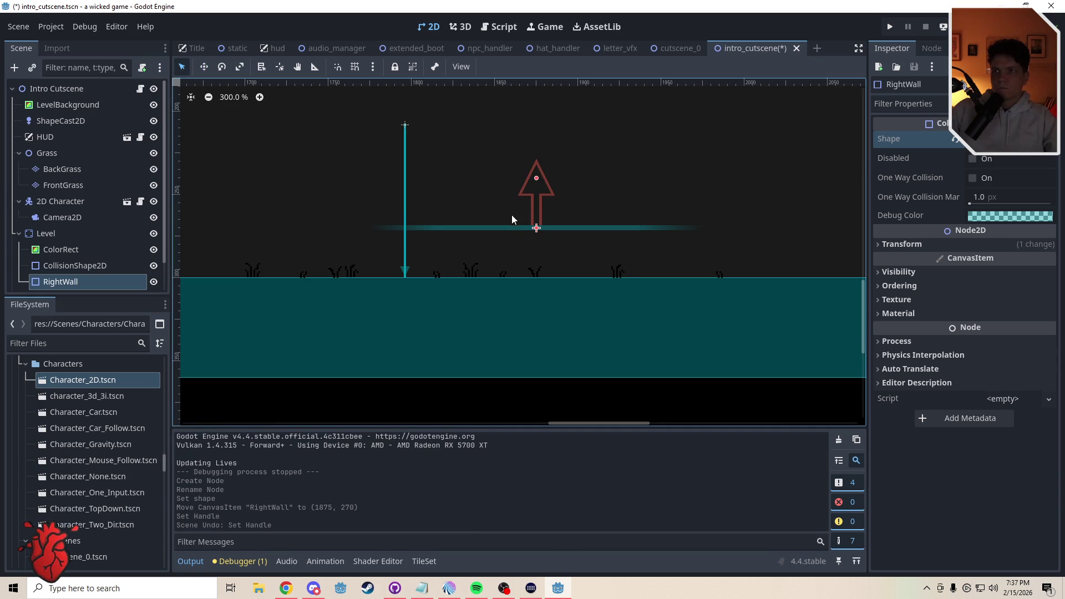
pyautogui.click(903, 244)
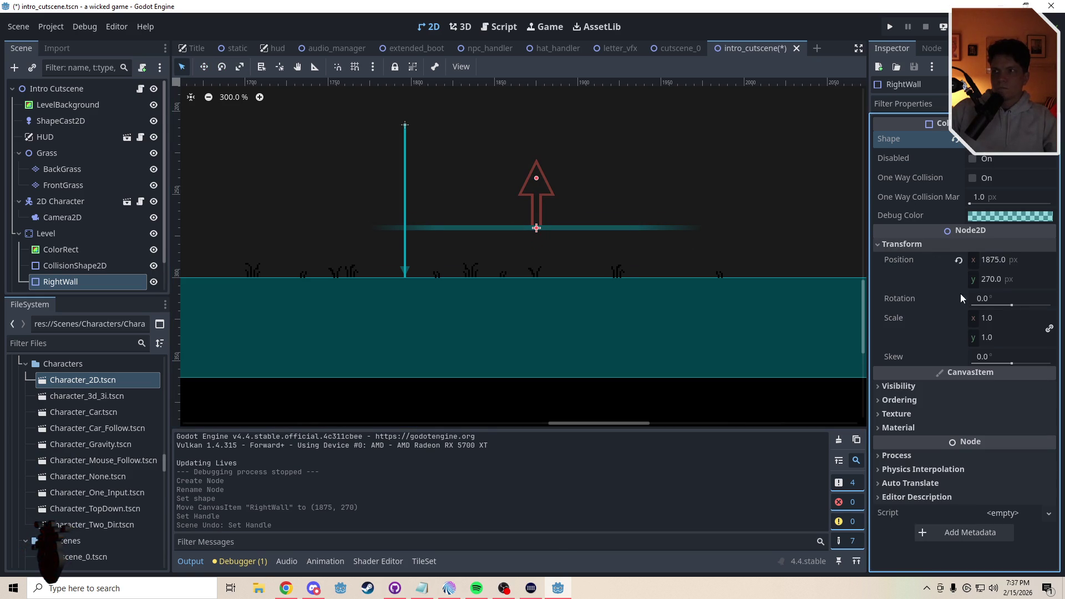
# Set RightWall's rotation to 90 degrees
pyautogui.click(999, 298)
pyautogui.write('10')
pyautogui.press('Return')
pyautogui.moveTo(1012, 305); pyautogui.dragTo(1001, 305)
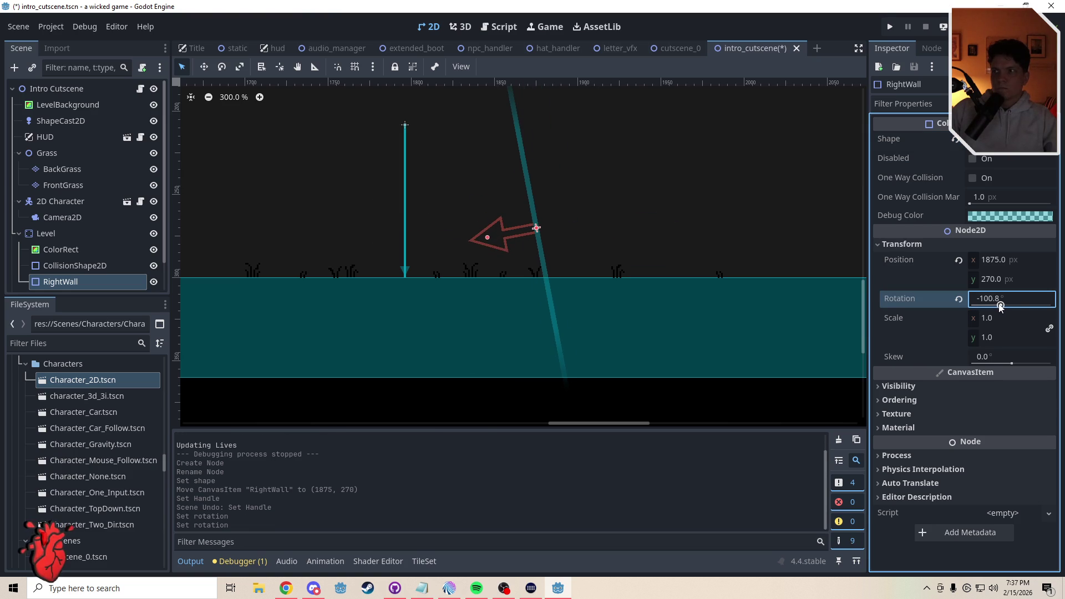
pyautogui.write('90')
pyautogui.press('Return')
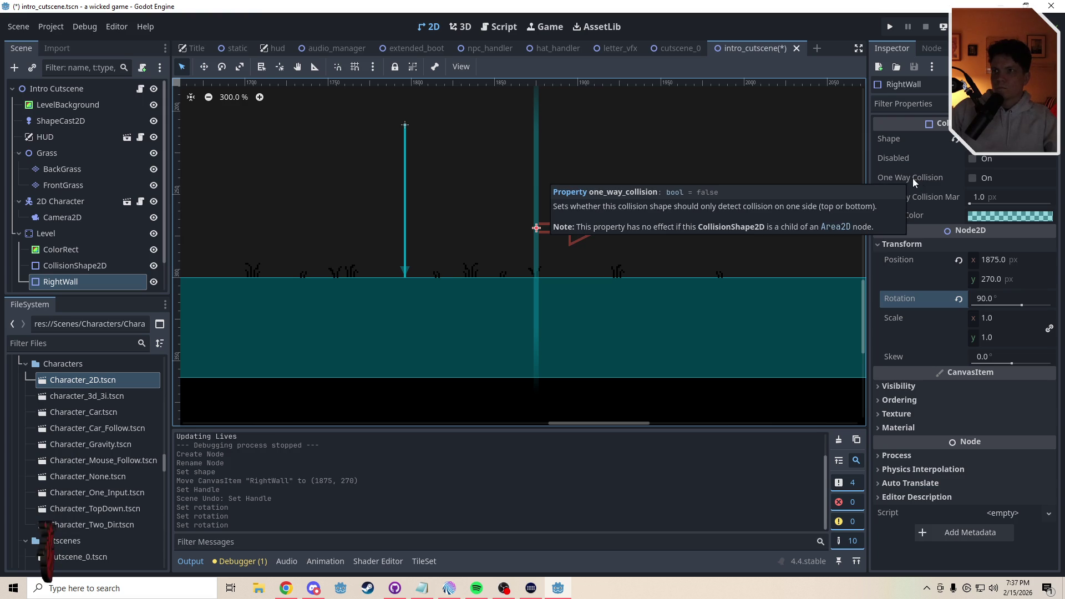
# Enable one-way collision, shift RightWall left to 1834, 267, and save the scene
pyautogui.click(972, 178)
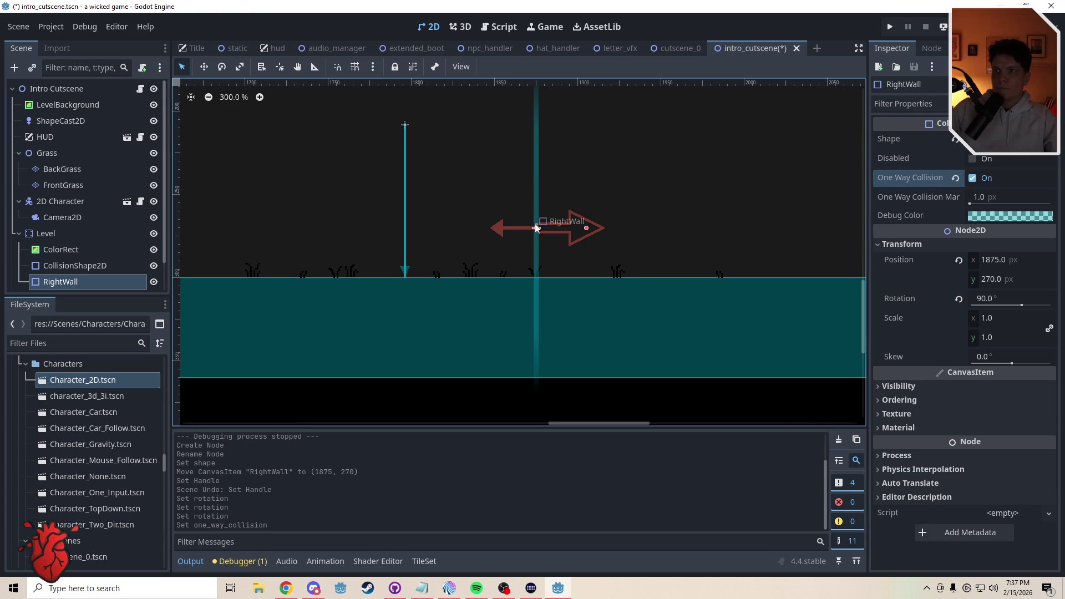
pyautogui.moveTo(537, 228); pyautogui.dragTo(479, 228)
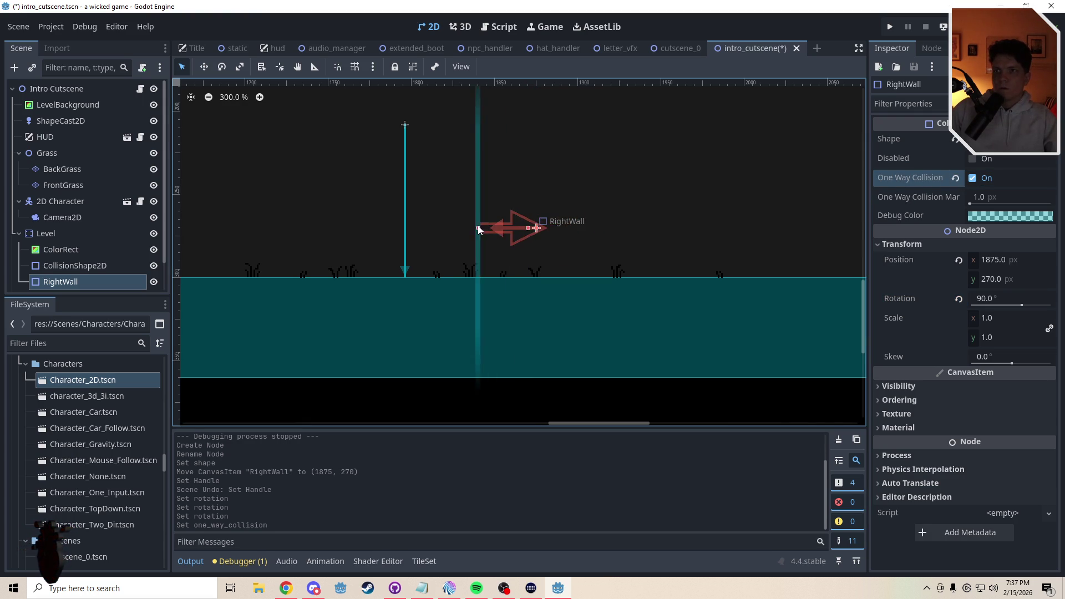
pyautogui.hotkey('ctrl', 'z')
pyautogui.press('w')
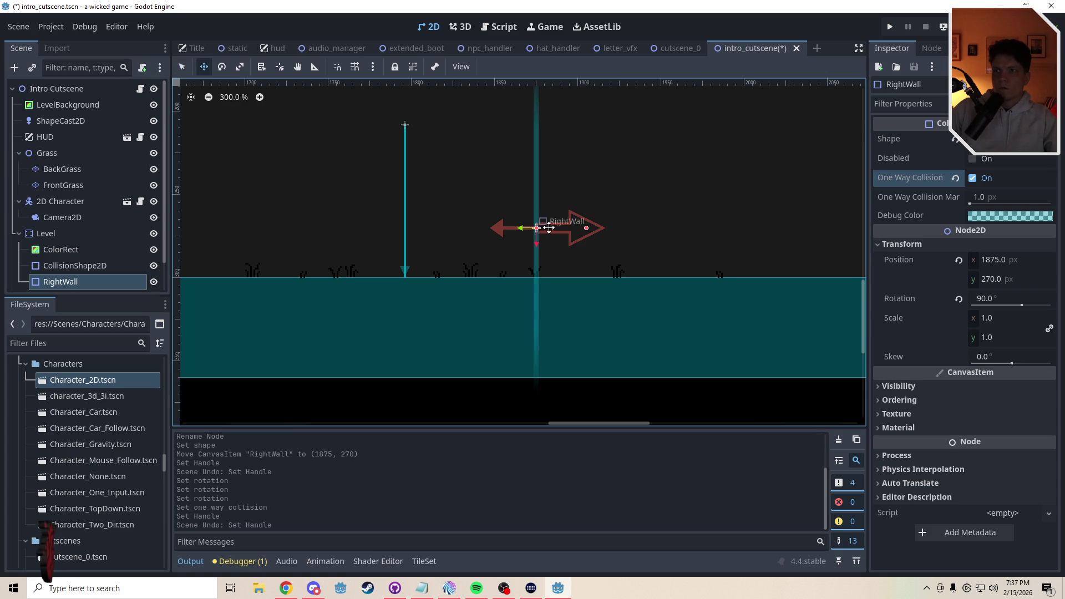
pyautogui.moveTo(559, 248)
pyautogui.mouseDown()
pyautogui.moveTo(375, 242)
pyautogui.moveTo(491, 248)
pyautogui.moveTo(492, 236)
pyautogui.moveTo(508, 245)
pyautogui.moveTo(495, 246)
pyautogui.mouseUp()
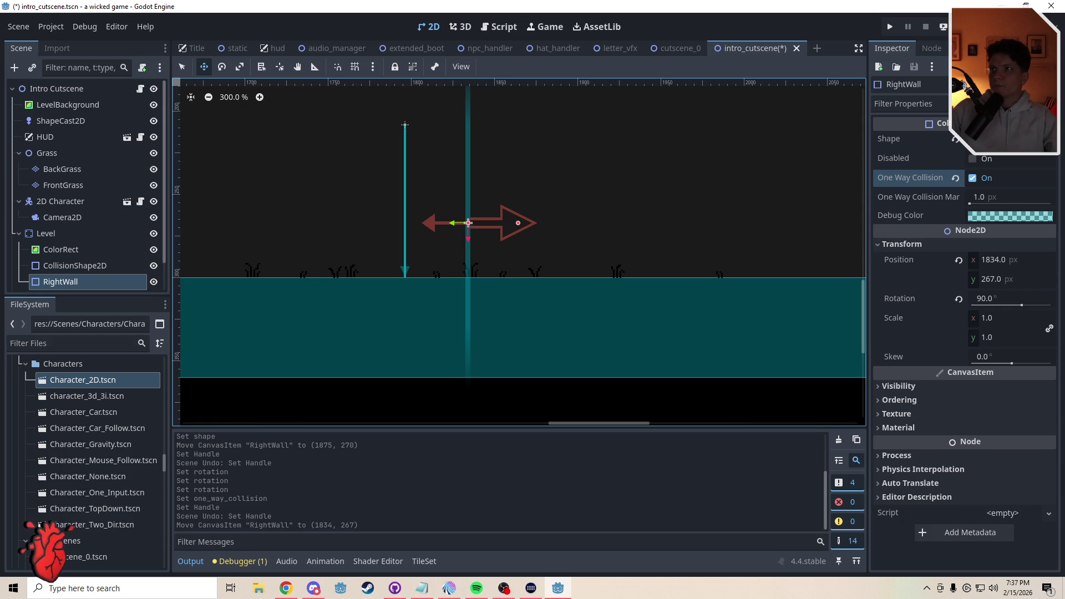
pyautogui.hotkey('ctrl', 's')
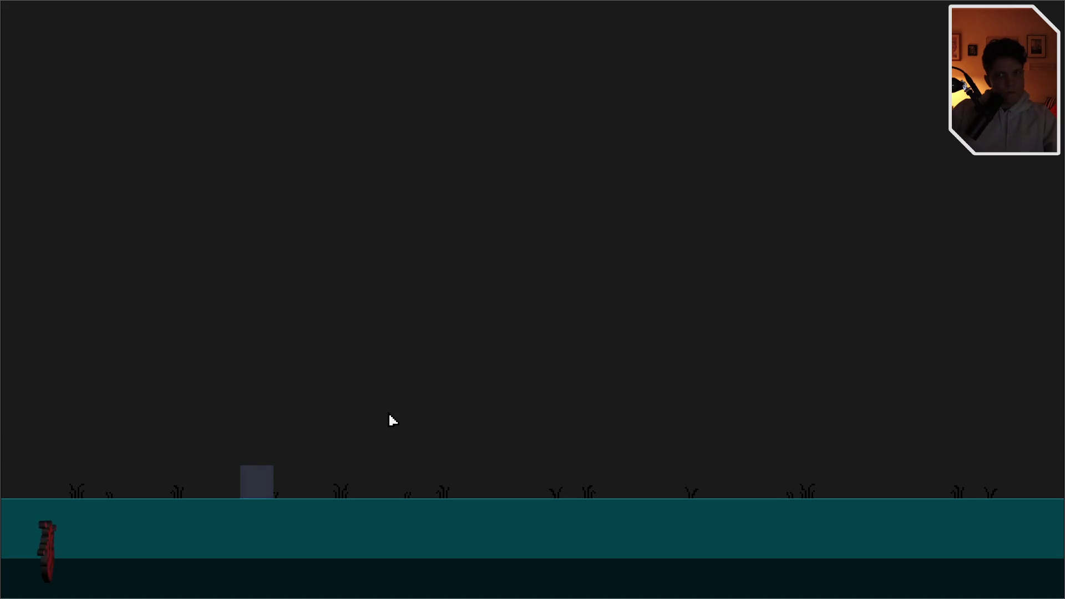
# Launch the game briefly, then close the game window
pyautogui.press('Right')
pyautogui.press('F11')
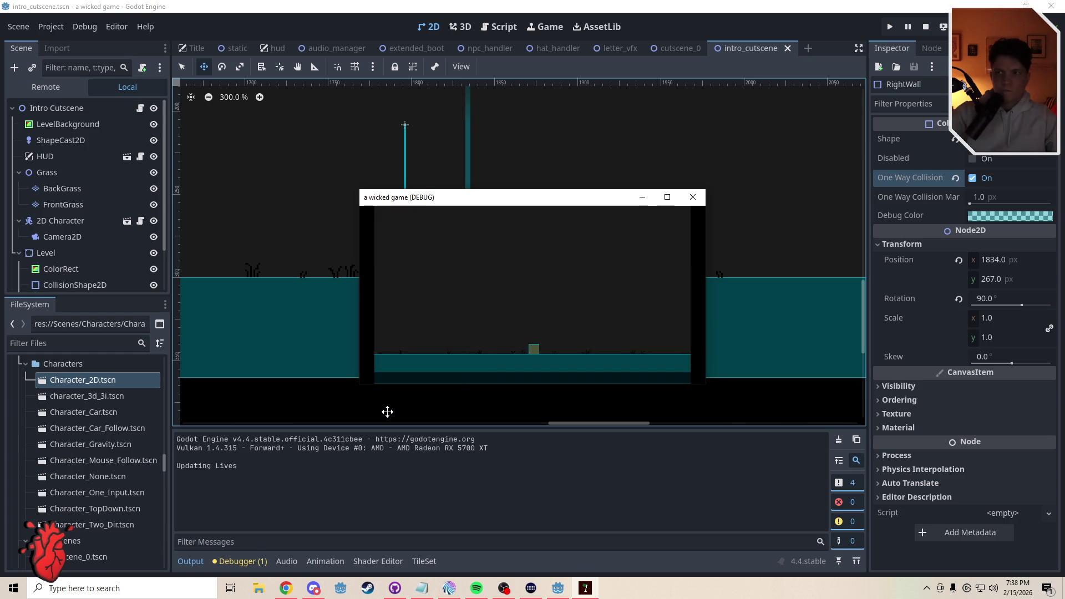
pyautogui.click(693, 197)
# In the Audio mixer, unmute the Music bus, mute Master, and save
pyautogui.click(286, 561)
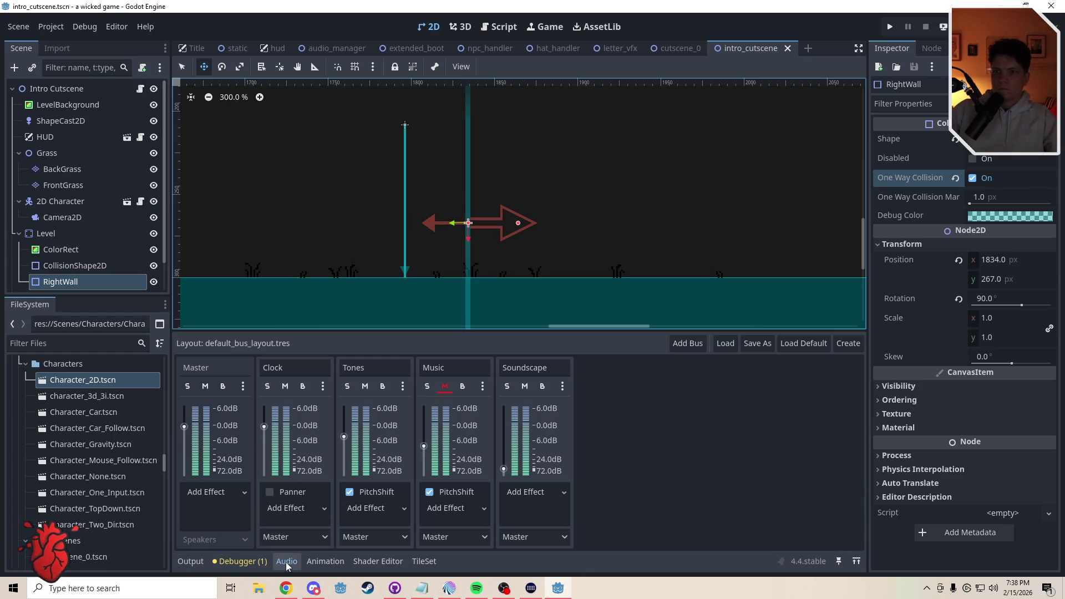
pyautogui.click(445, 388)
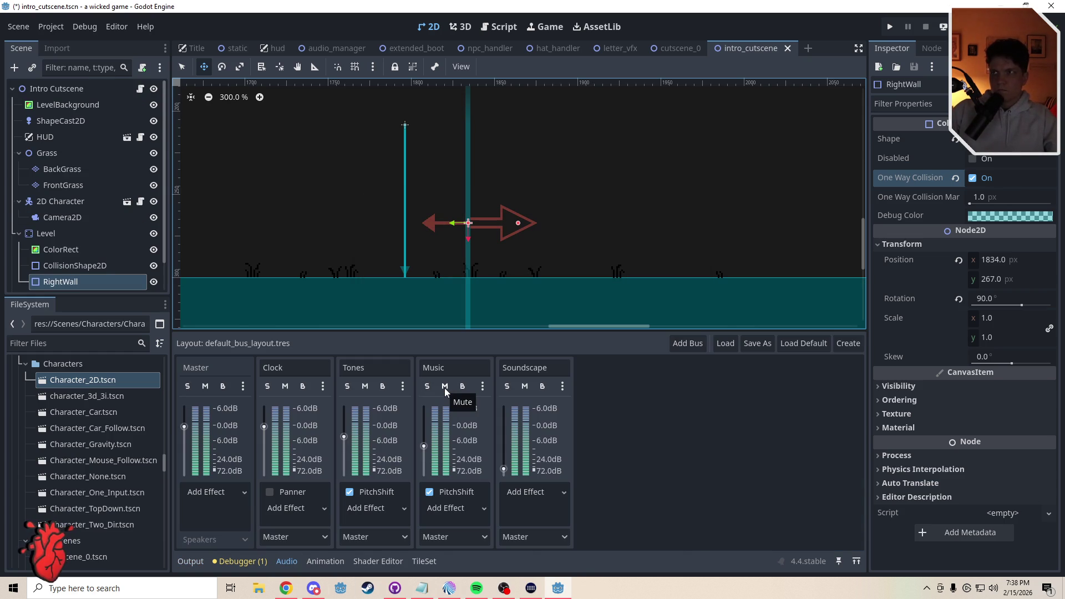
pyautogui.click(207, 386)
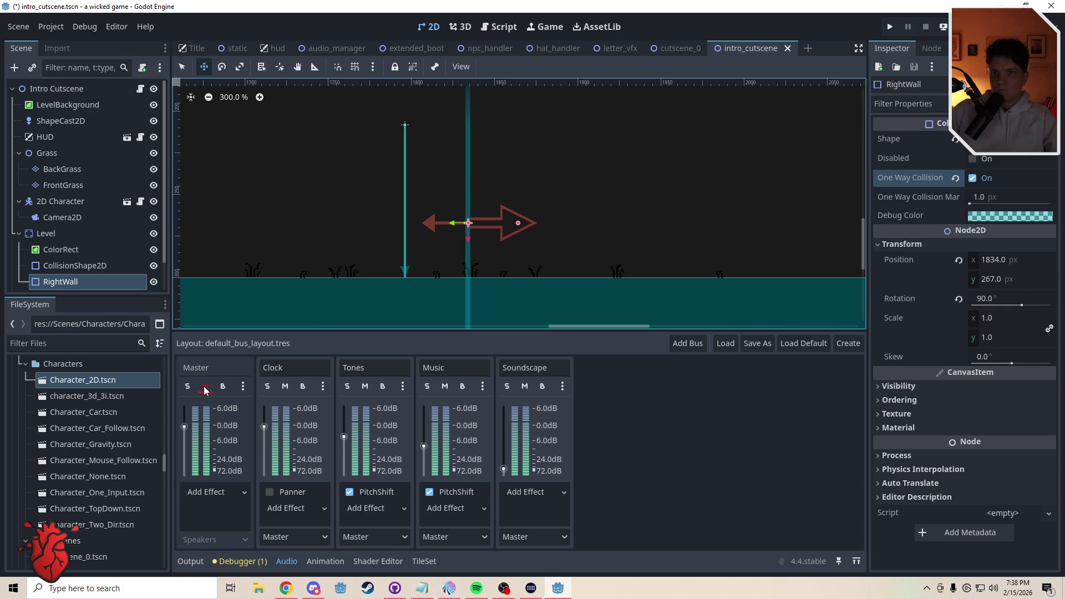
pyautogui.hotkey('ctrl', 's')
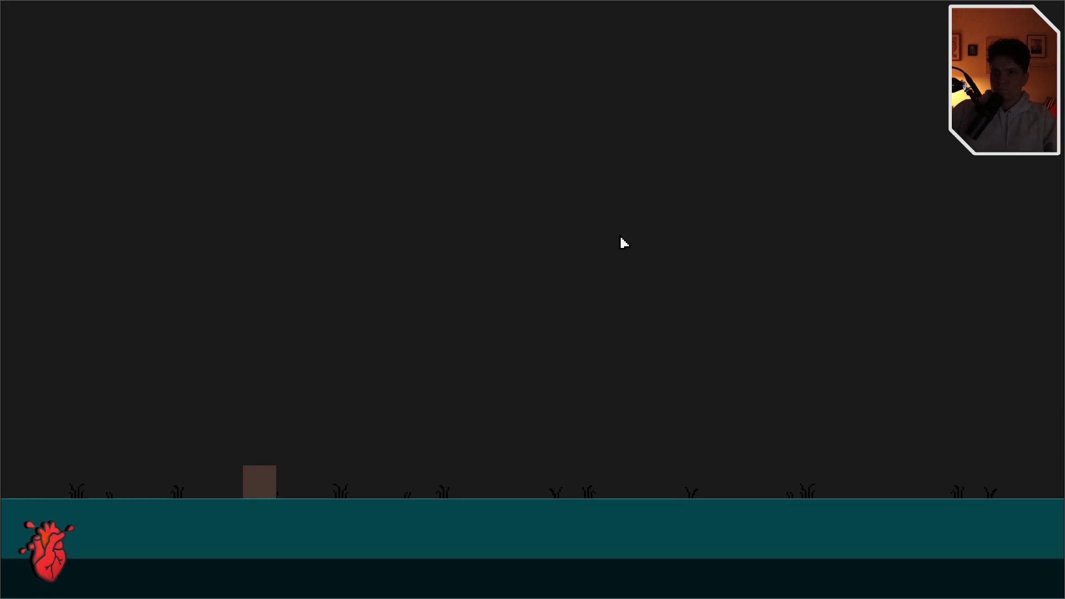
# Playtest again, jumping the player rightward, then close the game
pyautogui.press('Right')
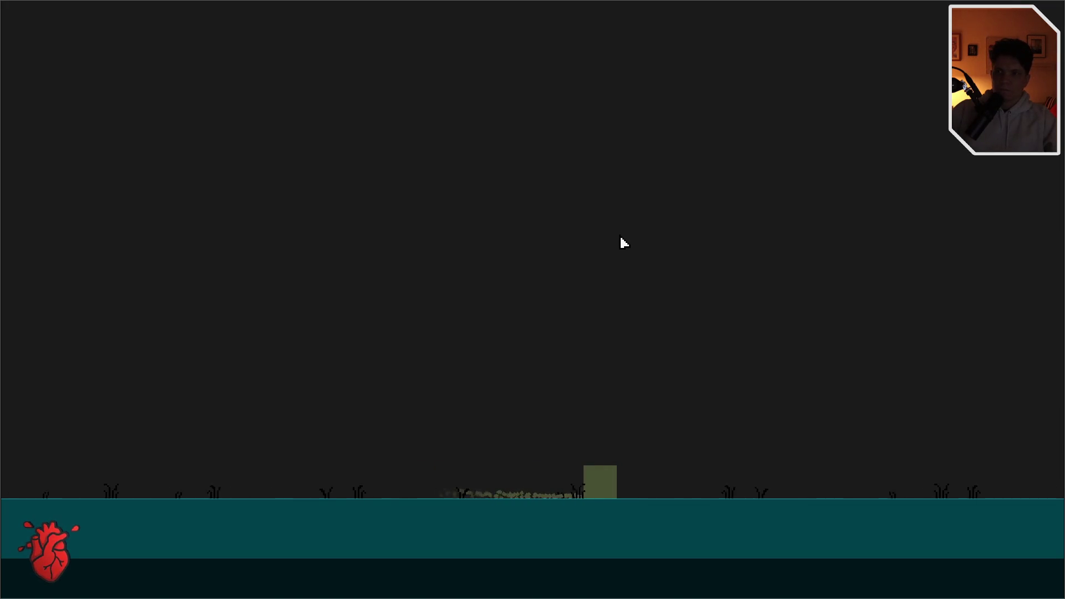
pyautogui.press('space')
pyautogui.press('space')
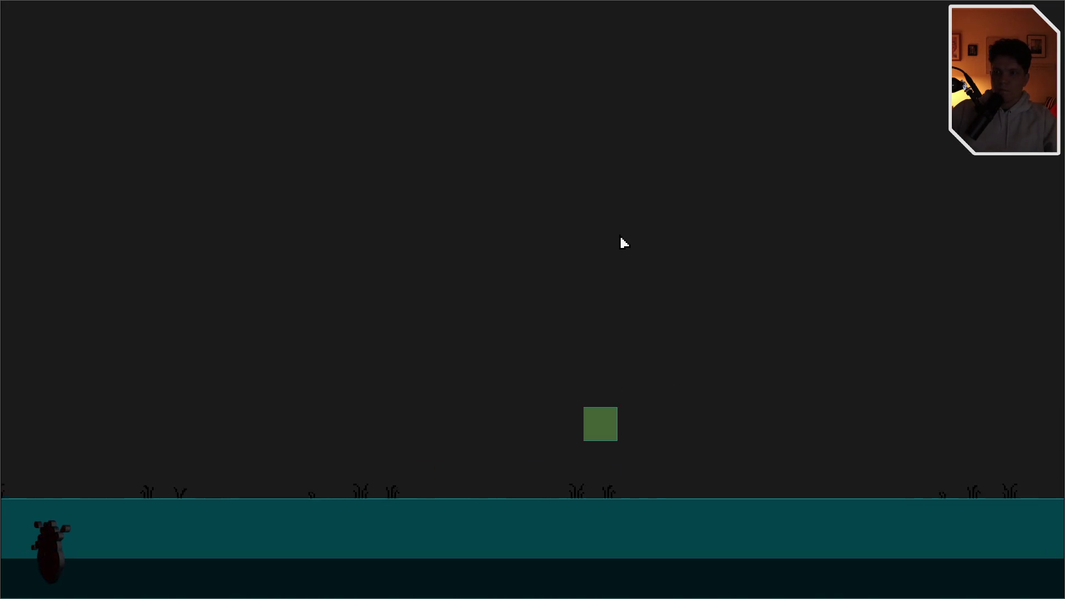
pyautogui.press('space')
pyautogui.press('space')
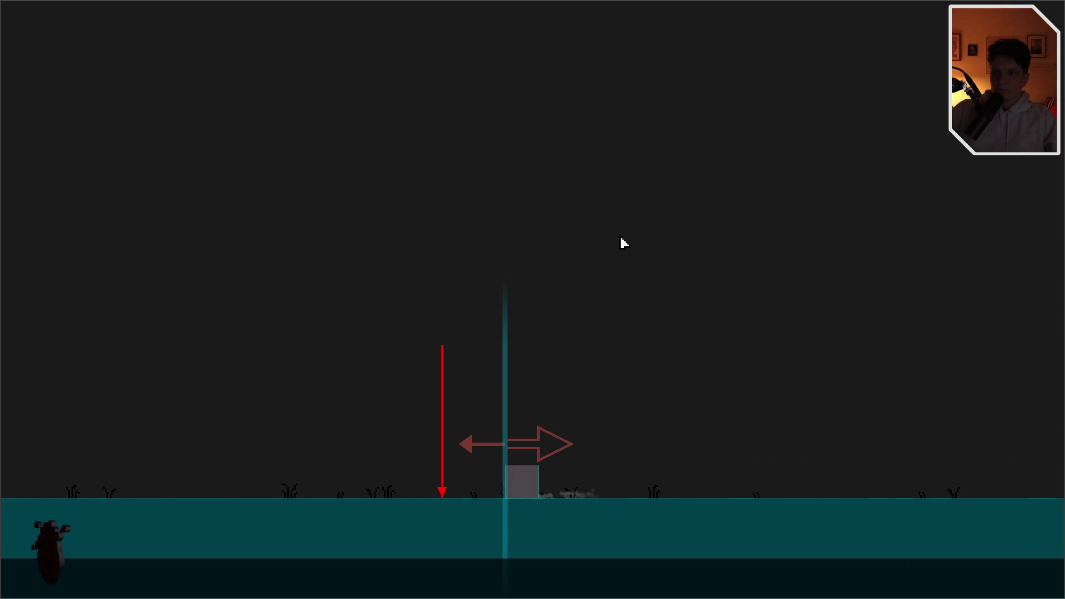
pyautogui.press('F11')
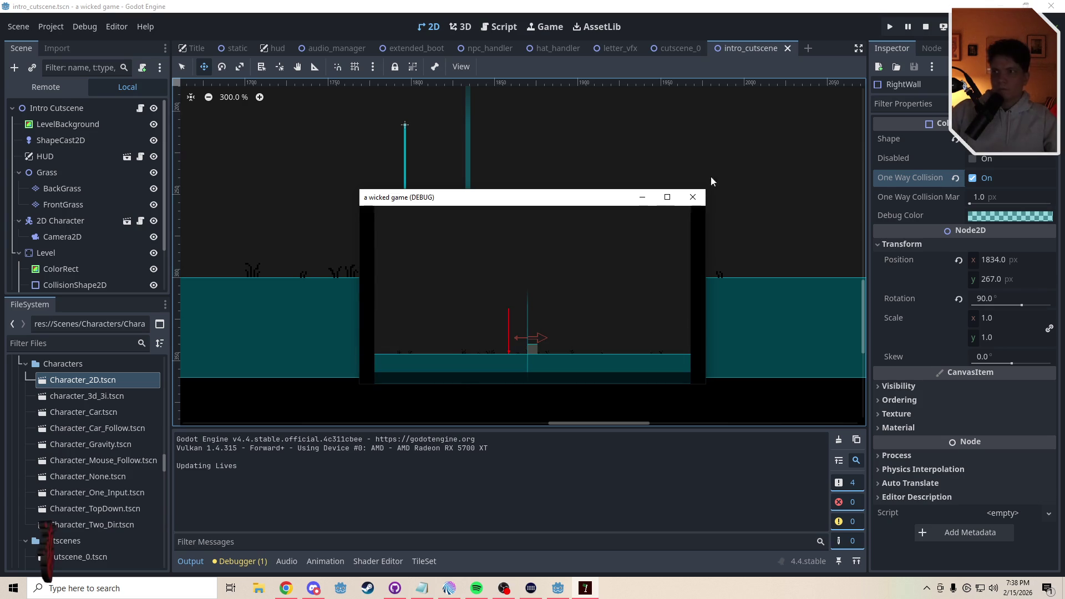
pyautogui.click(694, 197)
# Drag RightWall left to about 1744, 261 in the viewport
pyautogui.moveTo(439, 223)
pyautogui.mouseDown()
pyautogui.moveTo(592, 301)
pyautogui.moveTo(469, 295)
pyautogui.mouseUp()
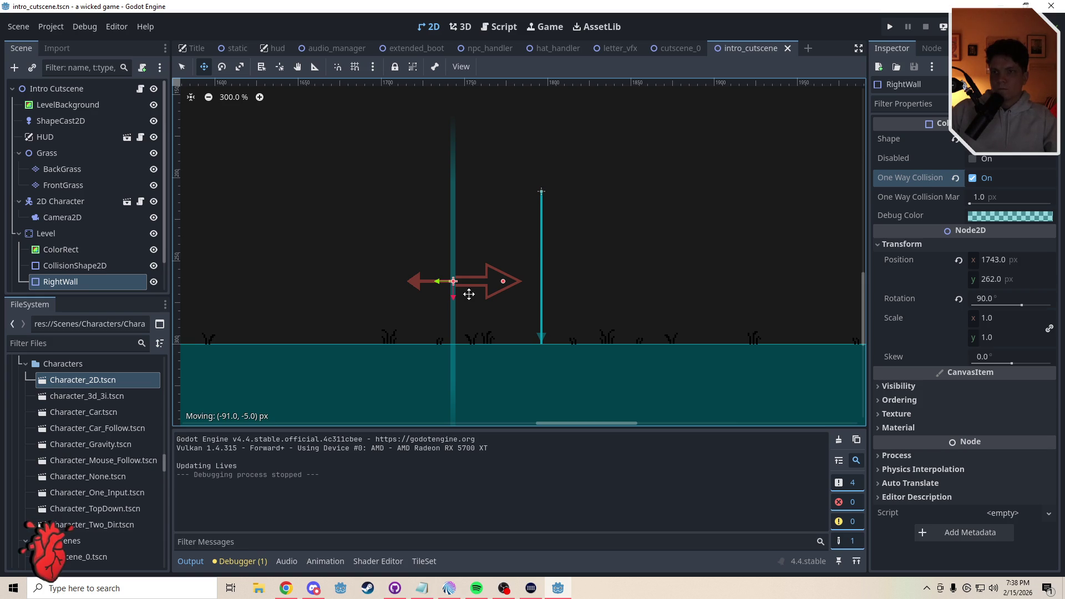
pyautogui.moveTo(469, 295); pyautogui.dragTo(471, 293)
pyautogui.click(65, 283)
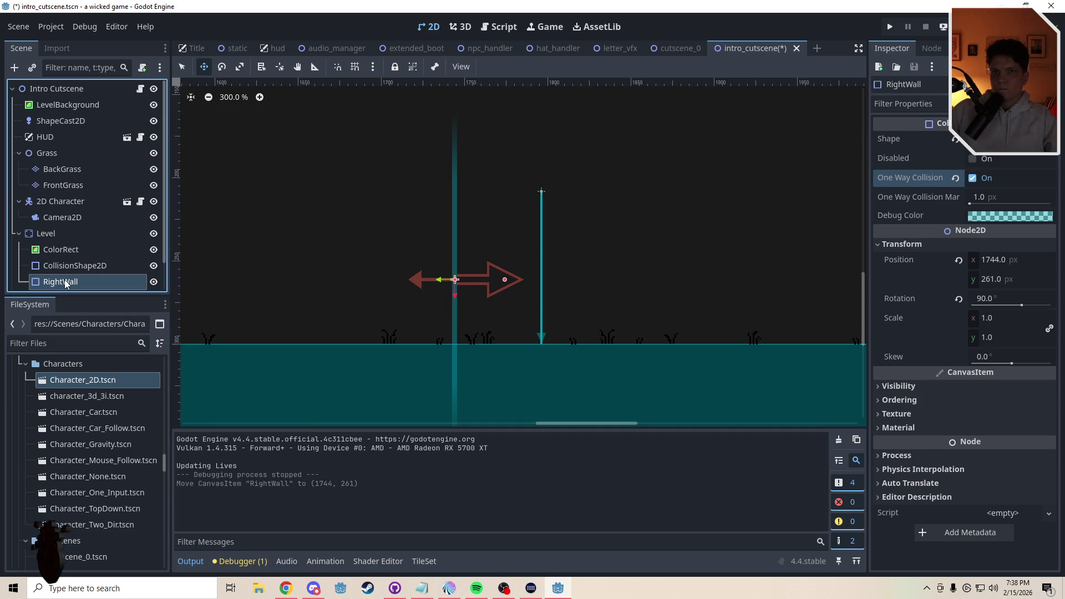
# Duplicate RightWall and rename the original wall to LeftWall
pyautogui.hotkey('ctrl', 'd')
pyautogui.doubleClick(68, 282)
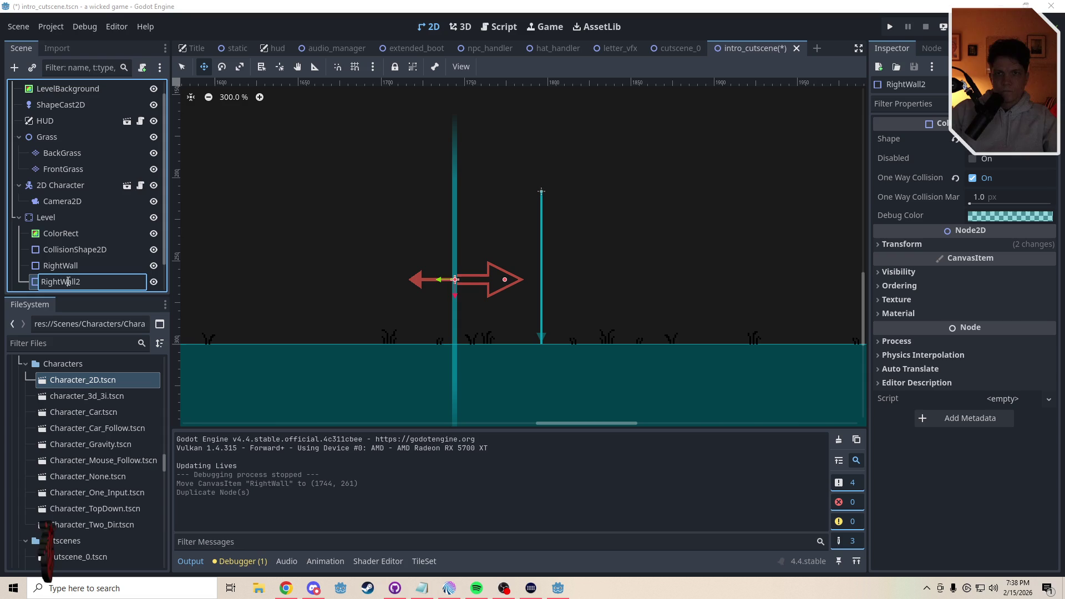
pyautogui.hotkey('ctrl', 'a')
pyautogui.write('R')
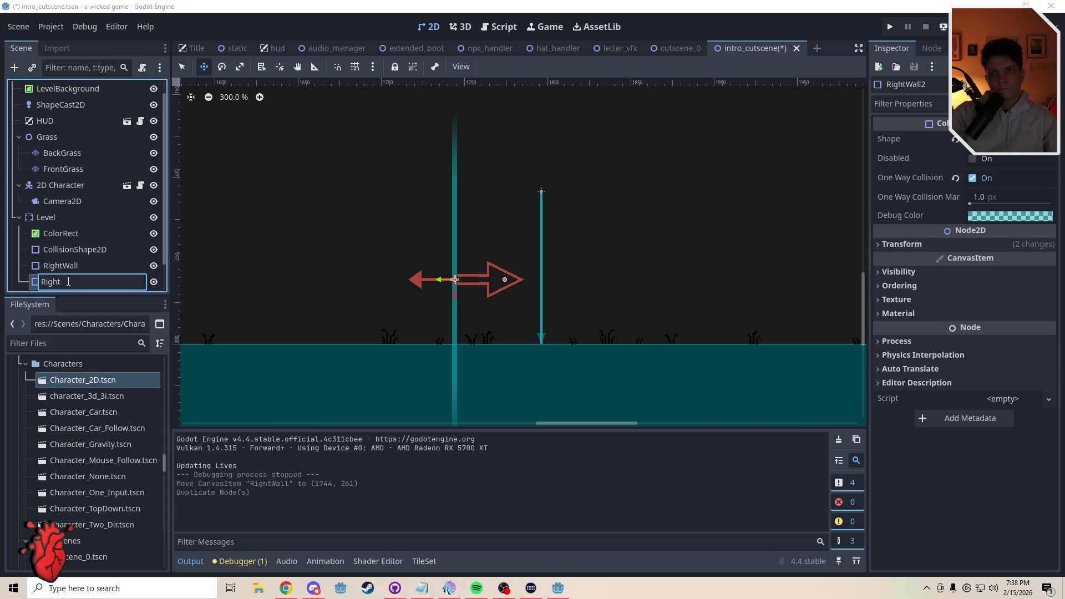
pyautogui.press('Escape')
pyautogui.doubleClick(70, 266)
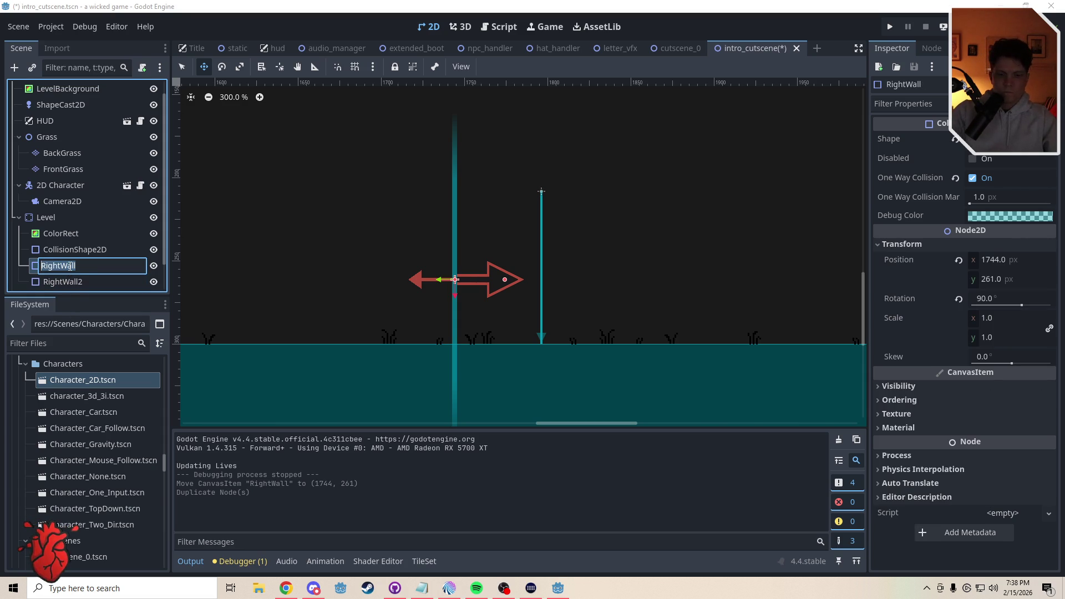
pyautogui.write('LeftWall')
pyautogui.press('Return')
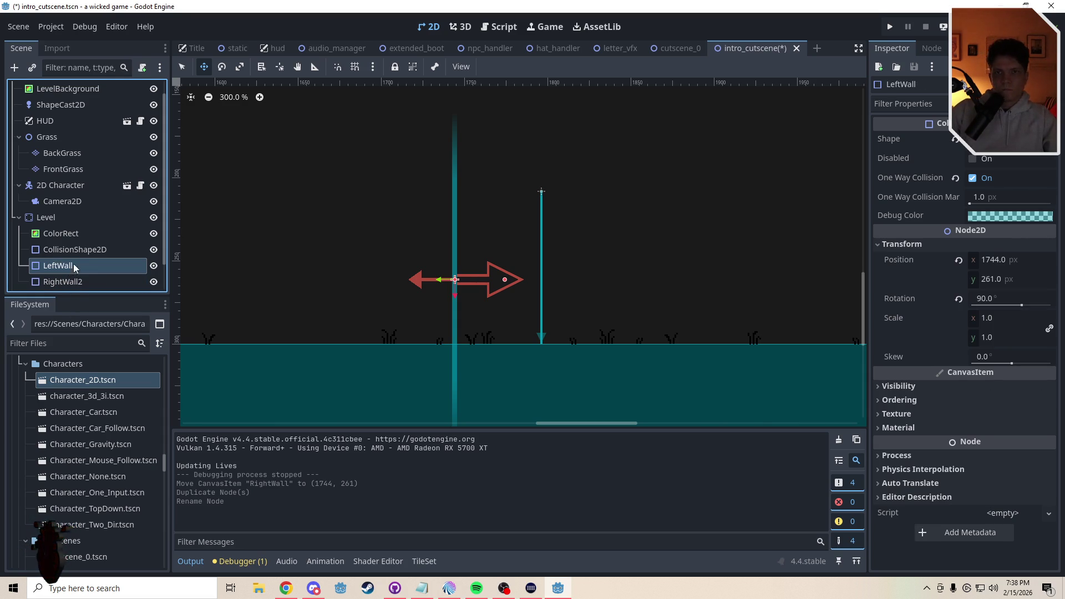
# Rename the copy to RightWall and move it right to x 1844
pyautogui.click(104, 282)
pyautogui.doubleClick(104, 282)
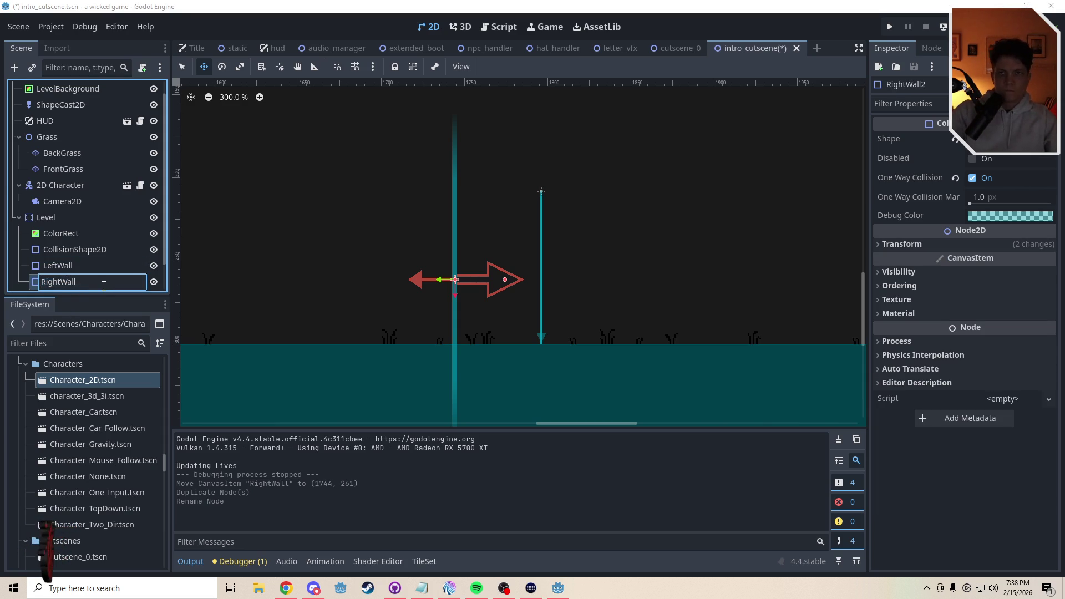
pyautogui.press('Return')
pyautogui.moveTo(359, 299); pyautogui.dragTo(526, 300)
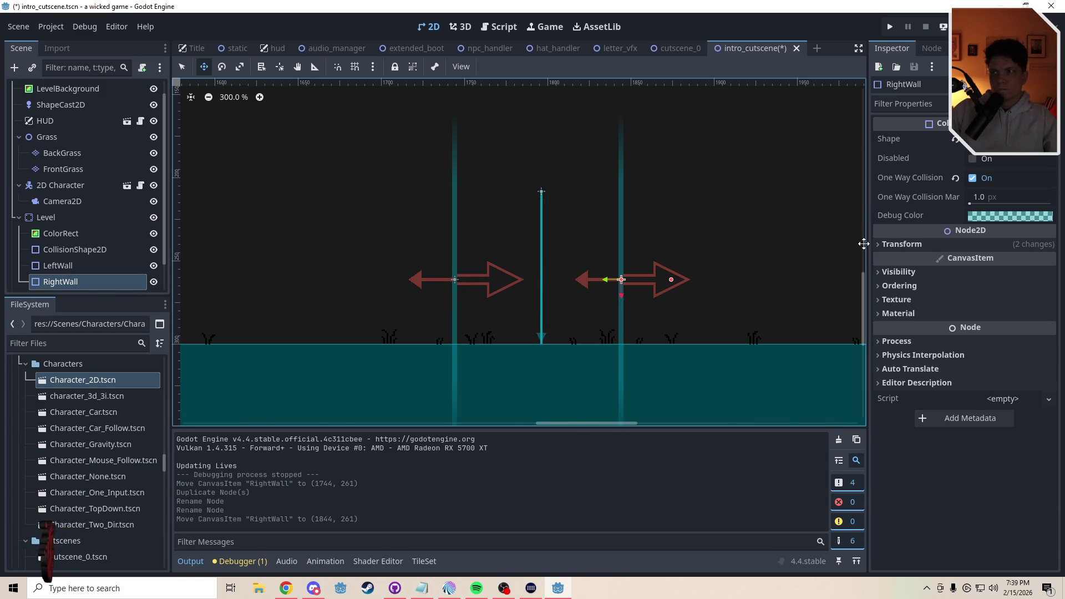
# Set RightWall's rotation to -90° so it faces left
pyautogui.click(899, 244)
pyautogui.click(987, 298)
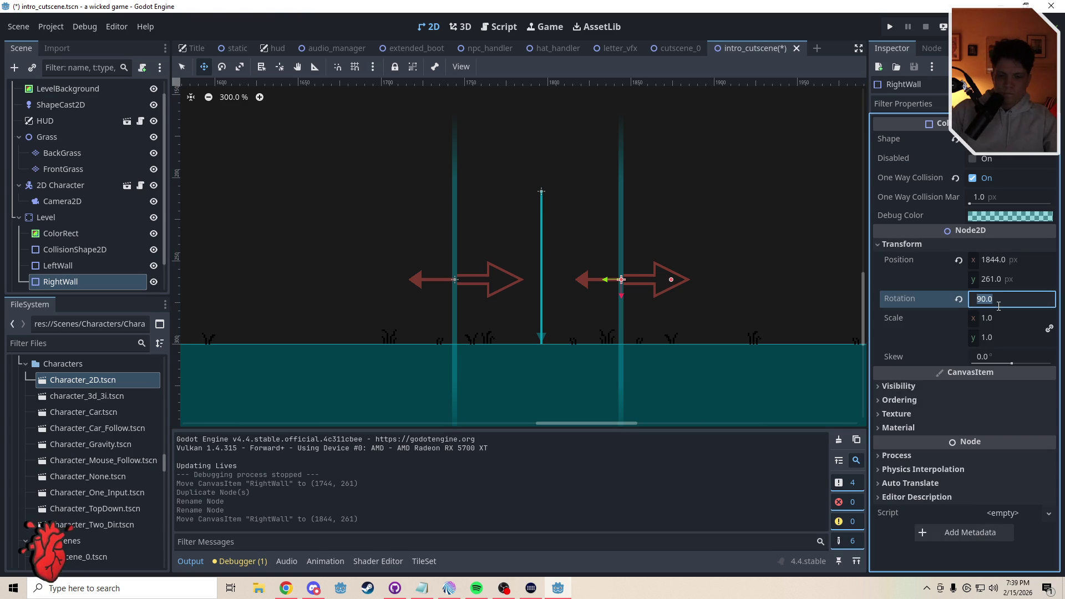
pyautogui.write('0')
pyautogui.press('Return')
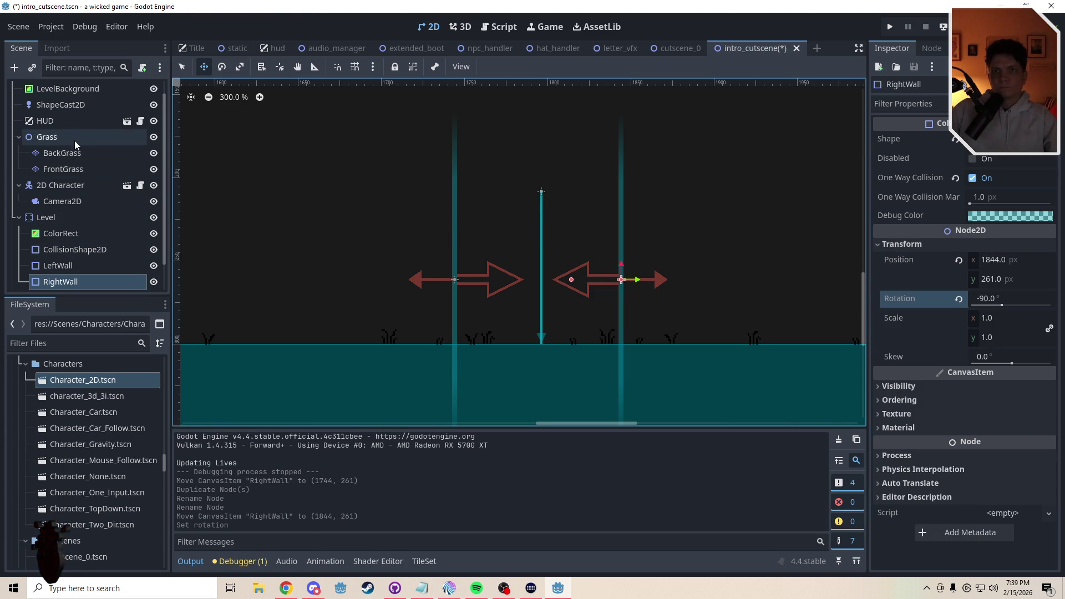
# Move ShapeCast2D midway between the walls to 1794, 208
pyautogui.click(72, 110)
pyautogui.scroll(2, 555, 316)
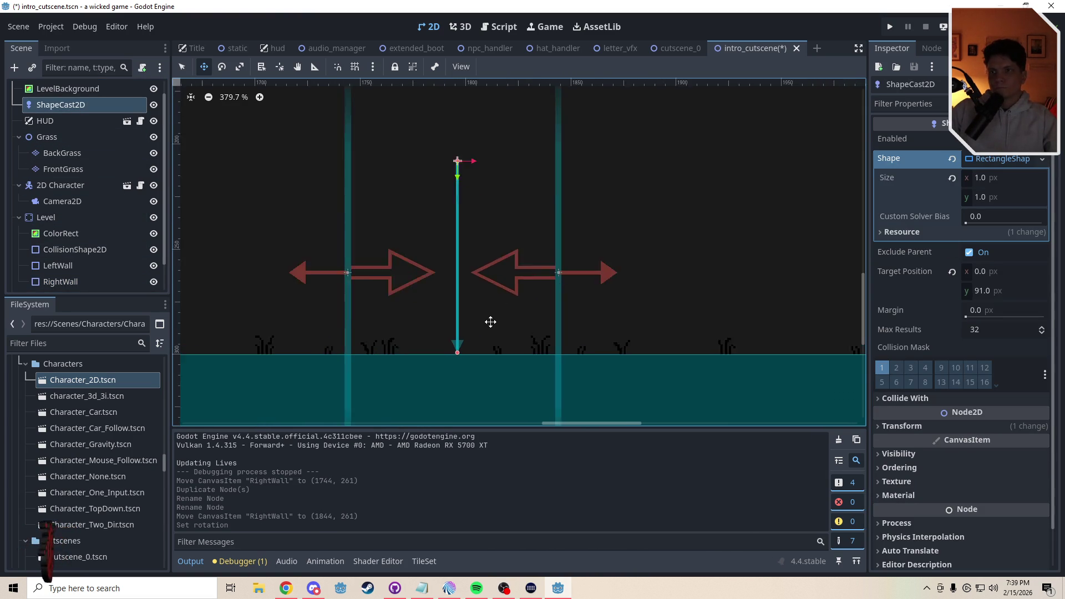
pyautogui.moveTo(492, 246); pyautogui.dragTo(487, 245)
pyautogui.press('q')
pyautogui.click(491, 251)
# Zoom out the viewport and duplicate the LevelBackground node with Ctrl+D
pyautogui.scroll(-3, 501, 344)
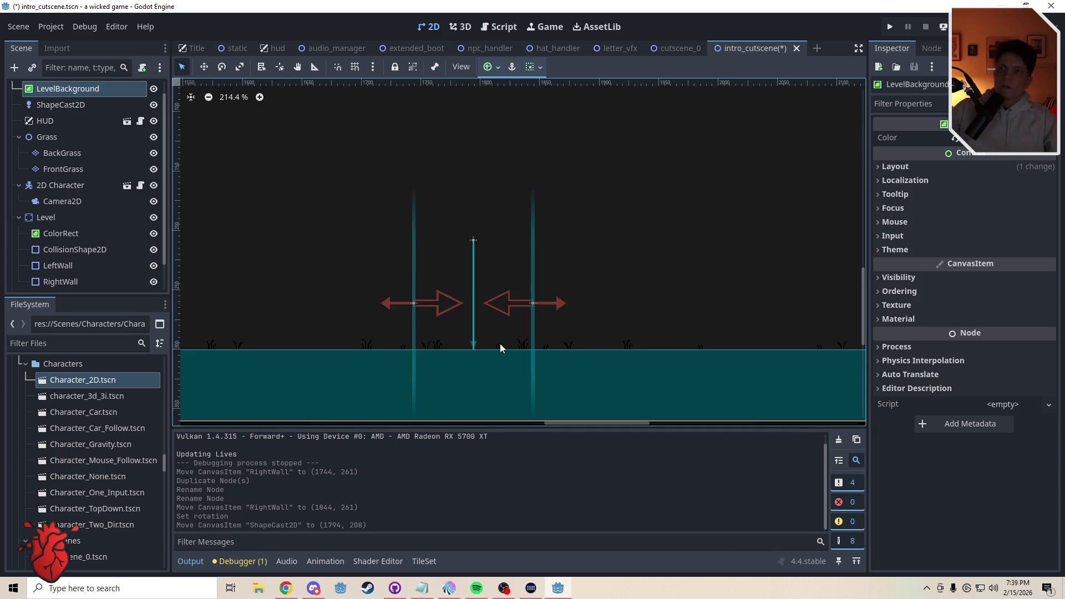
pyautogui.scroll(-5, 500, 344)
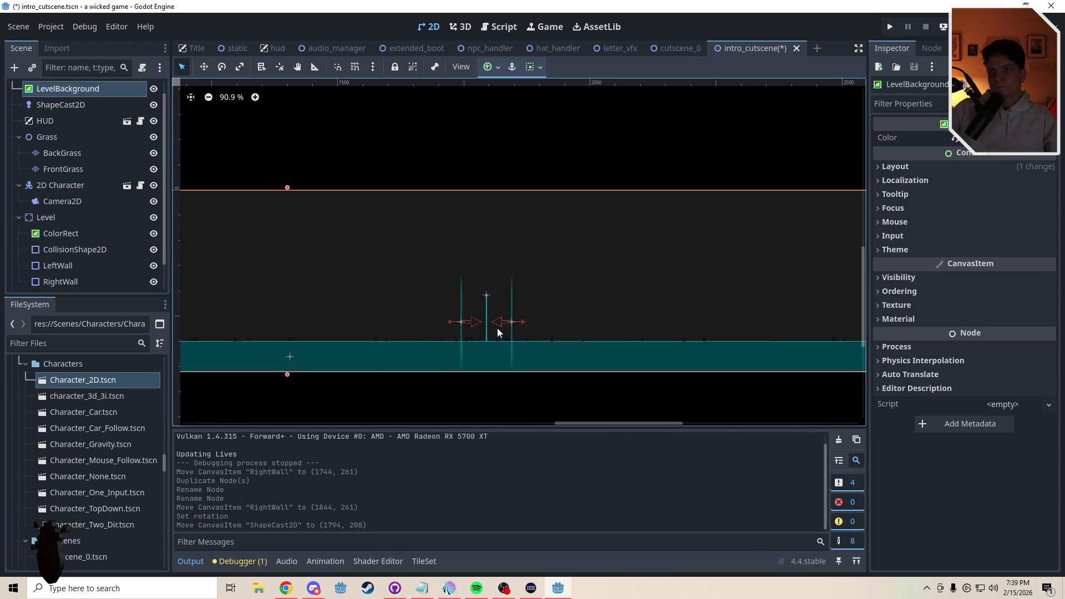
pyautogui.scroll(-2, 498, 331)
pyautogui.scroll(-3, 500, 334)
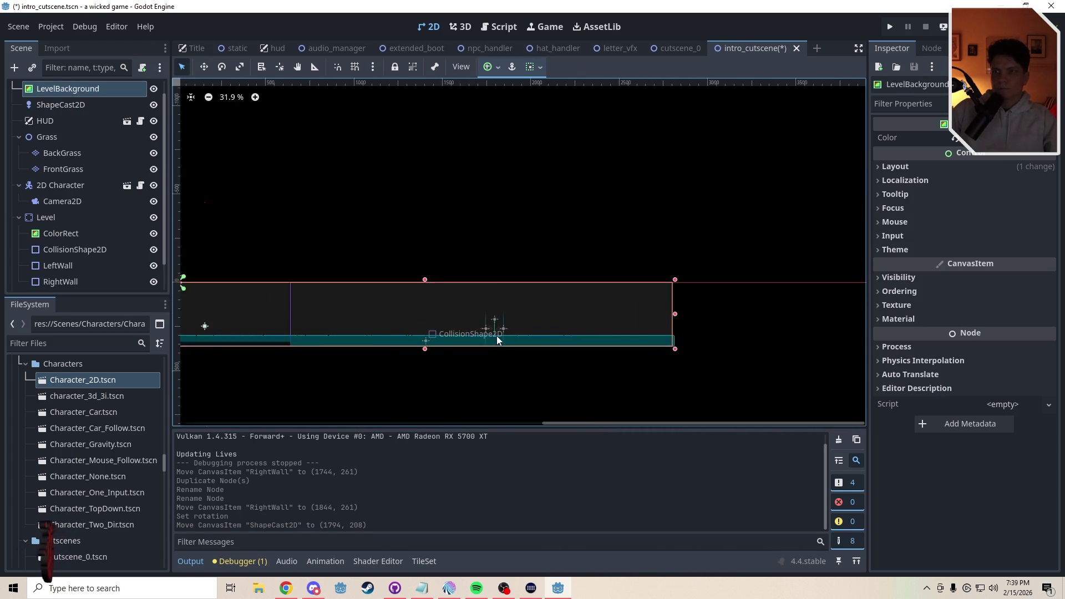
pyautogui.scroll(2, 497, 335)
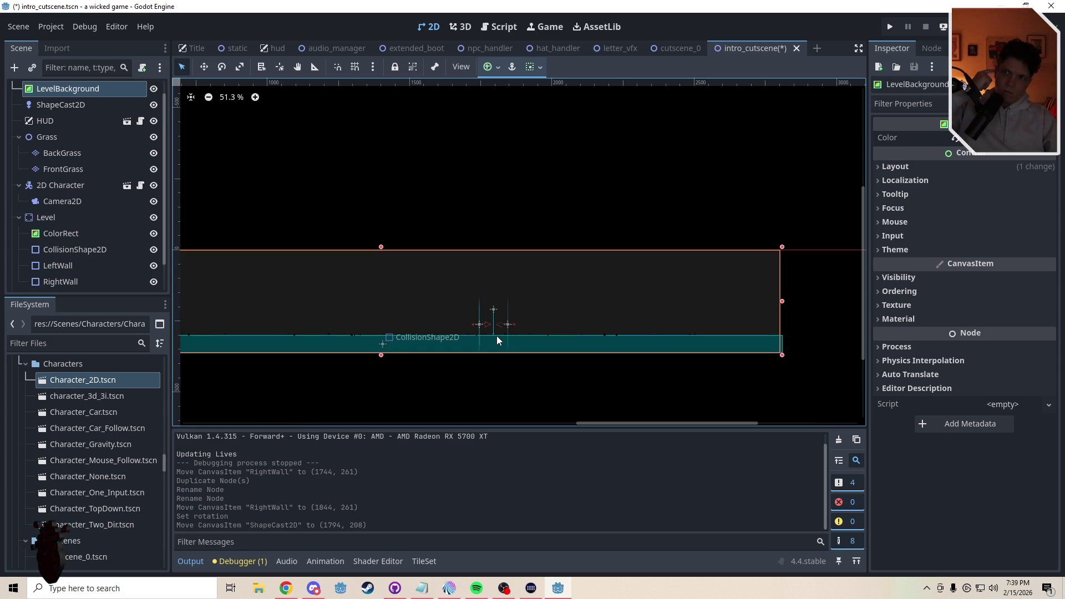
pyautogui.moveTo(164, 115); pyautogui.dragTo(158, 78)
pyautogui.click(58, 110)
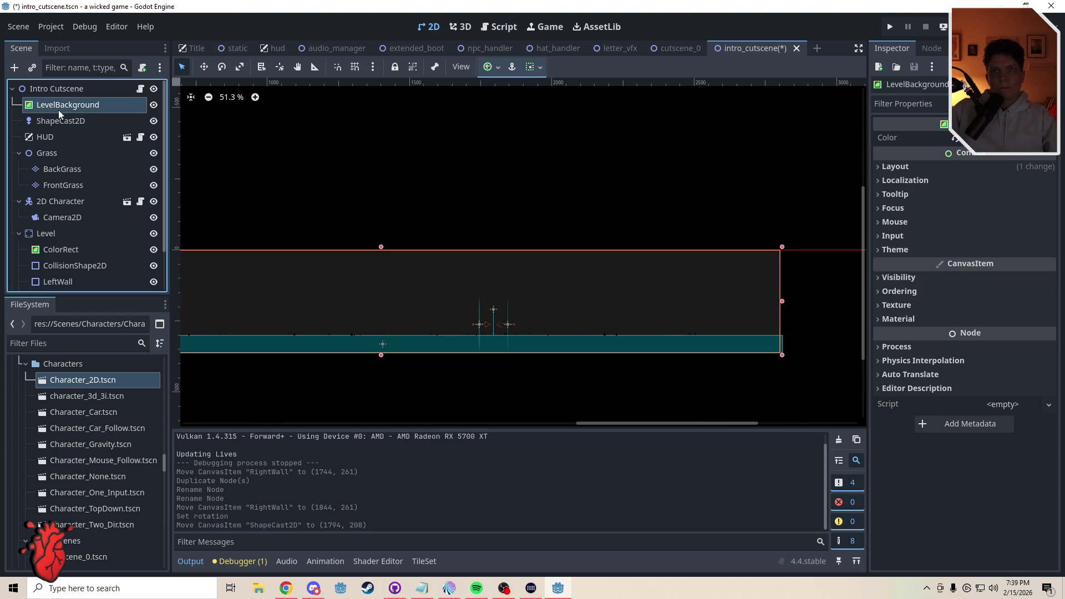
pyautogui.hotkey('ctrl', 'd')
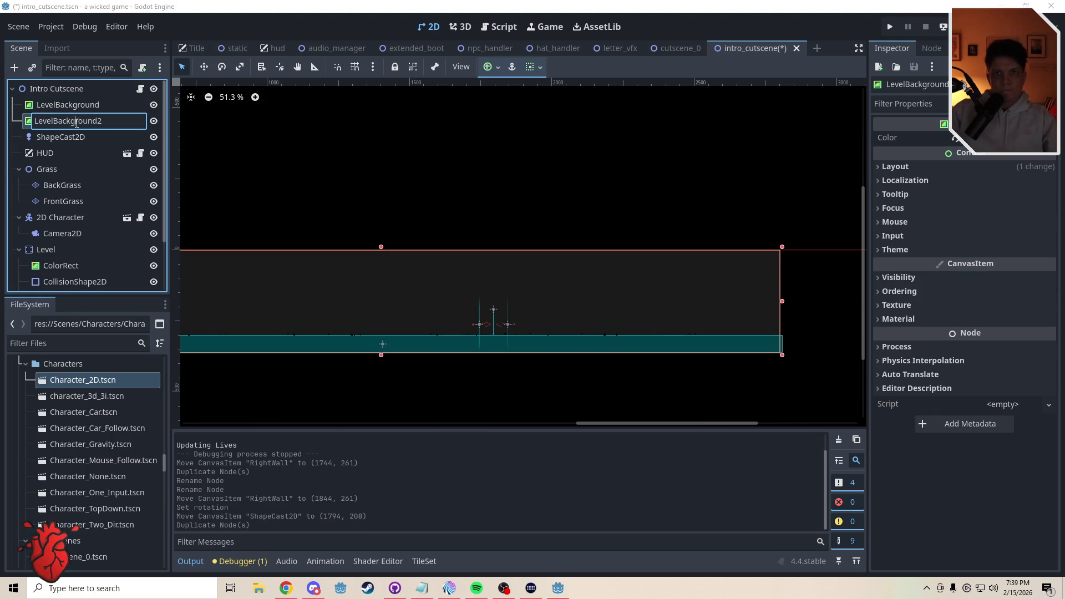
# Rename LevelBackground2 to SecondBackground, then zoom out the viewport
pyautogui.doubleClick(76, 122)
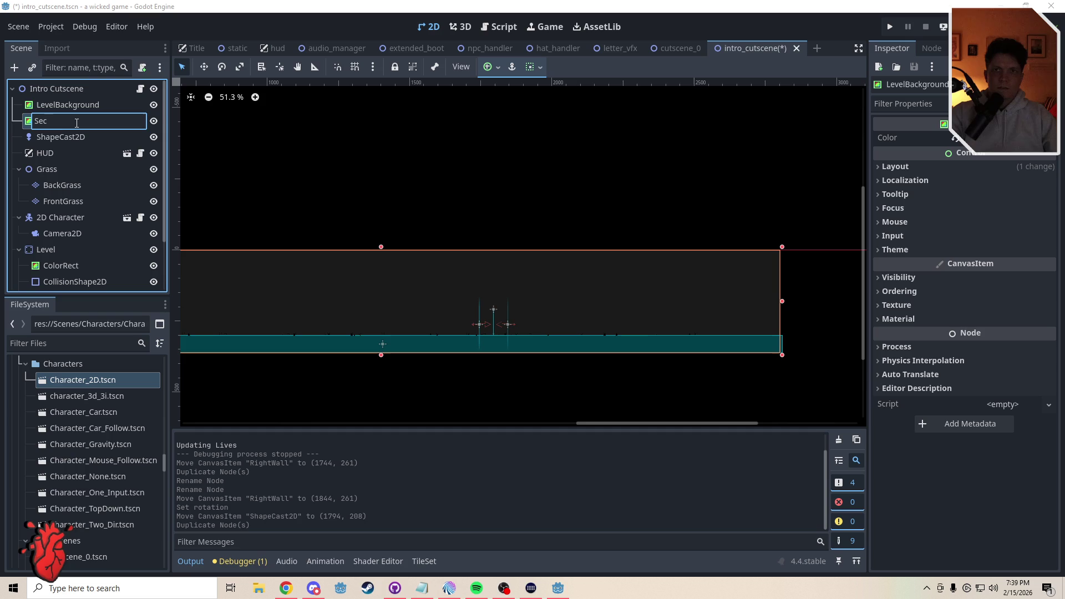
pyautogui.write('und')
pyautogui.press('Return')
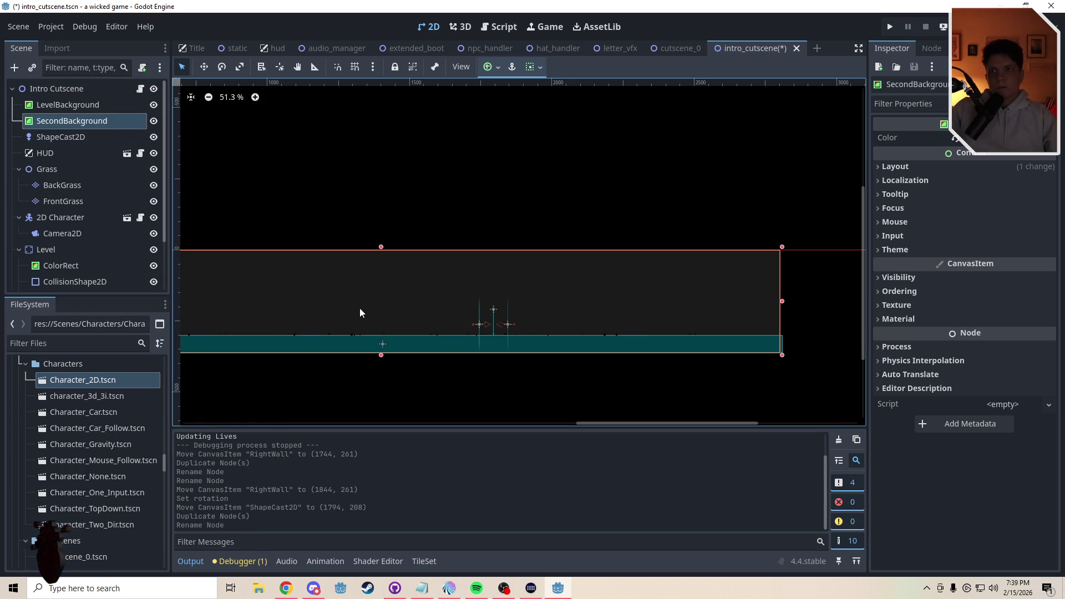
pyautogui.scroll(-1, 362, 305)
pyautogui.scroll(2, 362, 304)
pyautogui.scroll(-4, 362, 305)
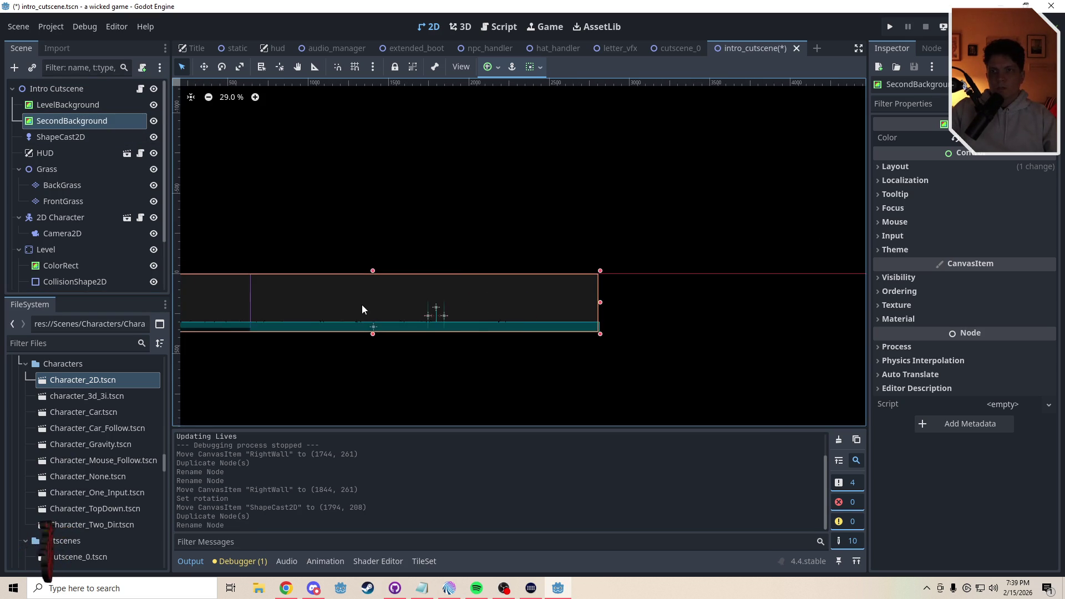
pyautogui.hscroll(-3, 362, 309)
# Set SecondBackground's Anchors Preset to Center
pyautogui.click(893, 166)
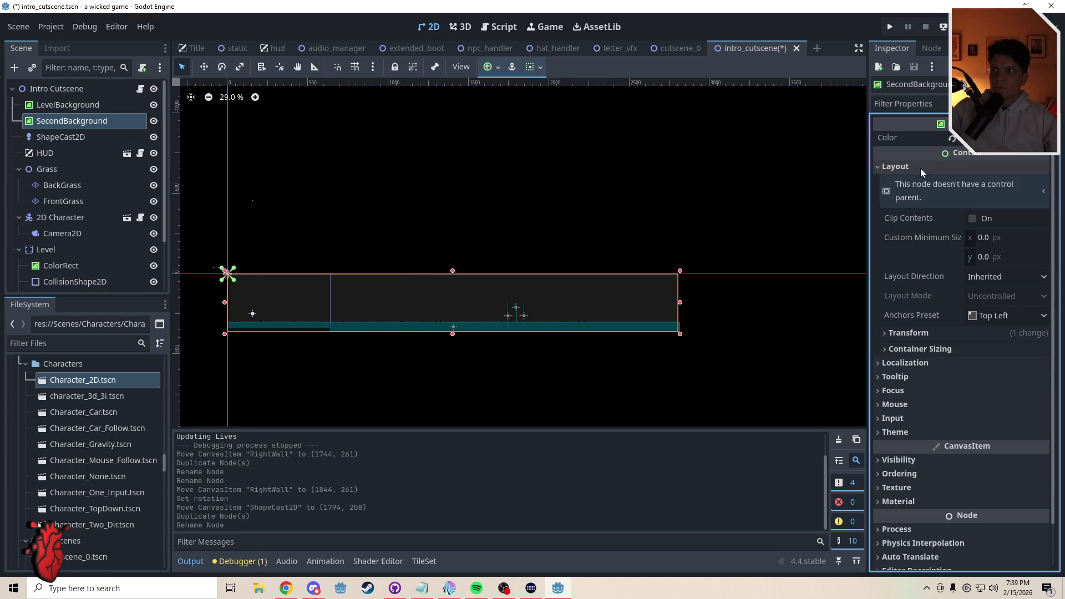
pyautogui.click(999, 318)
pyautogui.click(999, 472)
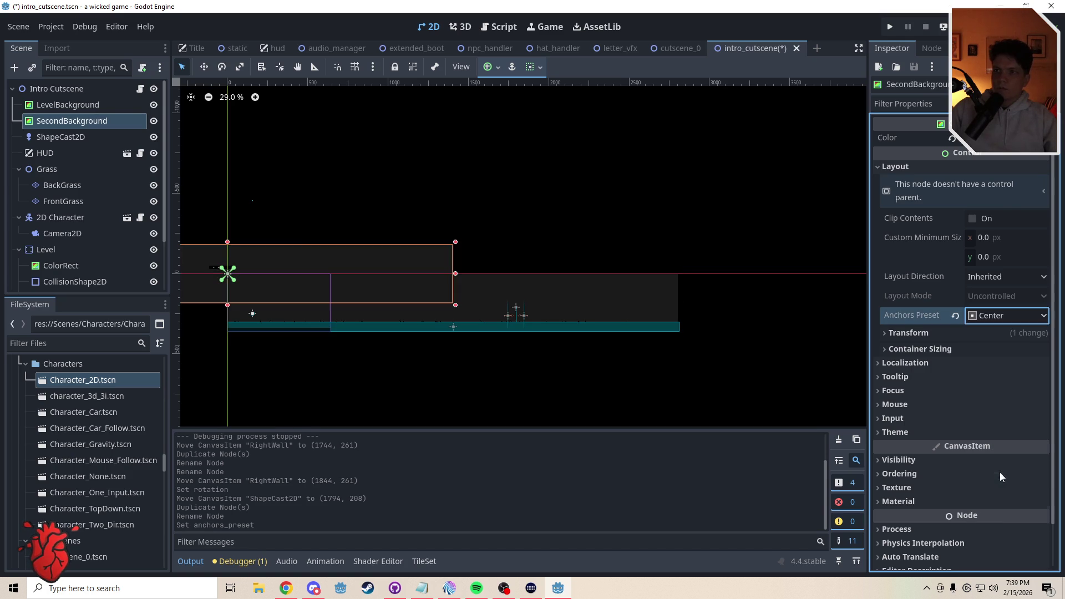
# Shrink SecondBackground to about 681 × 360 and place it near 1479, 86 by the walls
pyautogui.moveTo(432, 277)
pyautogui.mouseDown()
pyautogui.moveTo(347, 228)
pyautogui.moveTo(599, 233)
pyautogui.mouseUp()
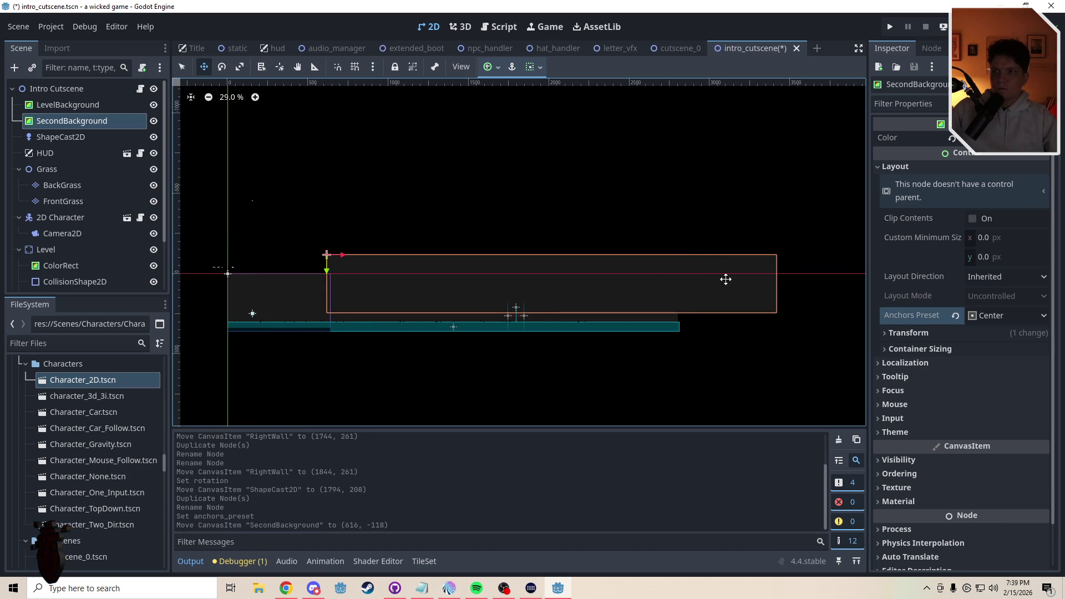
pyautogui.moveTo(778, 289); pyautogui.dragTo(433, 291)
pyautogui.moveTo(377, 294)
pyautogui.mouseDown()
pyautogui.moveTo(293, 317)
pyautogui.moveTo(275, 312)
pyautogui.mouseUp()
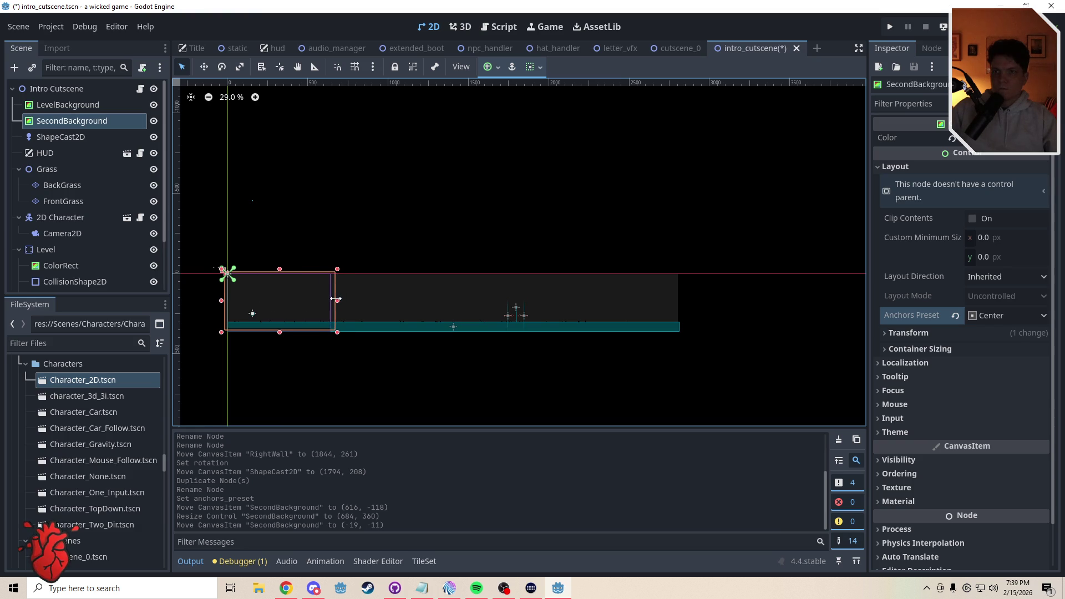
pyautogui.moveTo(335, 299); pyautogui.dragTo(334, 300)
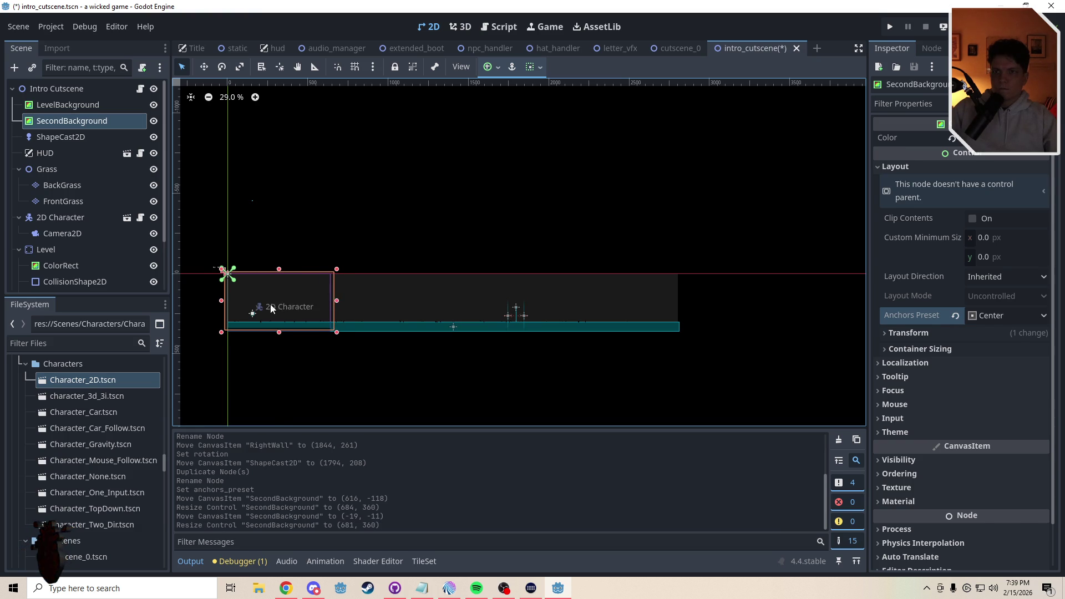
pyautogui.moveTo(516, 308); pyautogui.dragTo(525, 302)
pyautogui.hotkey('ctrl', 'z')
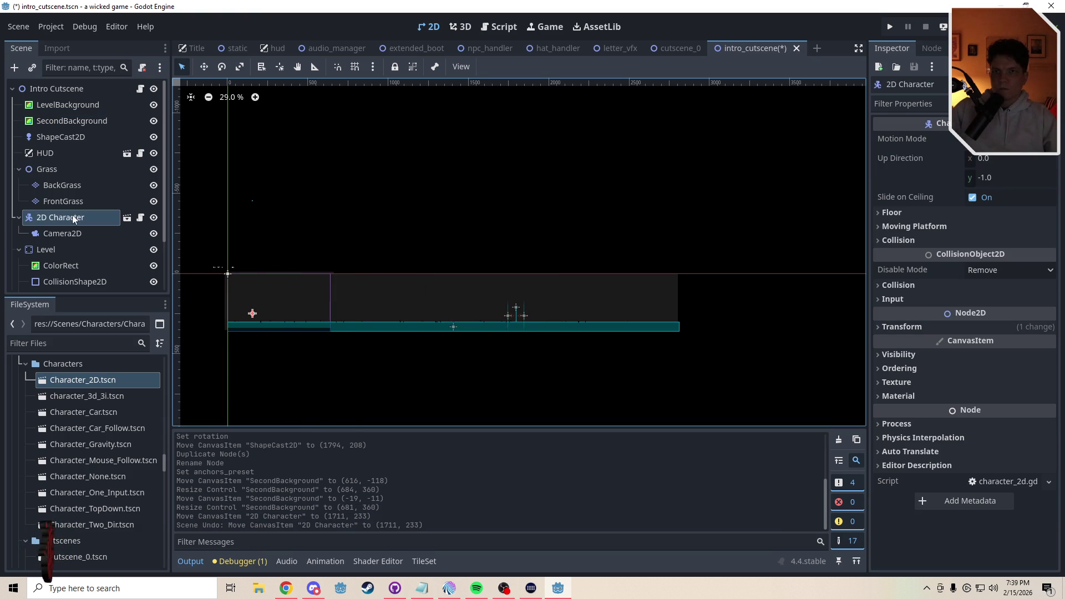
pyautogui.click(59, 121)
pyautogui.press('w')
pyautogui.moveTo(299, 288)
pyautogui.mouseDown()
pyautogui.moveTo(533, 298)
pyautogui.moveTo(290, 293)
pyautogui.moveTo(535, 304)
pyautogui.moveTo(539, 316)
pyautogui.mouseUp()
# Nudge SecondBackground over the ShapeCast2D area and lower its top edge to shorten it
pyautogui.scroll(1, 539, 316)
pyautogui.scroll(10, 540, 316)
pyautogui.scroll(-10, 540, 318)
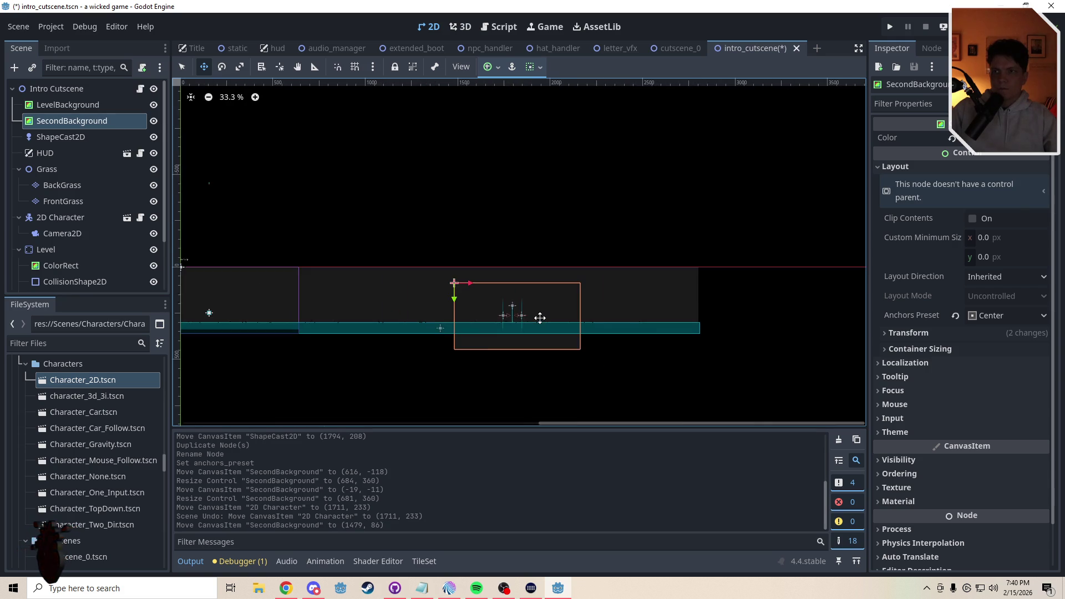
pyautogui.scroll(1, 540, 317)
pyautogui.scroll(-1, 540, 317)
pyautogui.scroll(1, 540, 317)
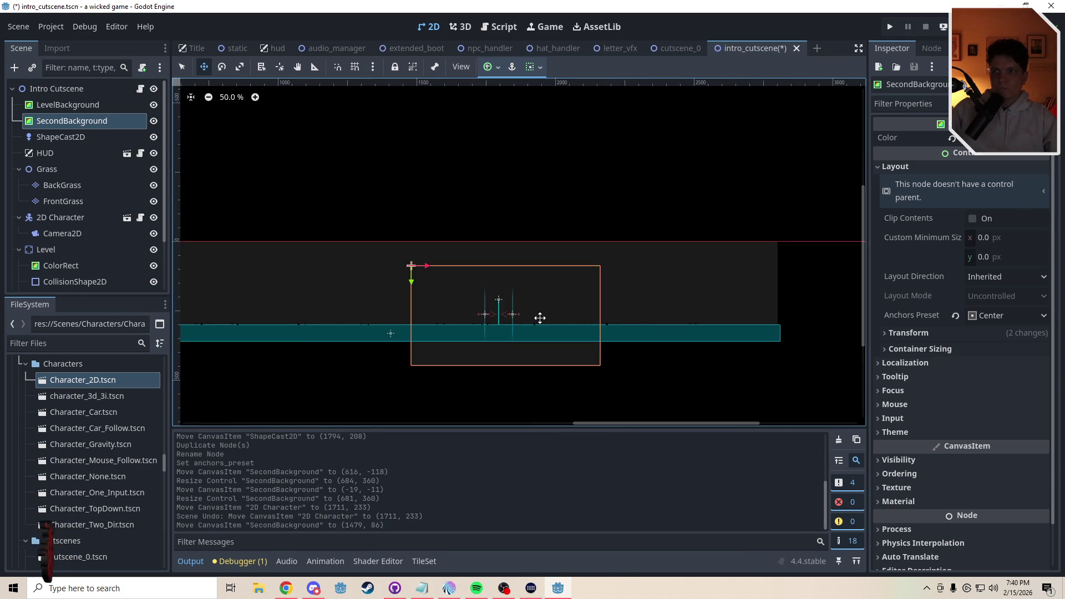
pyautogui.scroll(4, 540, 318)
pyautogui.scroll(-8, 539, 318)
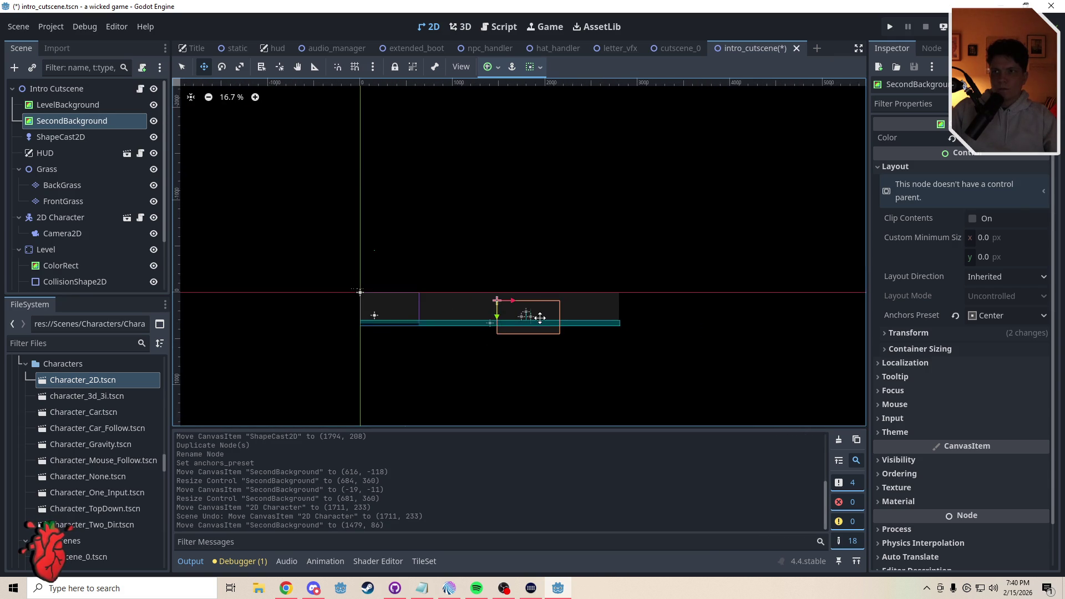
pyautogui.scroll(1, 539, 318)
pyautogui.scroll(-1, 540, 318)
pyautogui.scroll(5, 540, 318)
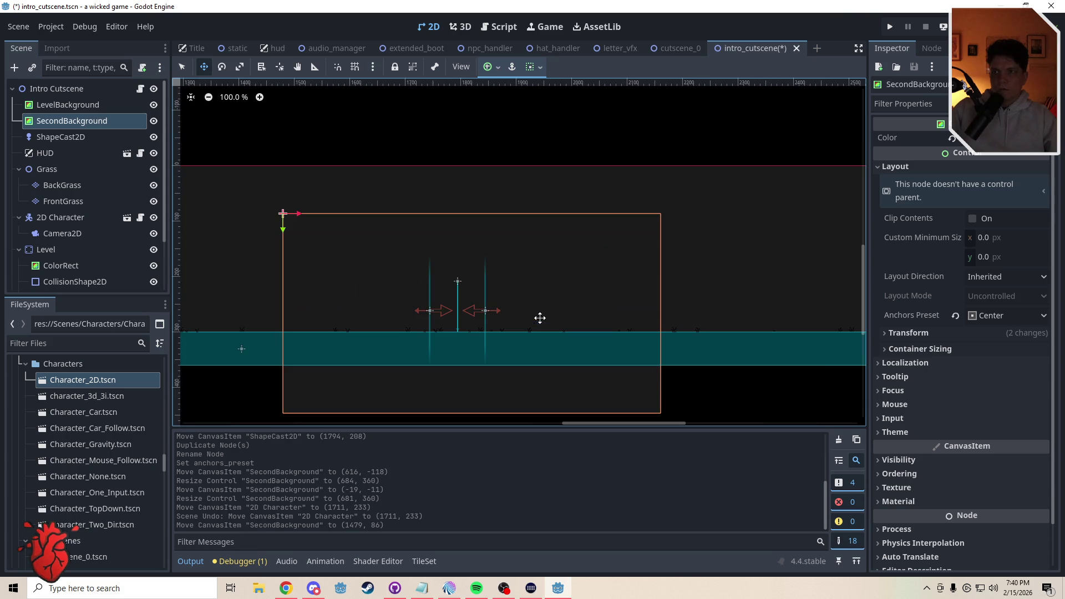
pyautogui.scroll(2, 487, 308)
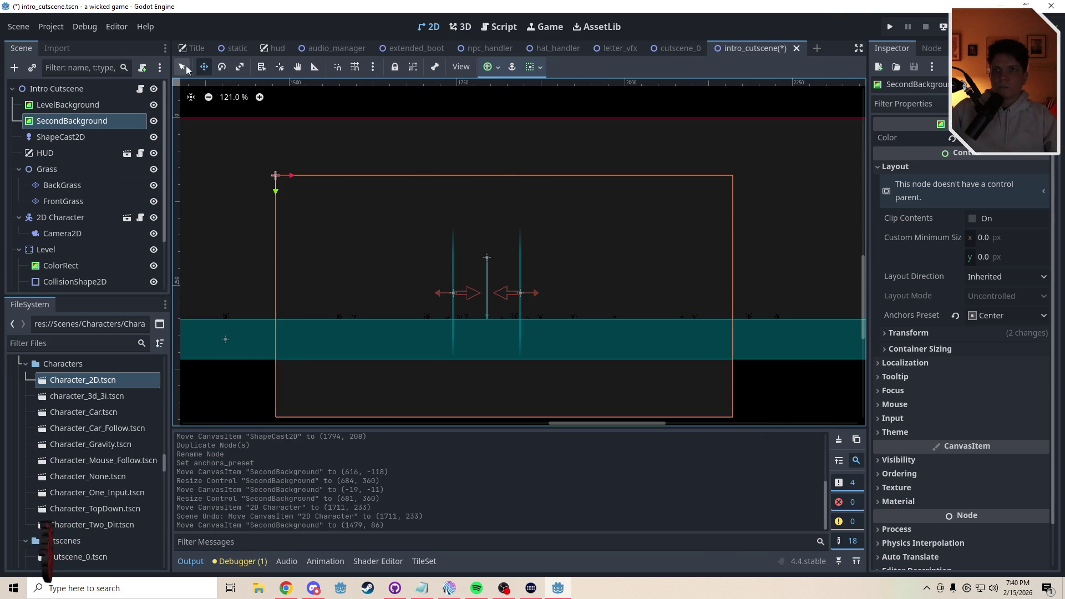
pyautogui.moveTo(592, 259); pyautogui.dragTo(576, 241)
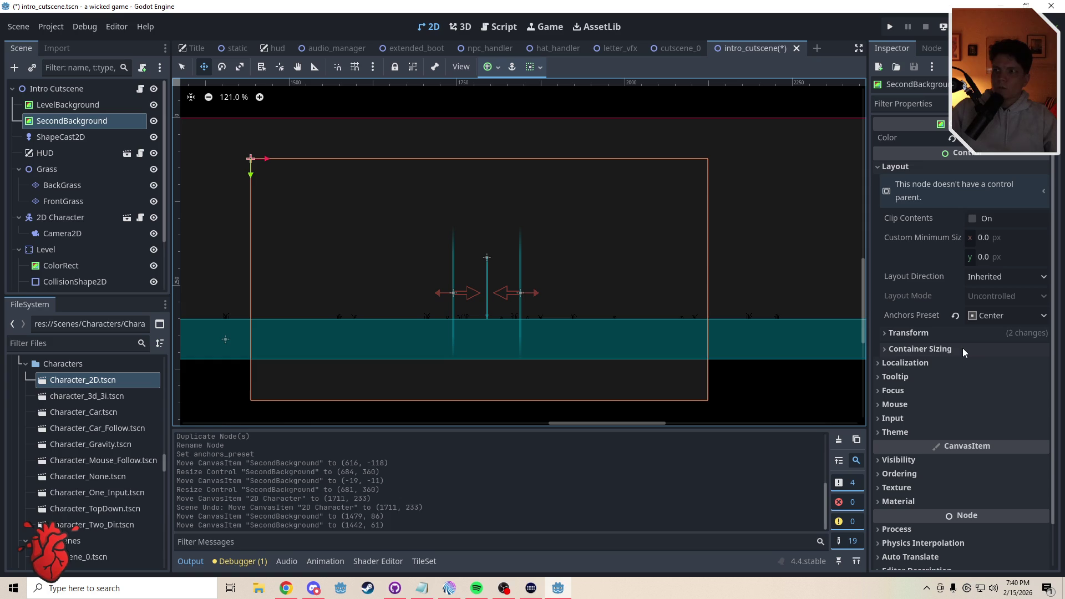
pyautogui.click(182, 66)
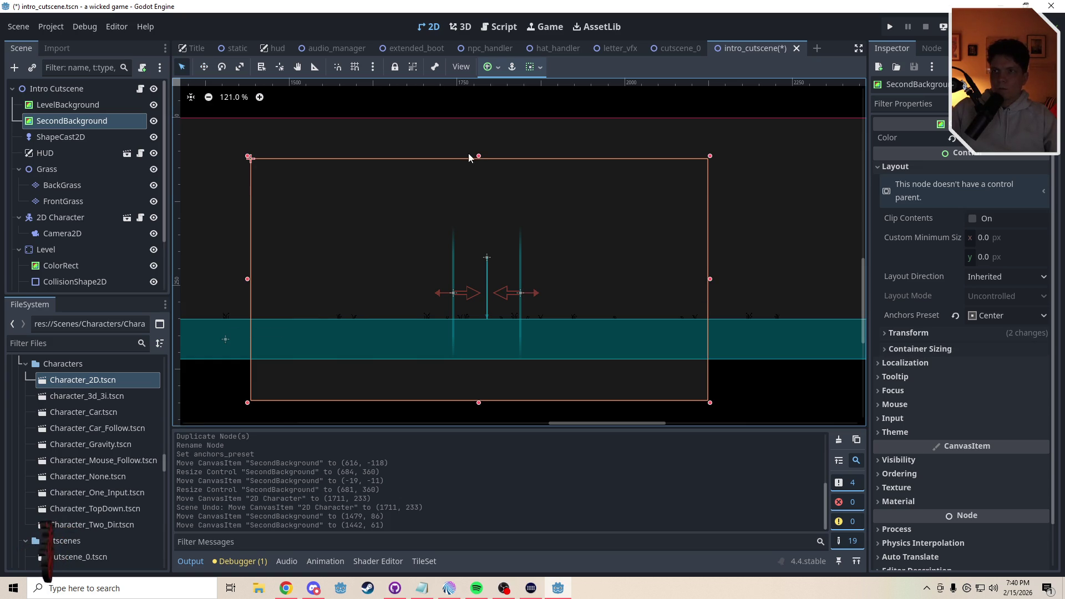
pyautogui.moveTo(469, 158); pyautogui.dragTo(497, 307)
pyautogui.press('w')
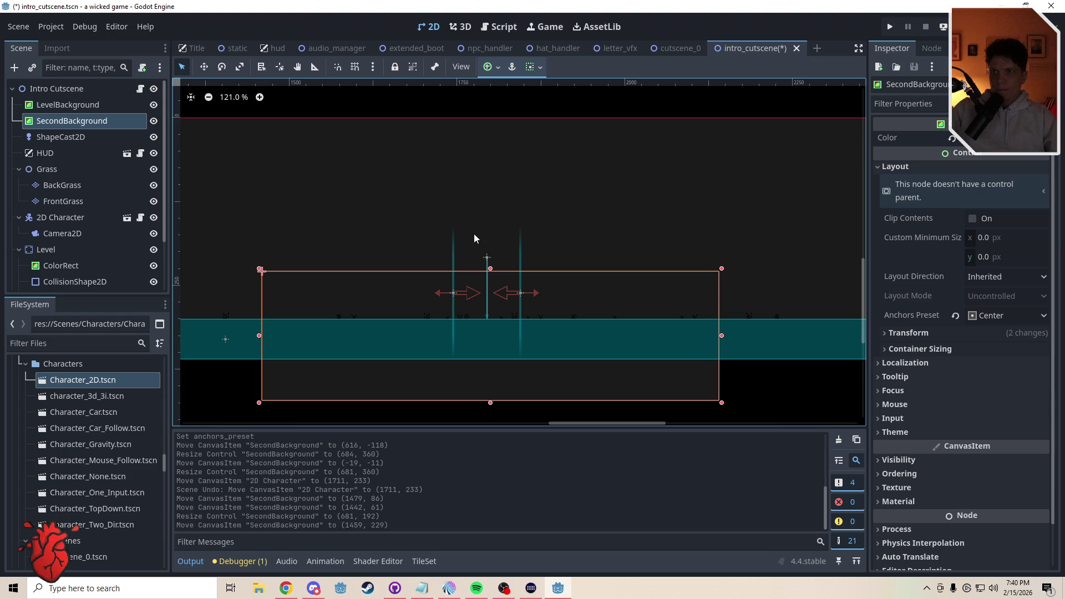
pyautogui.moveTo(259, 337); pyautogui.dragTo(253, 335)
# Shift SecondBackground down onto the ground and extend its right edge slightly
pyautogui.scroll(8, 491, 279)
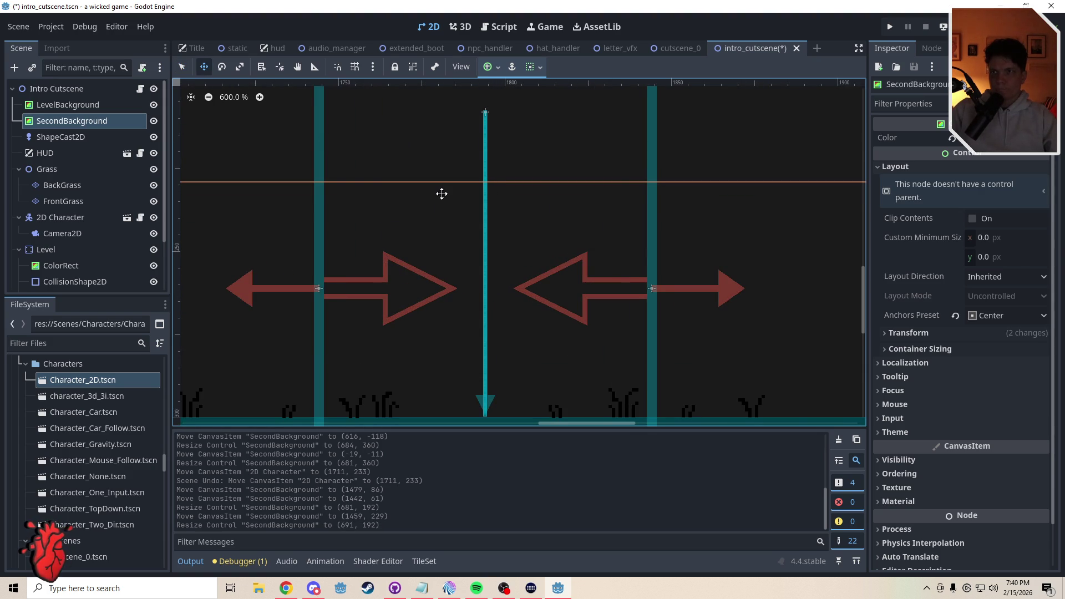
pyautogui.moveTo(442, 194); pyautogui.dragTo(442, 198)
pyautogui.press('q')
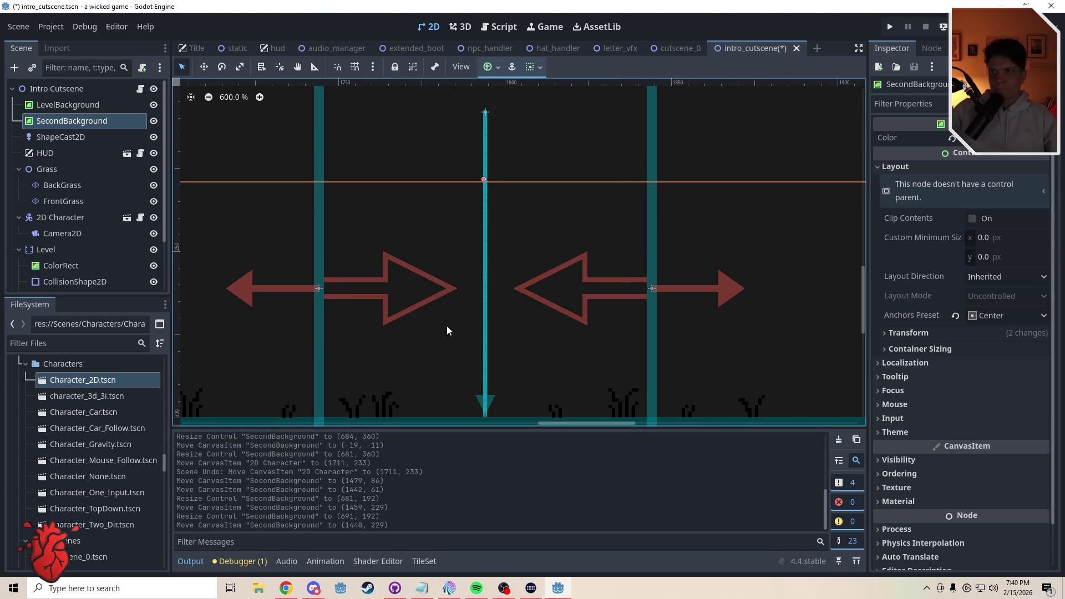
pyautogui.hscroll(10, 447, 325)
pyautogui.hscroll(7, 562, 312)
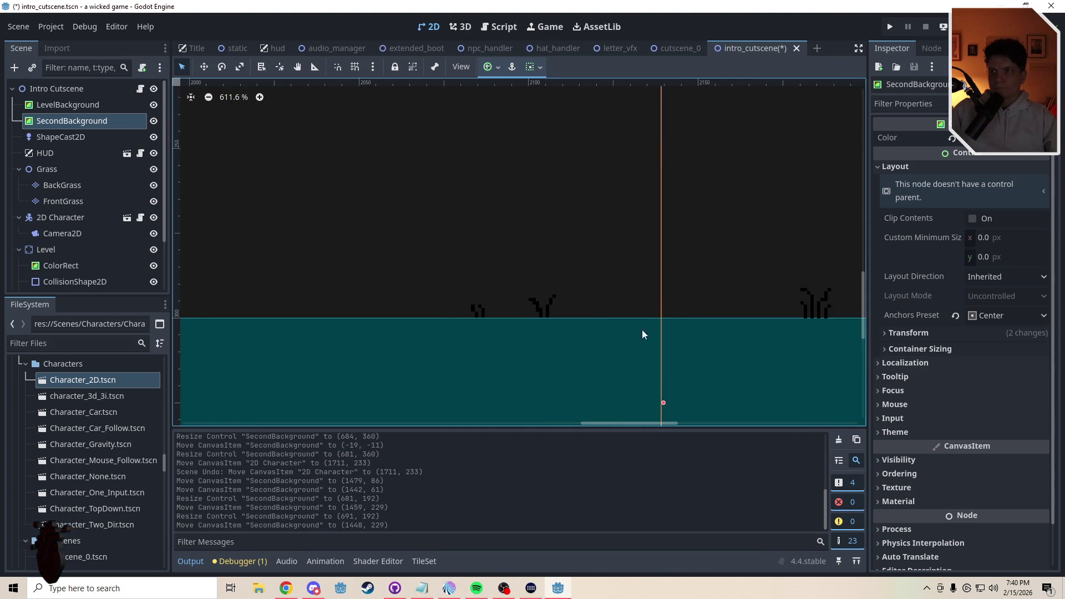
pyautogui.moveTo(663, 404); pyautogui.dragTo(666, 404)
pyautogui.scroll(-3, 625, 381)
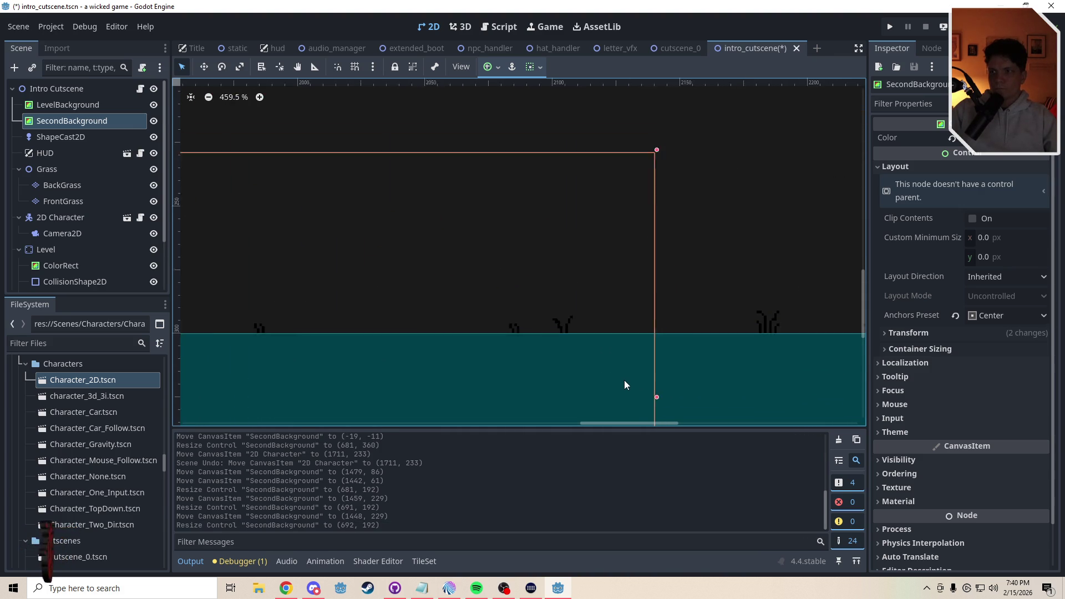
pyautogui.scroll(-8, 621, 377)
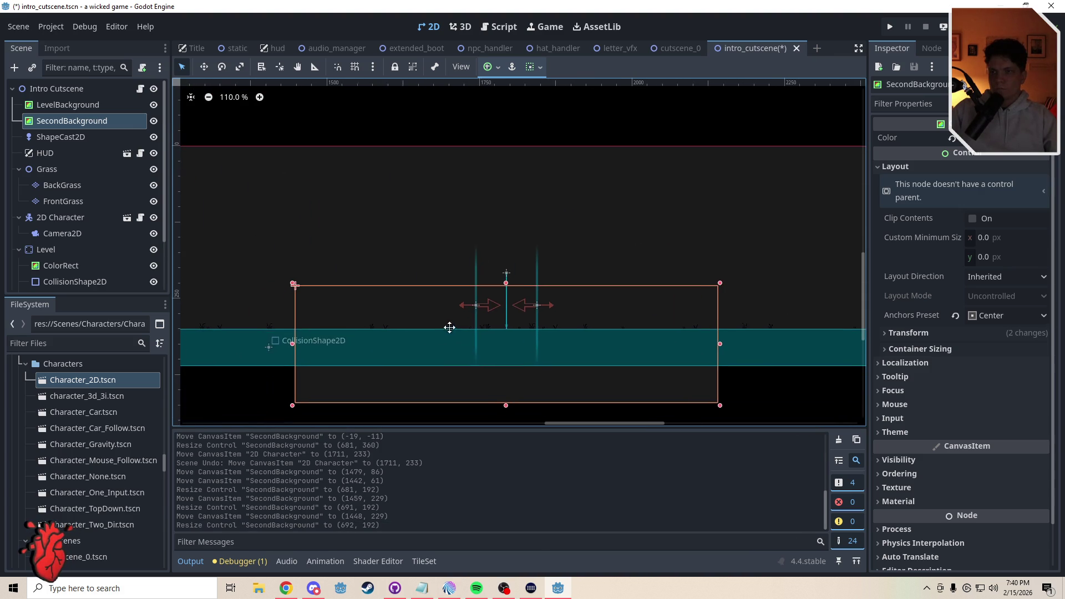
pyautogui.click(519, 117)
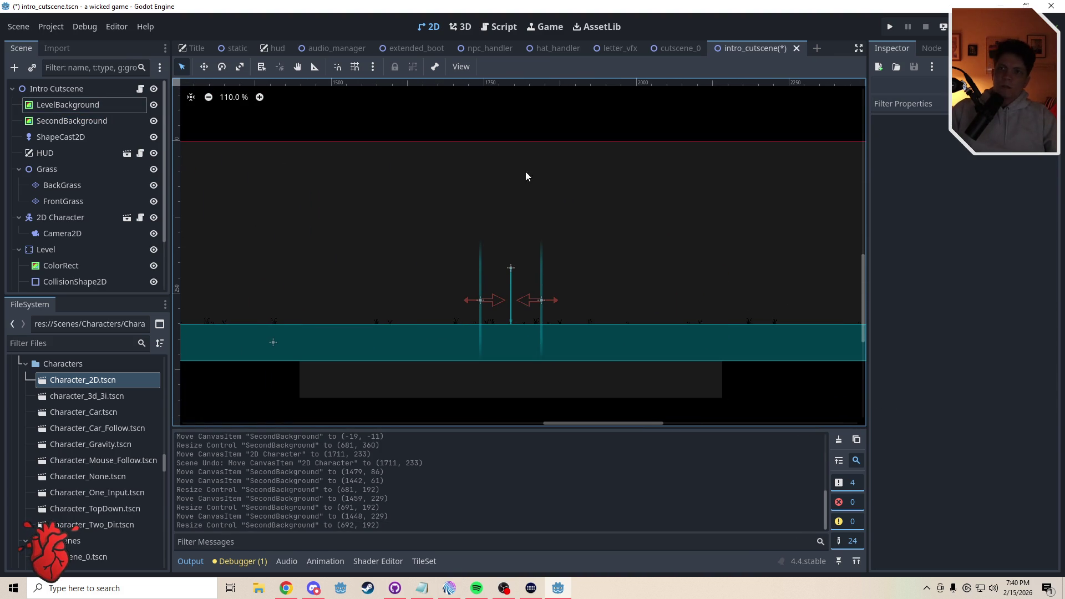
pyautogui.click(547, 385)
pyautogui.scroll(-3, 521, 347)
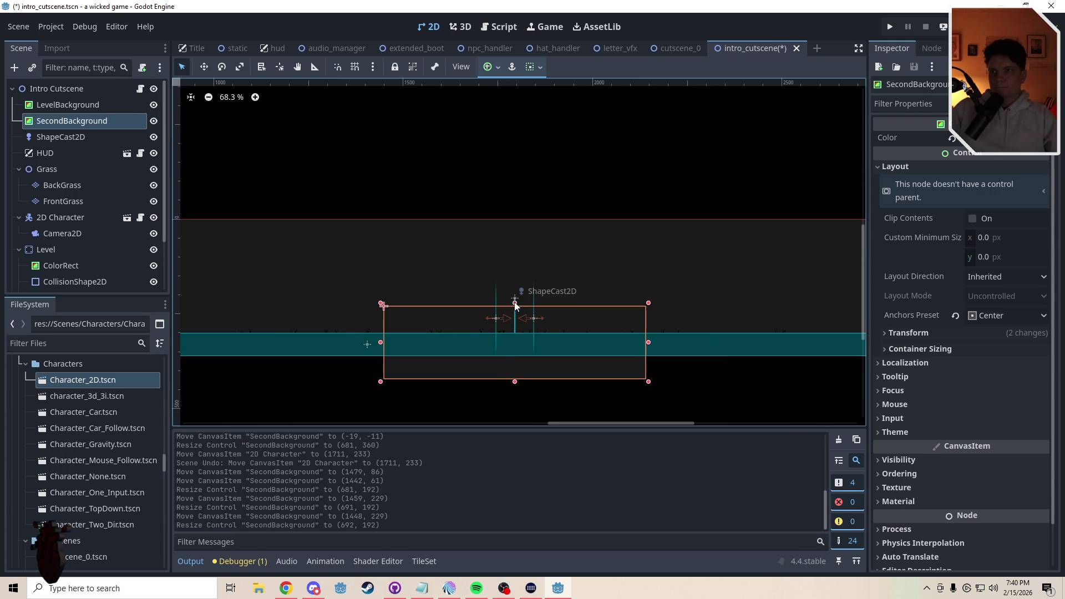
# Stretch SecondBackground to 692 × 1385 at 1448, 229 and open intro_cutscene.gd
pyautogui.moveTo(515, 304)
pyautogui.mouseDown()
pyautogui.moveTo(517, 177)
pyautogui.moveTo(517, 195)
pyautogui.mouseUp()
pyautogui.scroll(-4, 517, 281)
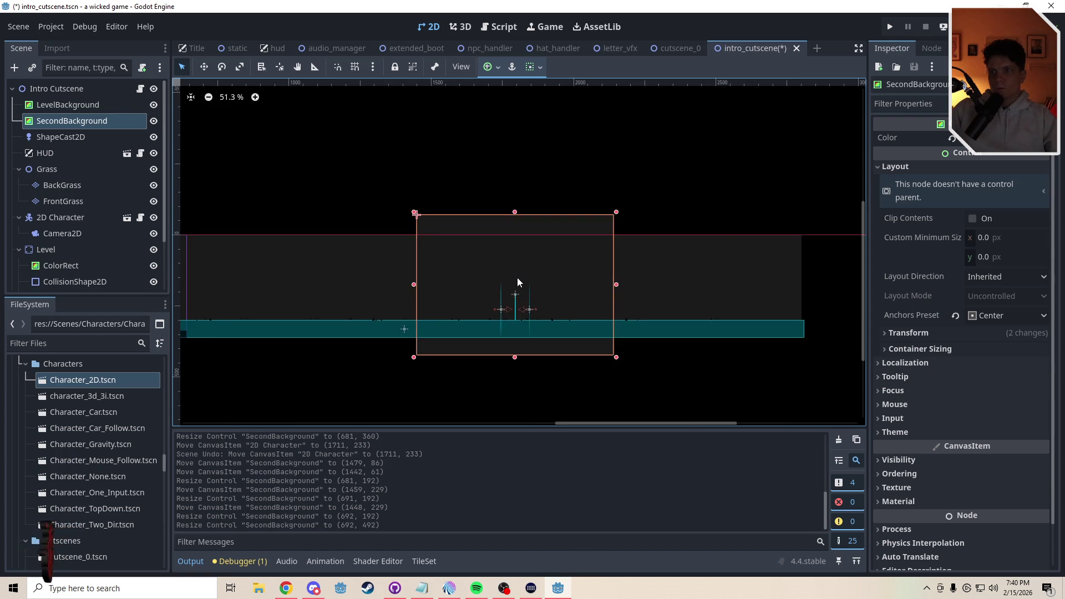
pyautogui.scroll(2, 516, 277)
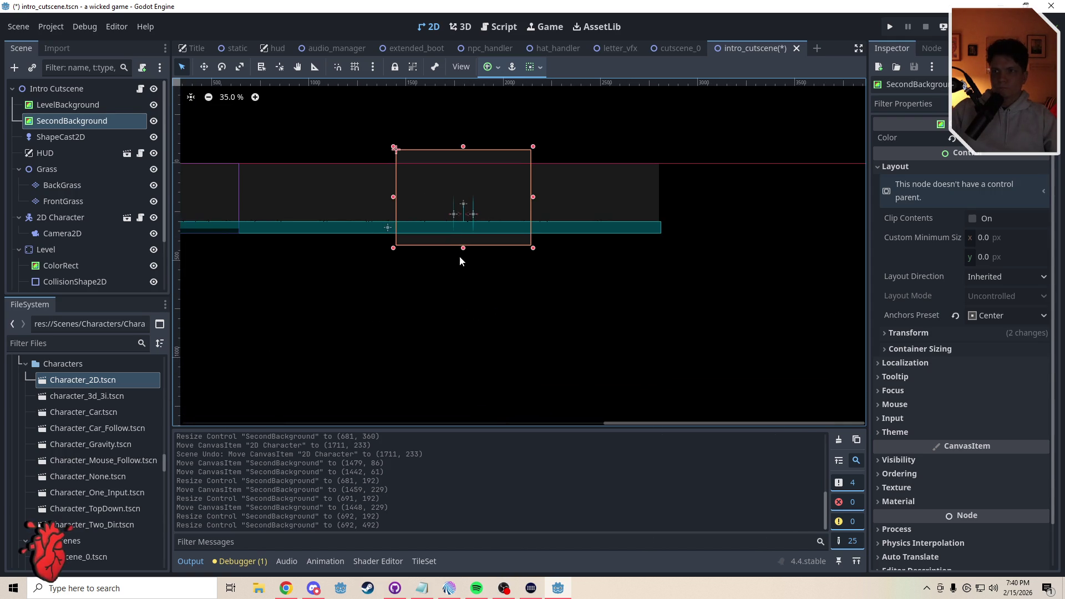
pyautogui.moveTo(464, 251); pyautogui.dragTo(459, 420)
pyautogui.click(597, 321)
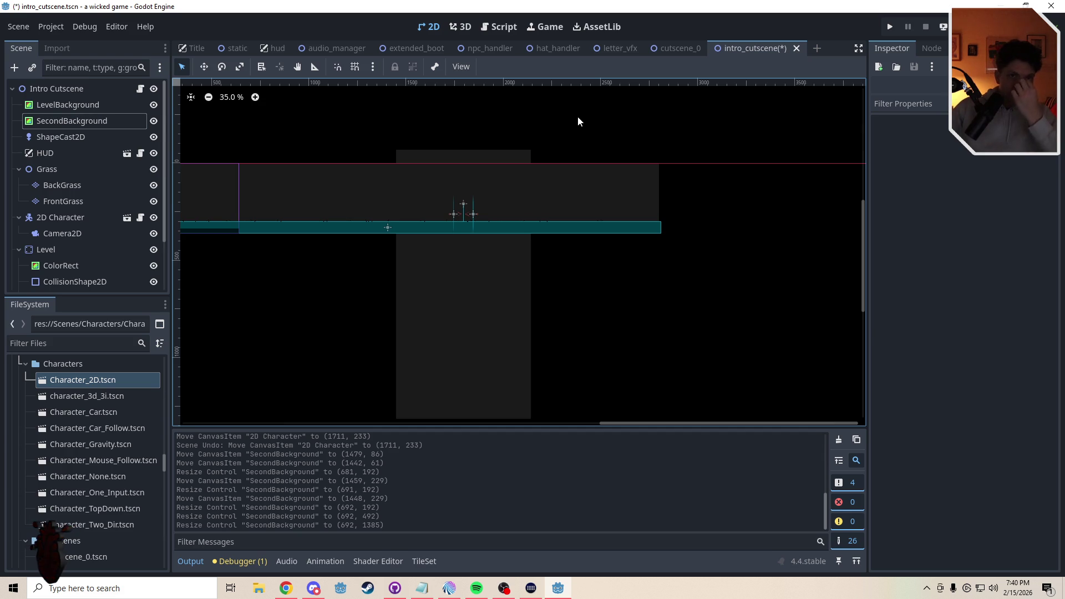
pyautogui.click(509, 32)
# Add an empty line at the end of the script and show ShapeCast2D's signals
pyautogui.click(362, 147)
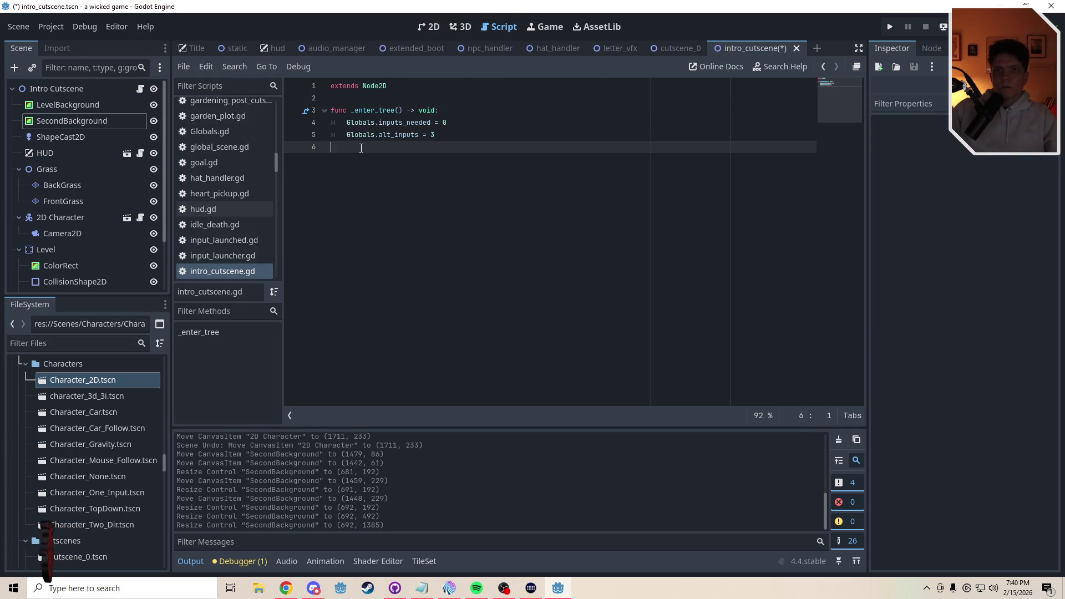
pyautogui.press('Return')
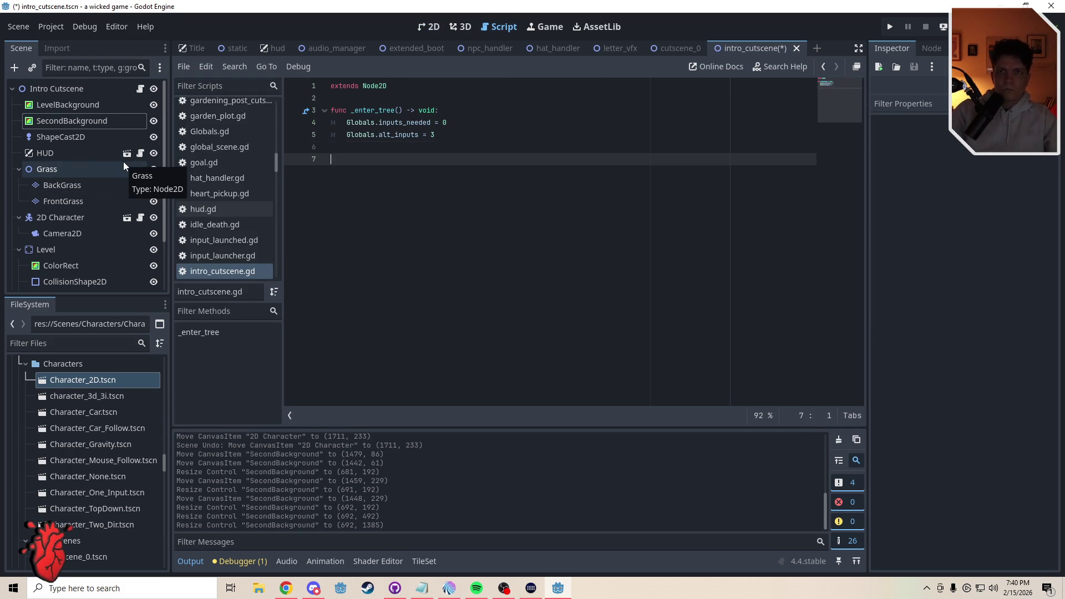
pyautogui.click(81, 138)
pyautogui.click(921, 51)
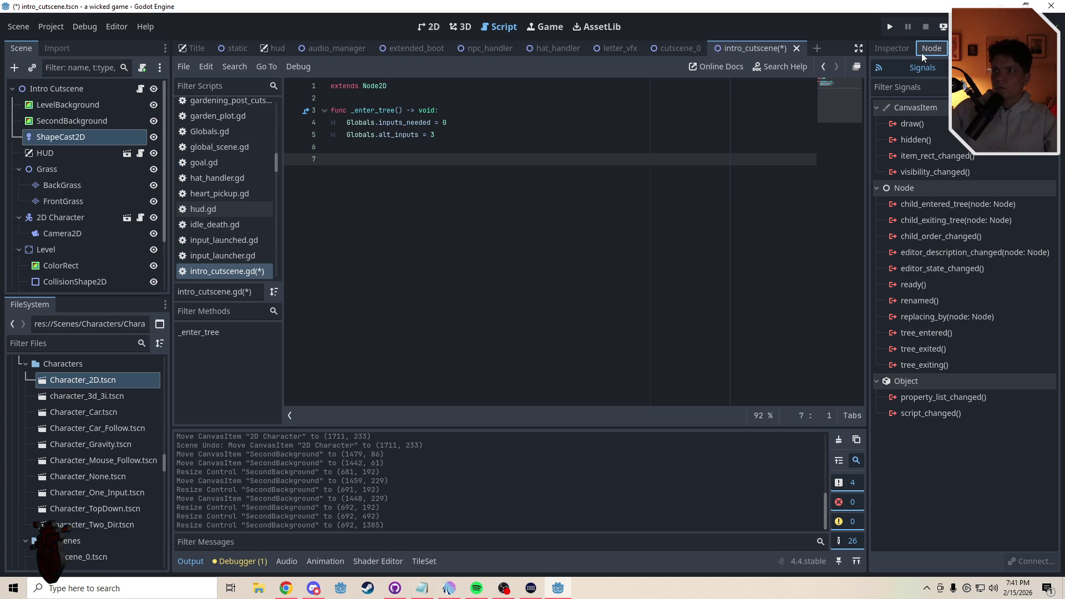
pyautogui.click(53, 151)
pyautogui.click(59, 133)
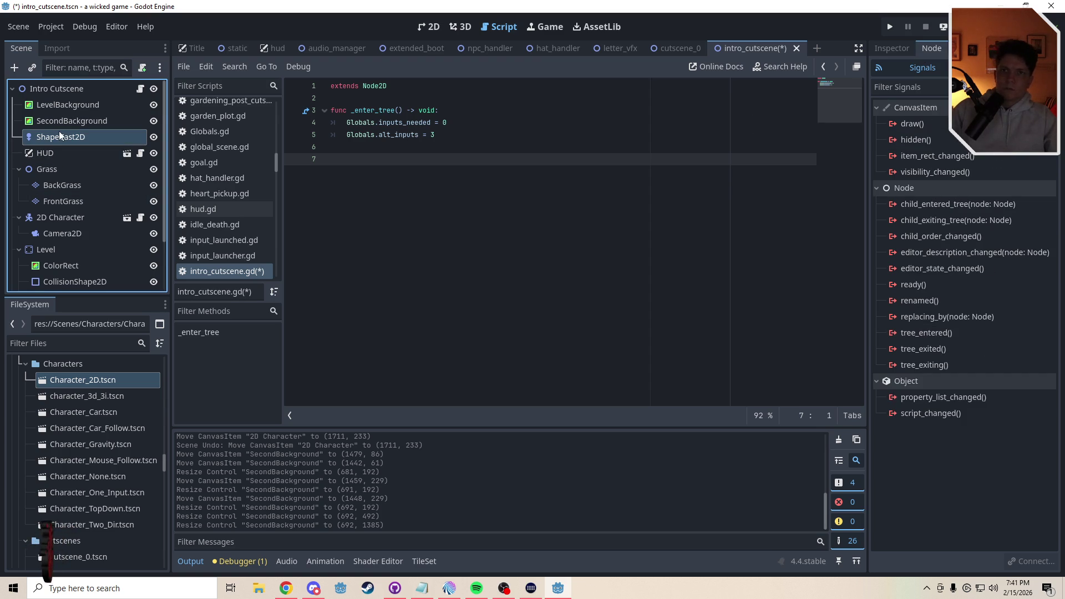
# Return to the 2D scene view zoomed in around ShapeCast2D
pyautogui.click(430, 28)
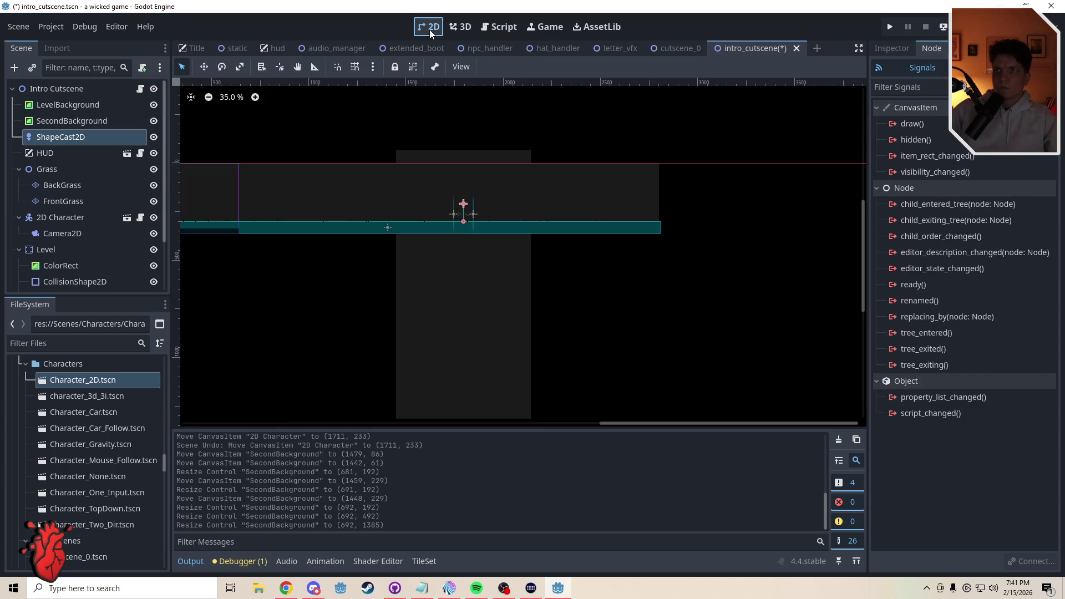
pyautogui.scroll(12, 464, 208)
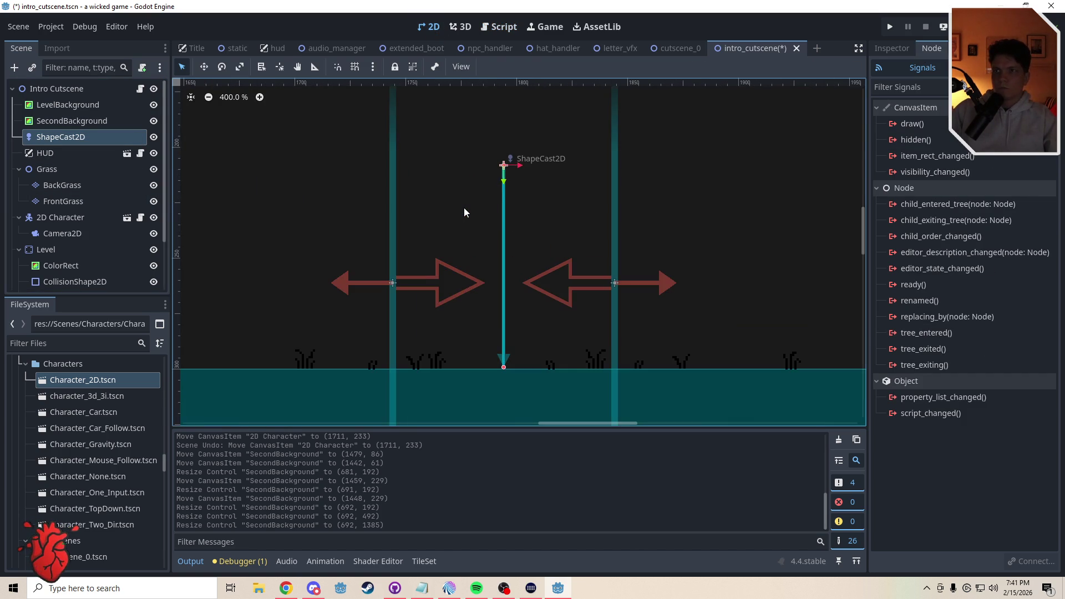
pyautogui.scroll(-5, 463, 208)
pyautogui.scroll(4, 469, 204)
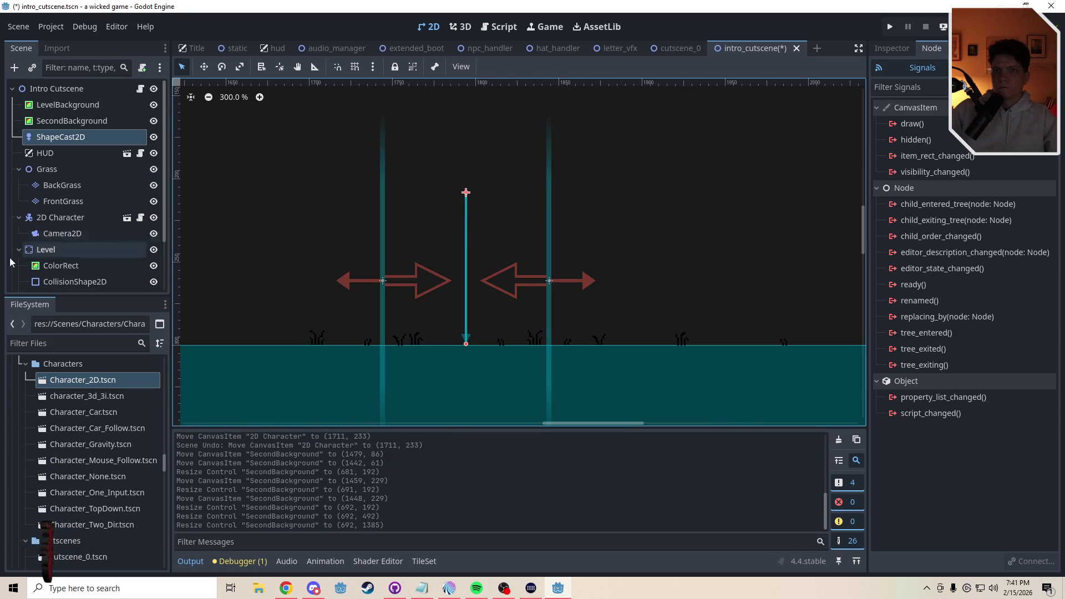
# Add an Area2D node and place it above ShapeCast2D in the scene tree
pyautogui.click(14, 67)
pyautogui.write('area')
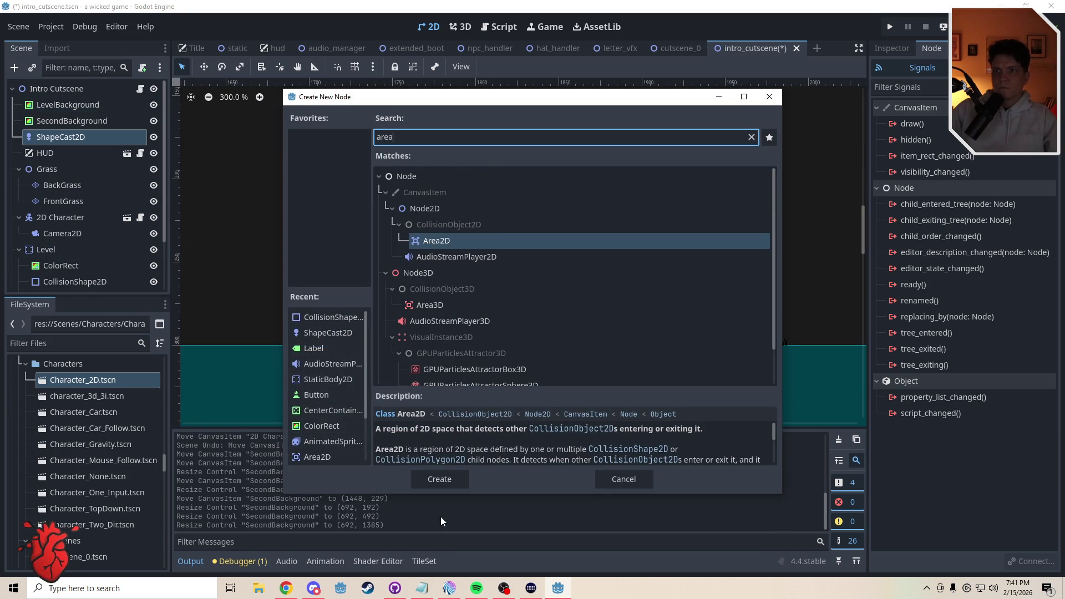
pyautogui.click(437, 479)
pyautogui.moveTo(67, 153); pyautogui.dragTo(52, 131)
pyautogui.click(883, 50)
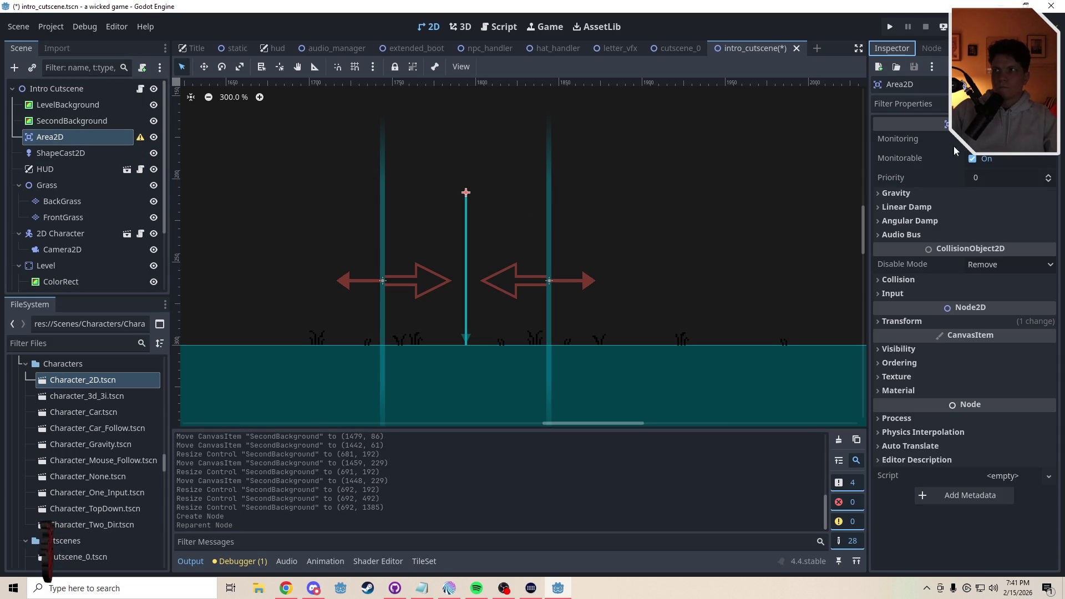
# Give Area2D a CollisionShape2D child with a new RectangleShape2D shape
pyautogui.click(13, 66)
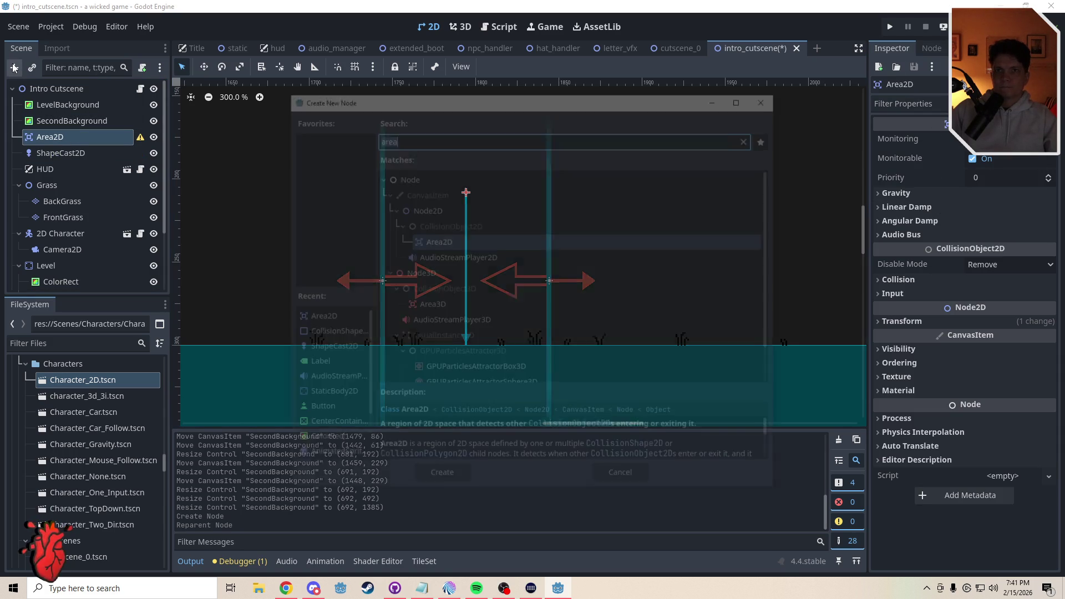
pyautogui.write('coll')
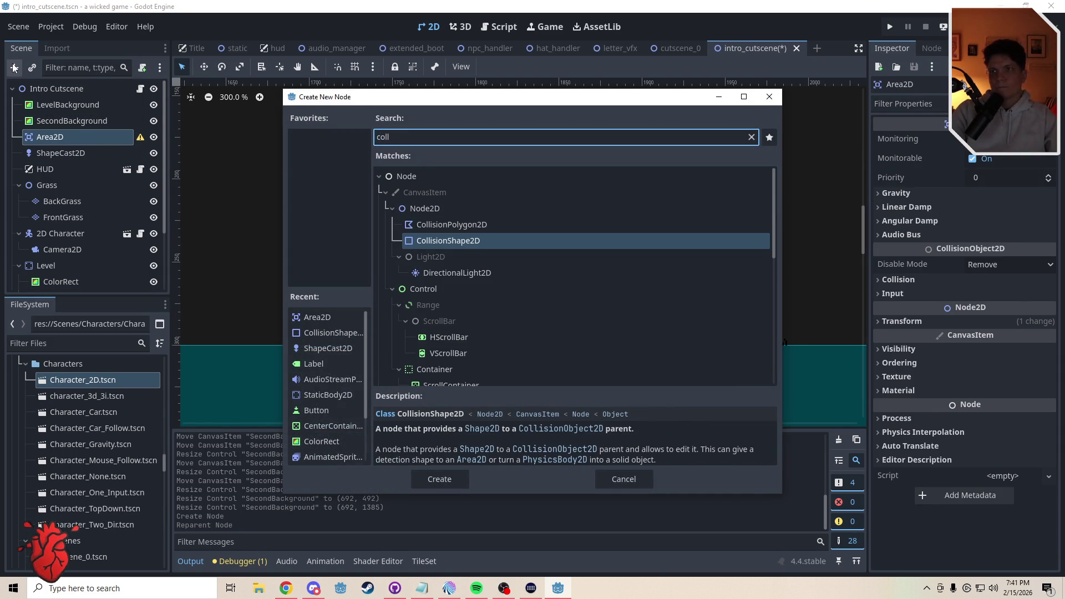
pyautogui.press('Return')
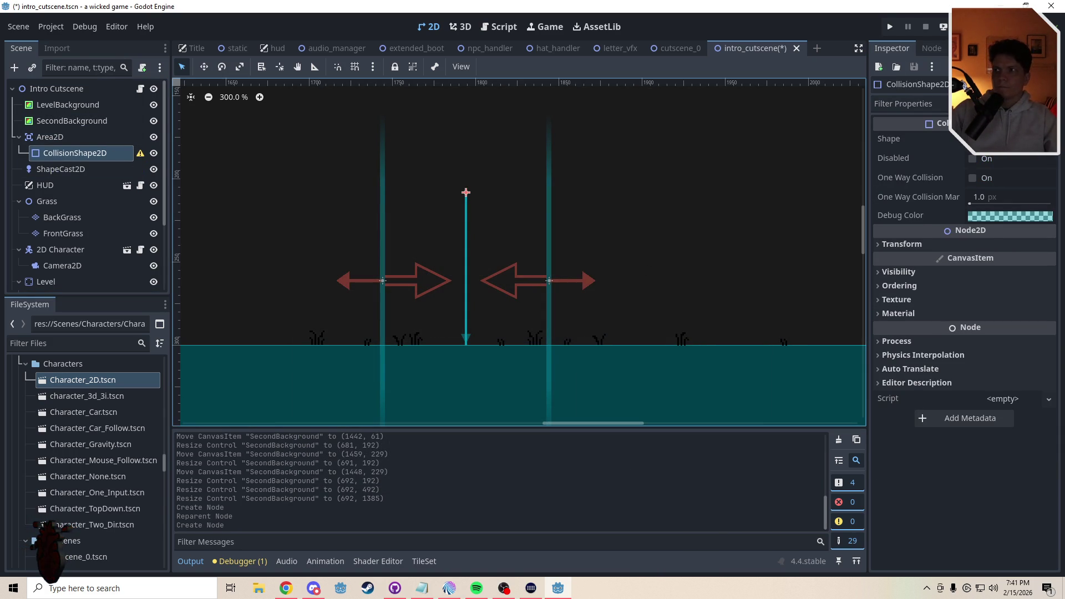
pyautogui.click(1010, 139)
pyautogui.click(976, 219)
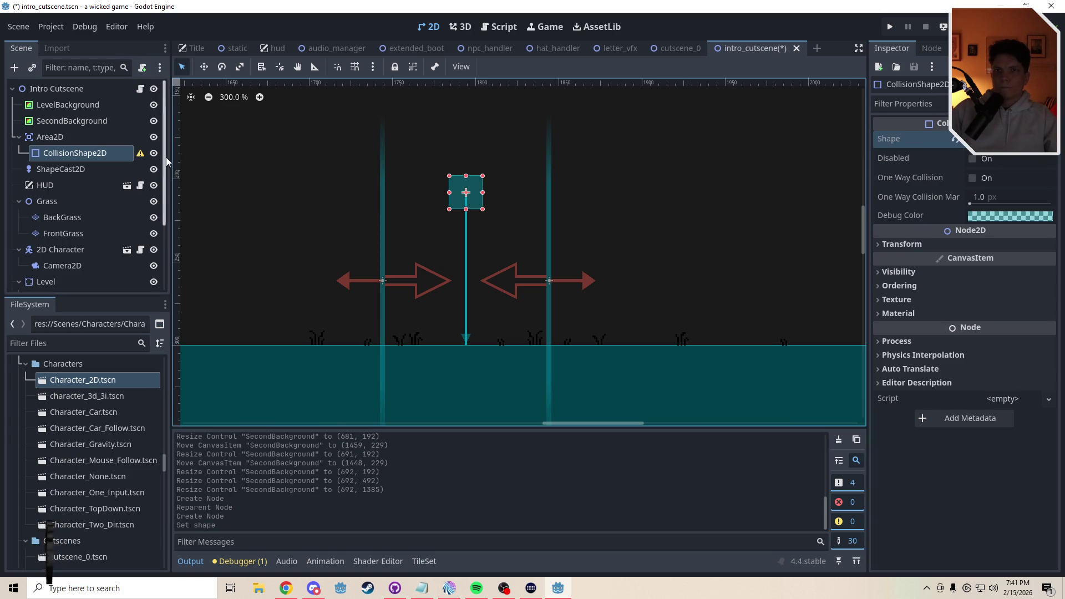
# Delete the ShapeCast2D node
pyautogui.click(65, 173)
pyautogui.press('Delete')
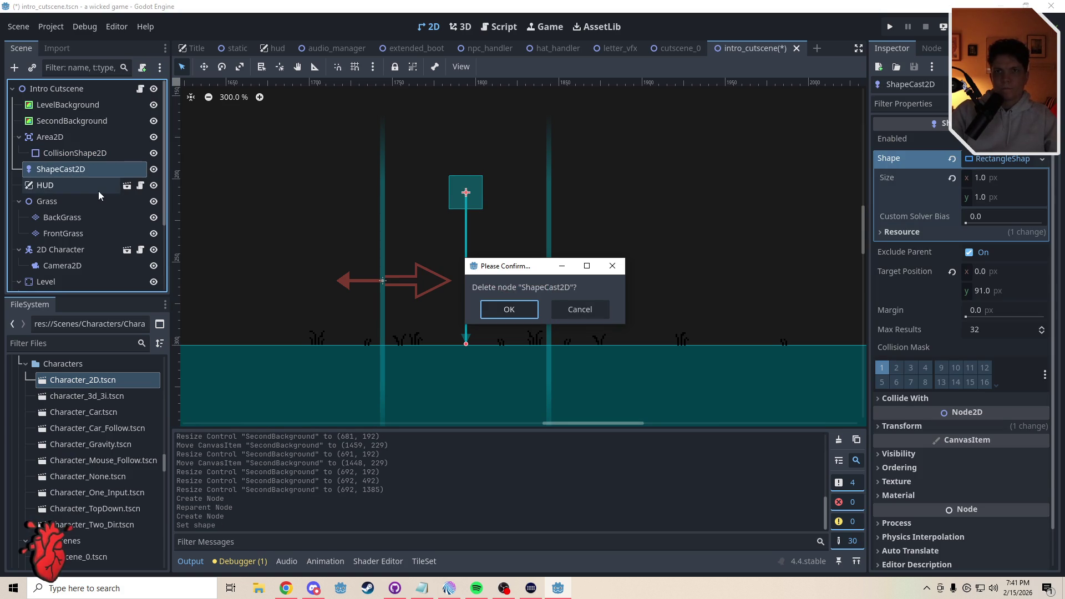
pyautogui.press('Return')
# Drag the collision rectangle's handles into a narrow shape stretched upward
pyautogui.click(79, 154)
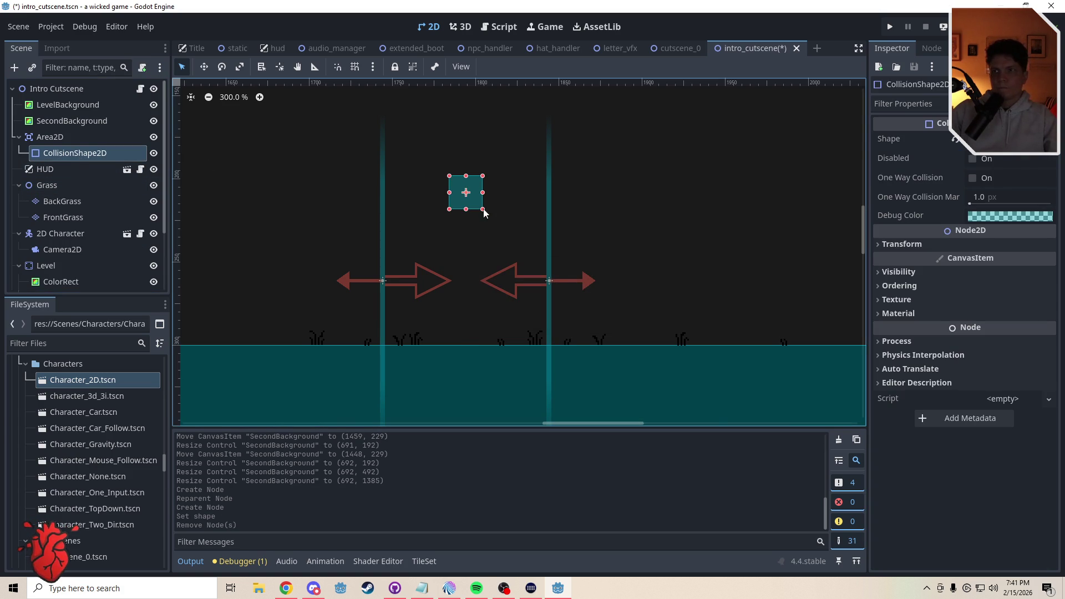
pyautogui.moveTo(483, 210)
pyautogui.mouseDown()
pyautogui.moveTo(506, 248)
pyautogui.moveTo(515, 338)
pyautogui.moveTo(506, 344)
pyautogui.mouseUp()
pyautogui.moveTo(449, 261); pyautogui.dragTo(418, 260)
pyautogui.moveTo(506, 261); pyautogui.dragTo(488, 261)
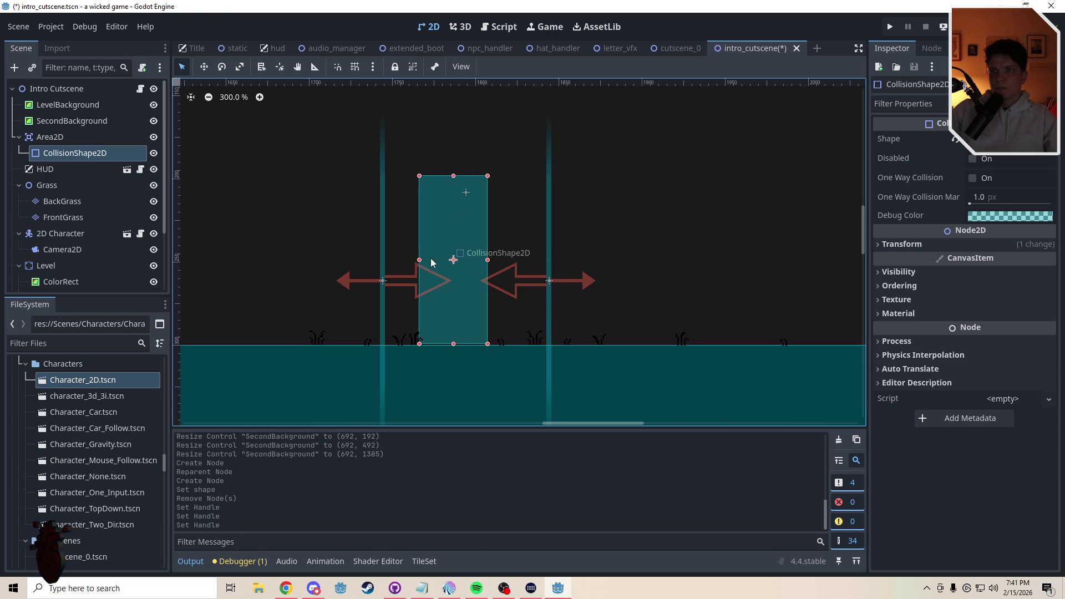
pyautogui.moveTo(420, 259); pyautogui.dragTo(445, 260)
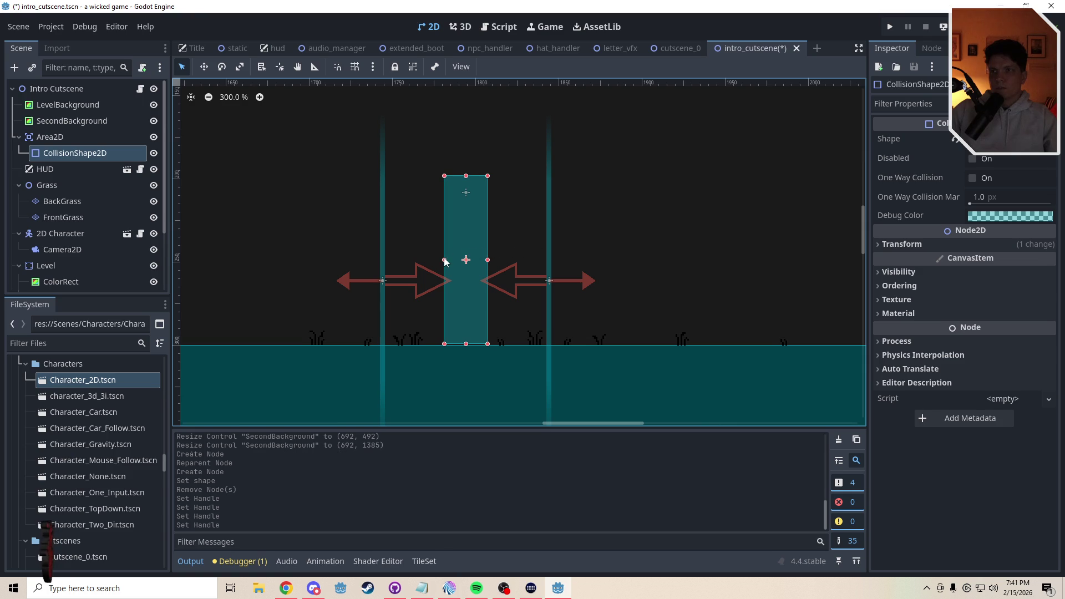
pyautogui.moveTo(466, 176); pyautogui.dragTo(466, 109)
pyautogui.click(534, 218)
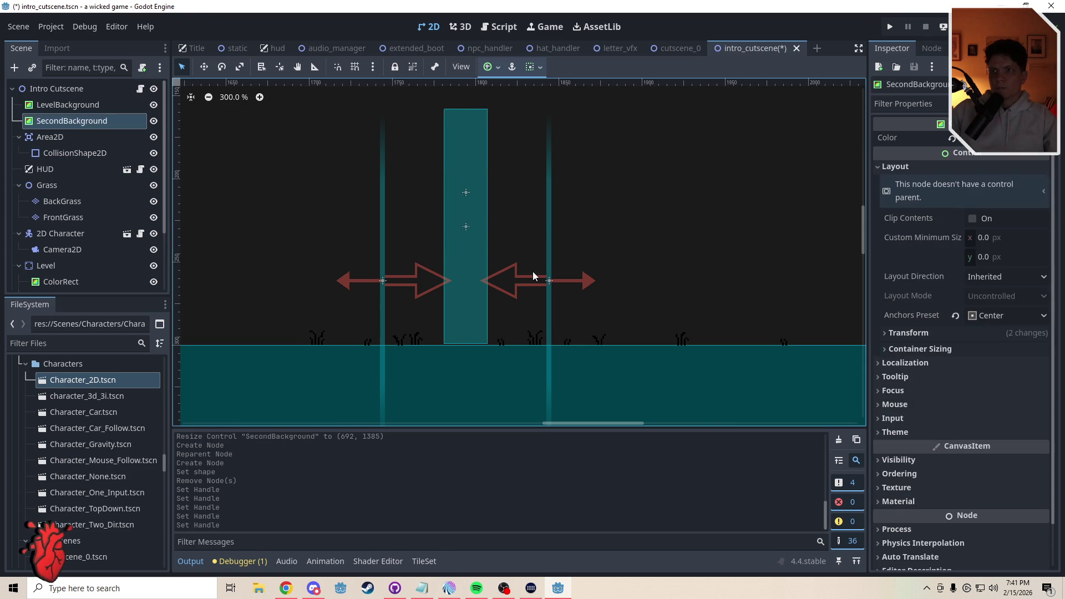
pyautogui.scroll(-6, 531, 270)
pyautogui.click(656, 339)
pyautogui.scroll(6, 569, 301)
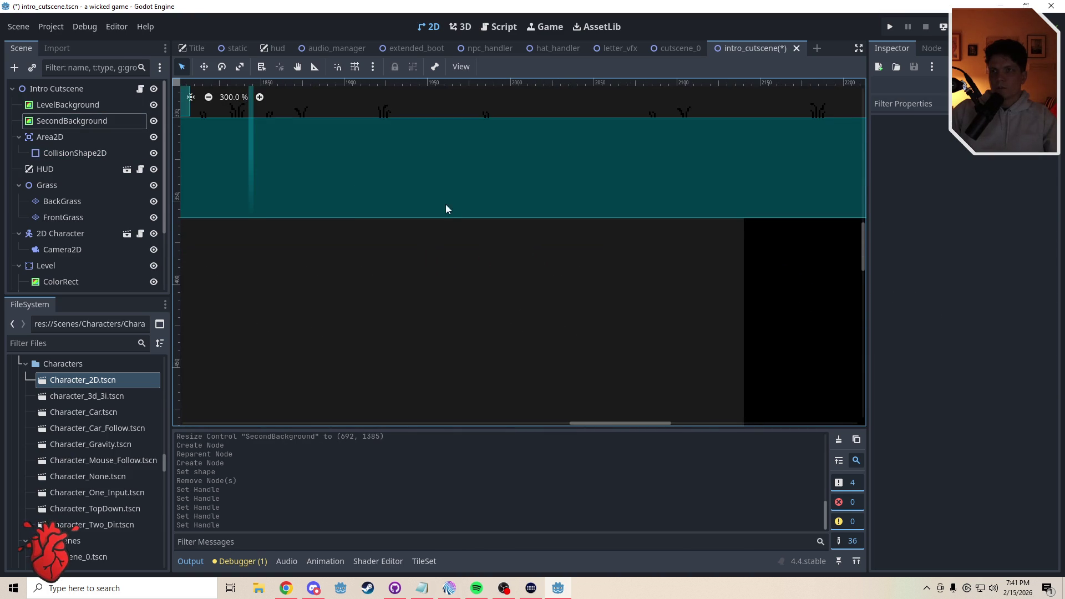
pyautogui.scroll(5, 446, 209)
pyautogui.hscroll(-5, 446, 209)
# Raise the collision rectangle's top edge so it stands tall on the floor between the walls
pyautogui.click(488, 245)
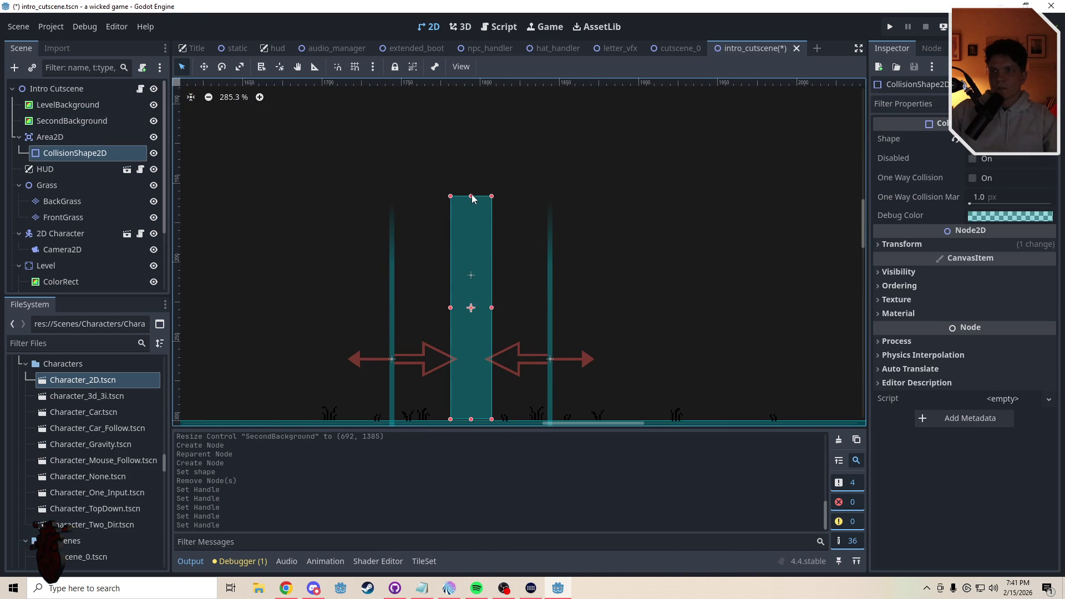
pyautogui.moveTo(472, 196); pyautogui.dragTo(472, 114)
pyautogui.scroll(-6, 526, 240)
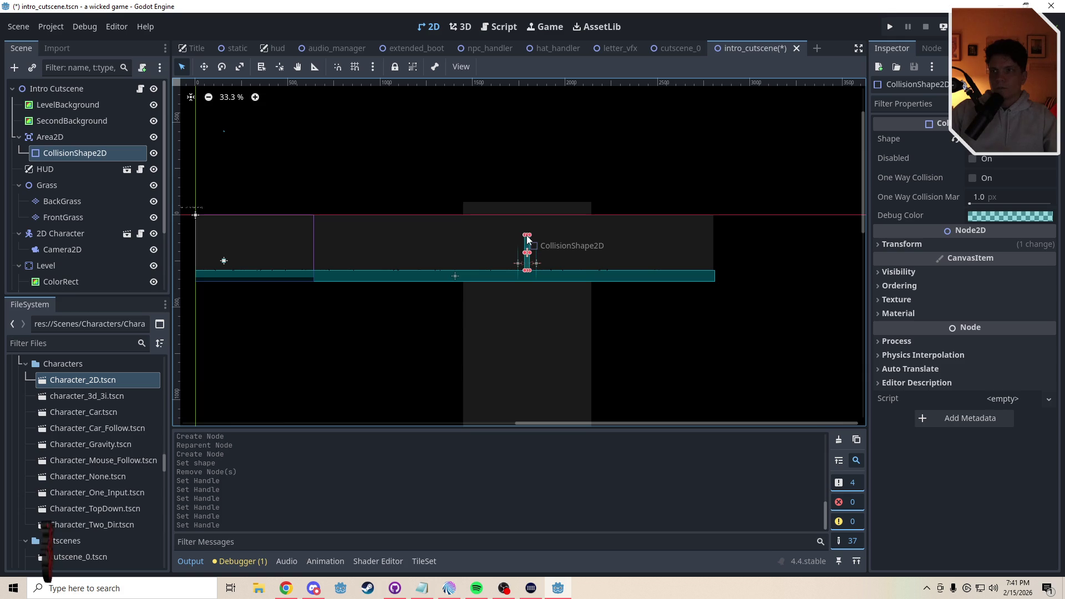
pyautogui.hotkey('ctrl', 'z')
pyautogui.scroll(3, 528, 232)
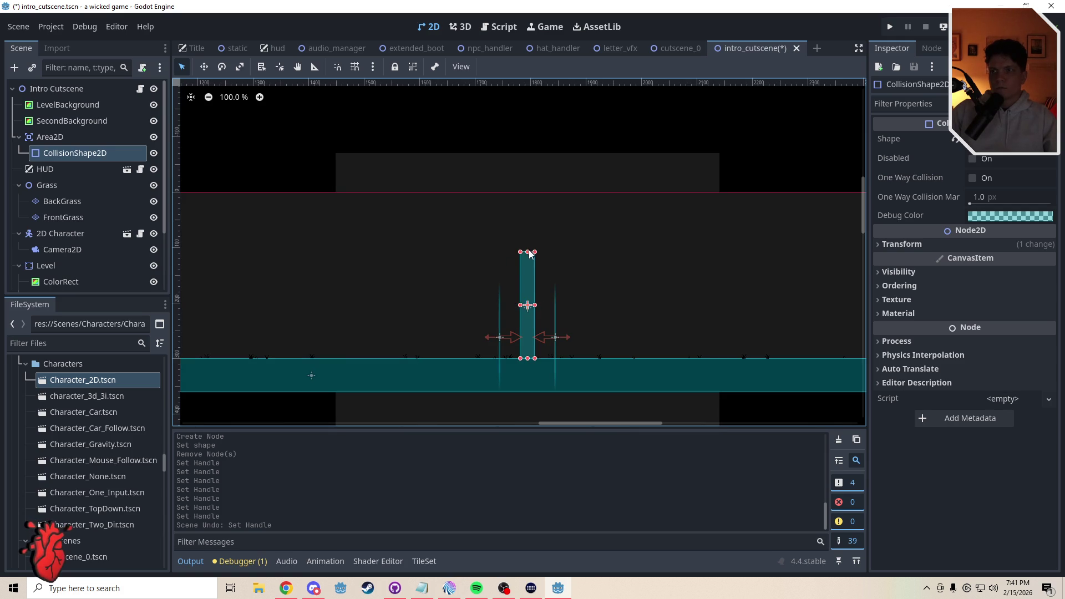
pyautogui.moveTo(530, 253); pyautogui.dragTo(527, 202)
pyautogui.click(796, 116)
pyautogui.scroll(-1, 610, 227)
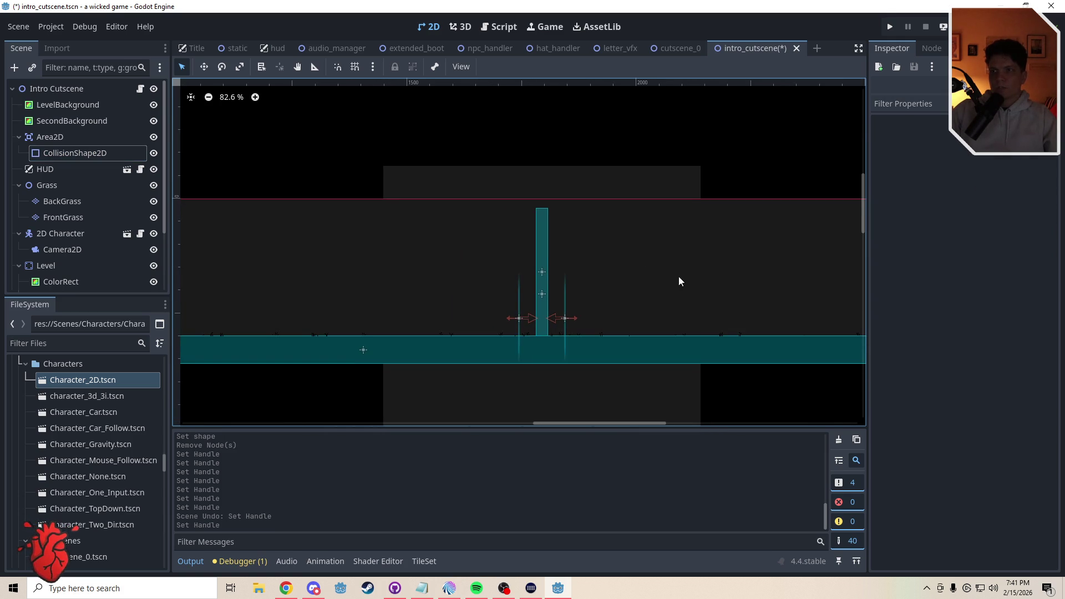
pyautogui.moveTo(680, 281); pyautogui.dragTo(499, 226)
pyautogui.doubleClick(54, 139)
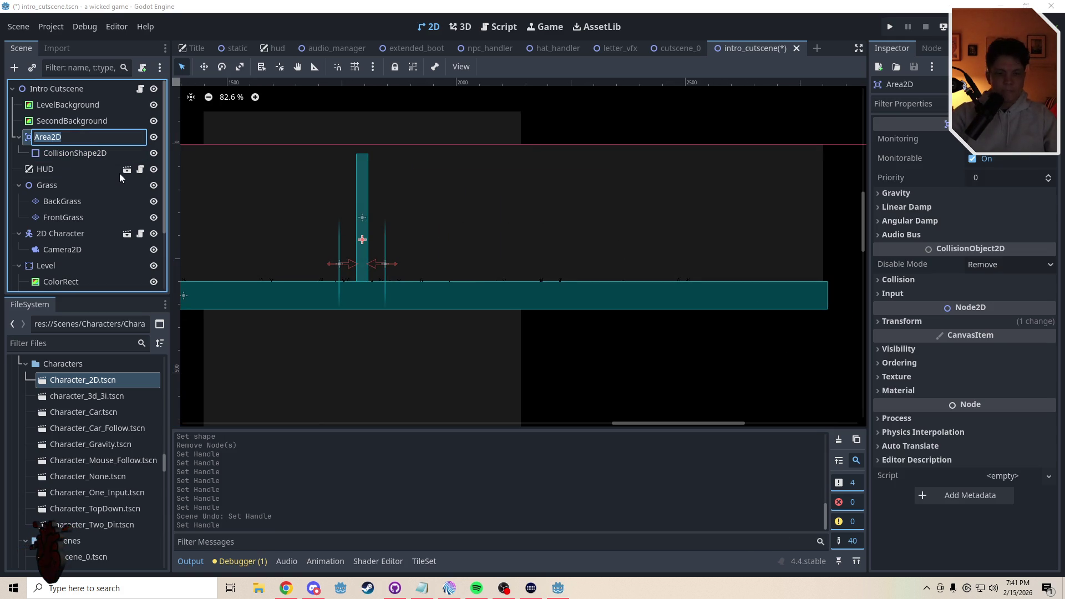
# Rename the Area2D to CutsceneInitiate and connect its body_entered signal to intro_cutscene.gd
pyautogui.write('Cutscene')
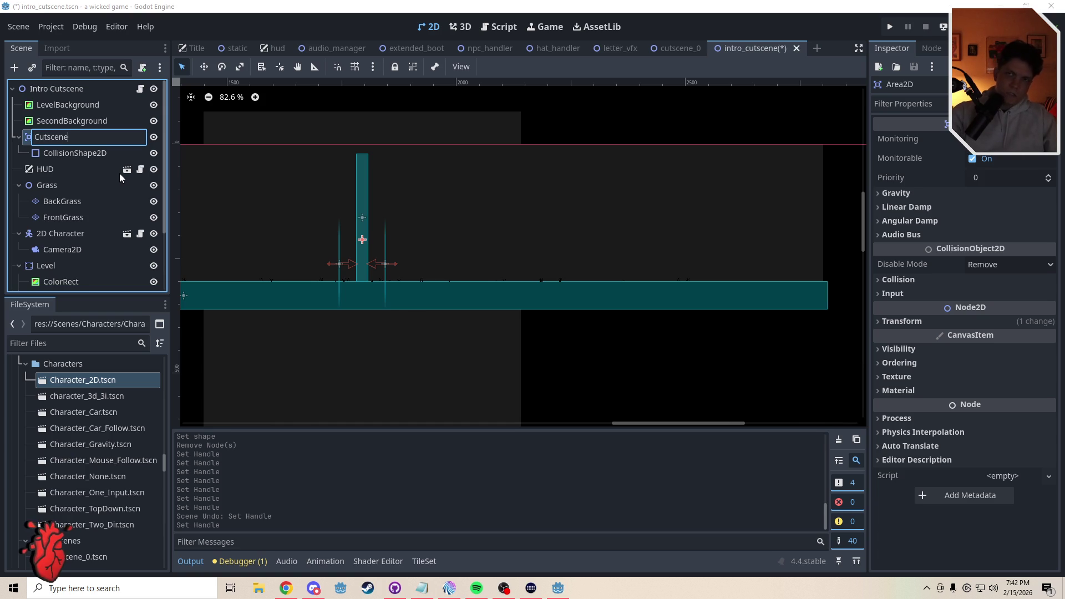
pyautogui.write('Initiate')
pyautogui.press('Return')
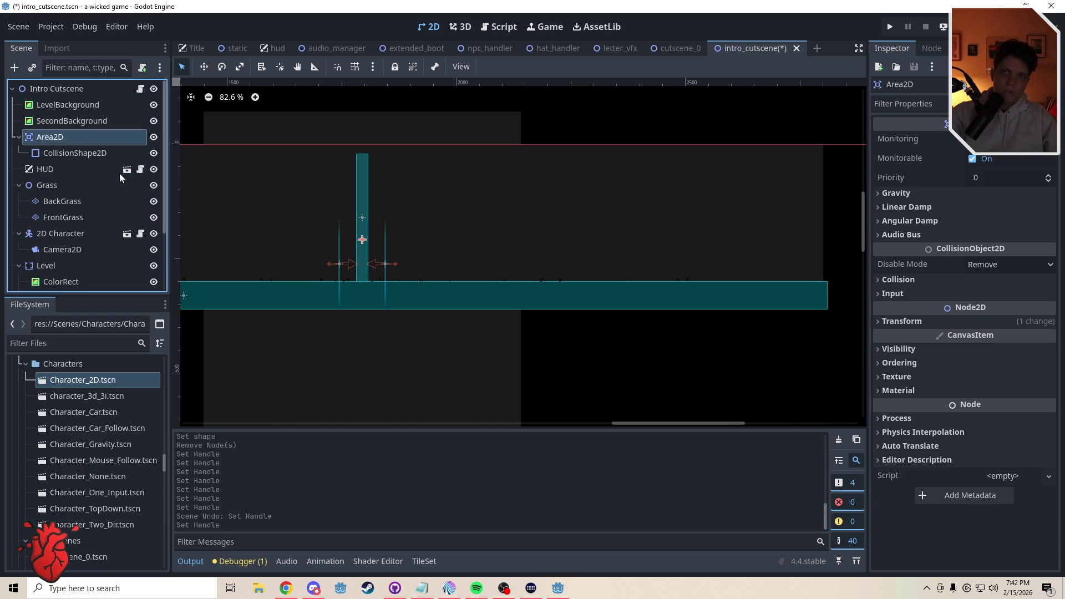
pyautogui.click(484, 33)
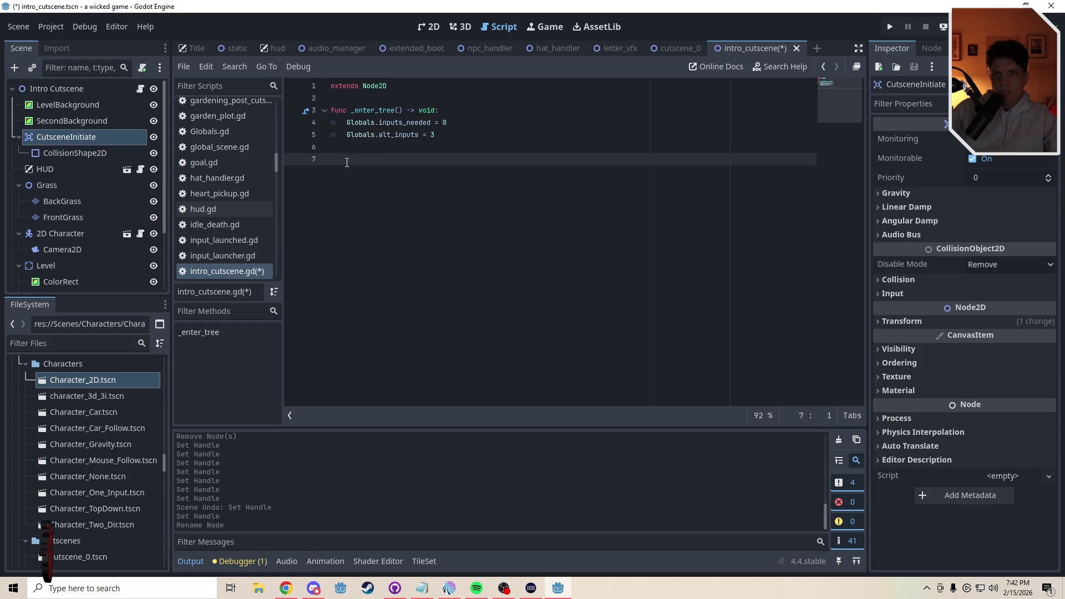
pyautogui.click(925, 47)
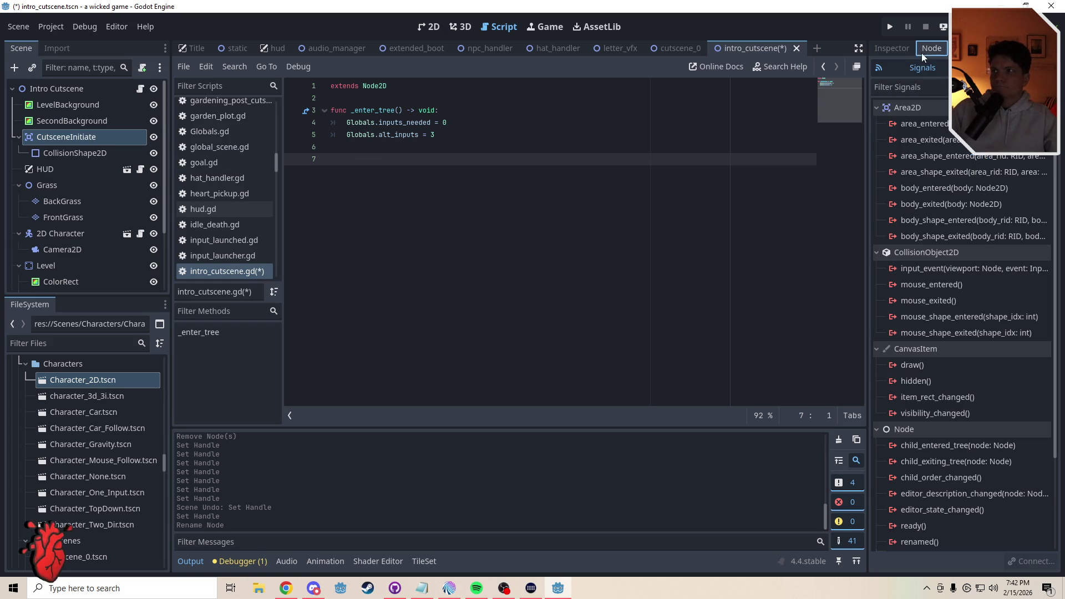
pyautogui.click(918, 189)
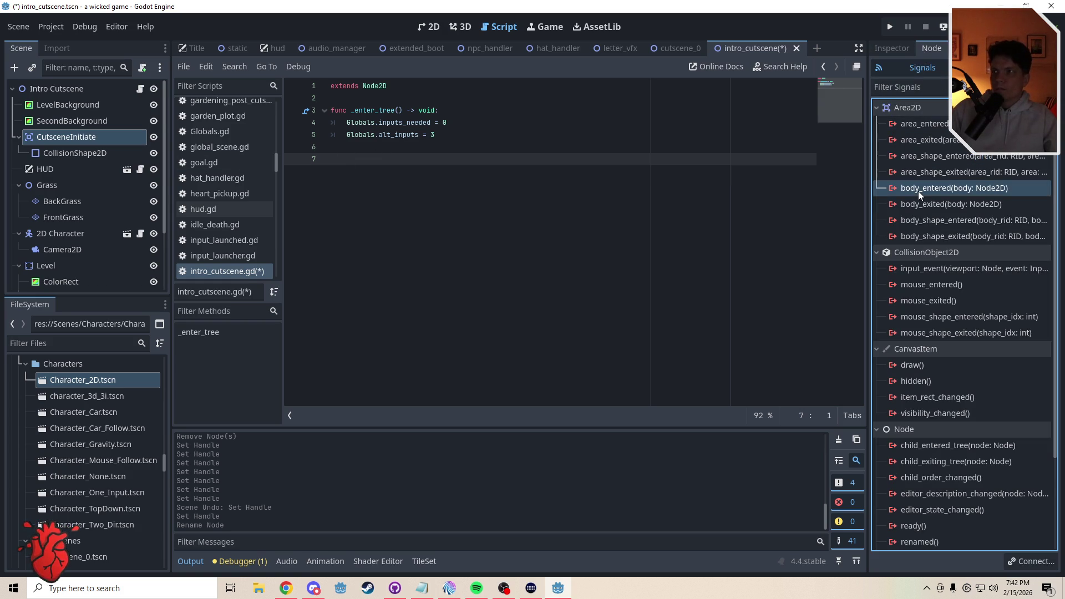
pyautogui.click(1034, 563)
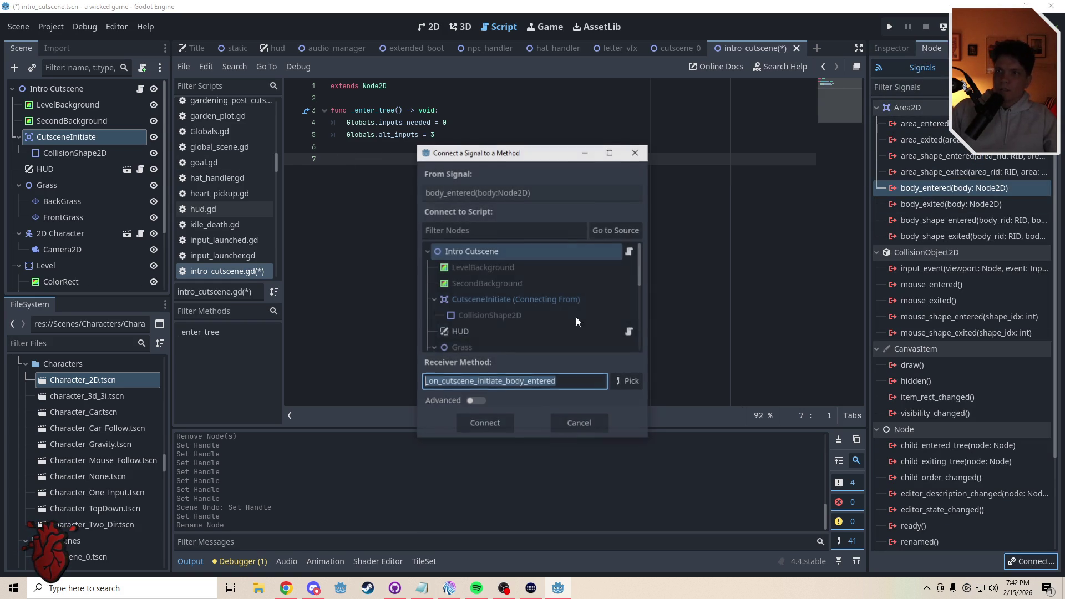
pyautogui.click(495, 425)
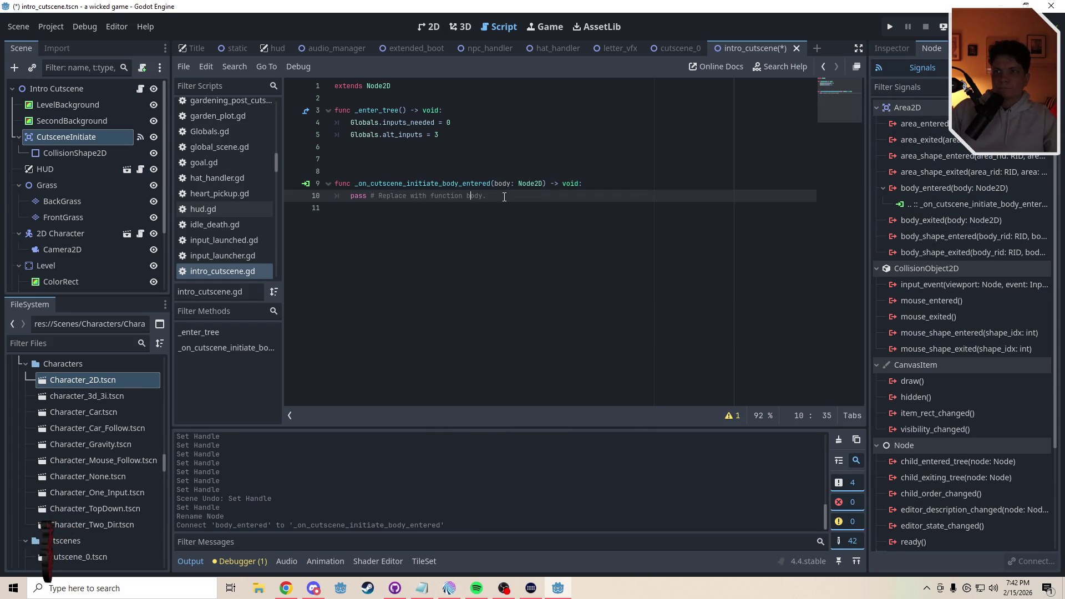
# Tidy the script's blank lines and add an onready reference to LevelBackground
pyautogui.click(367, 99)
pyautogui.press('Return')
pyautogui.press('Return')
pyautogui.click(367, 99)
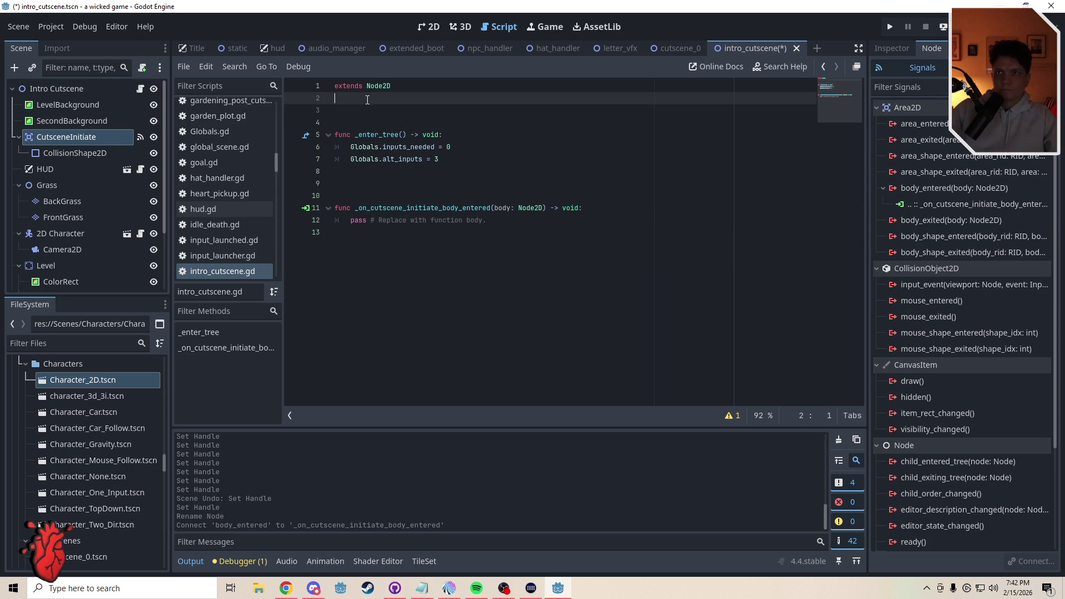
pyautogui.click(352, 183)
pyautogui.press('Delete')
pyautogui.press('Delete')
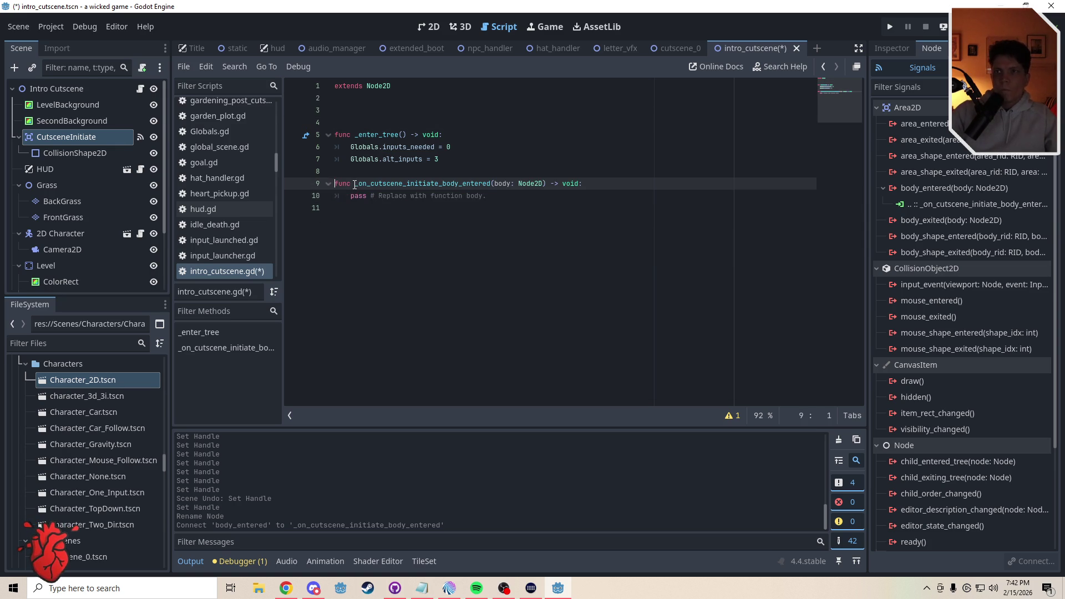
pyautogui.click(353, 109)
pyautogui.moveTo(67, 105); pyautogui.dragTo(385, 113)
# Replace the handler's pass with a level_background.visible line and save
pyautogui.moveTo(488, 208); pyautogui.dragTo(348, 209)
pyautogui.write('level')
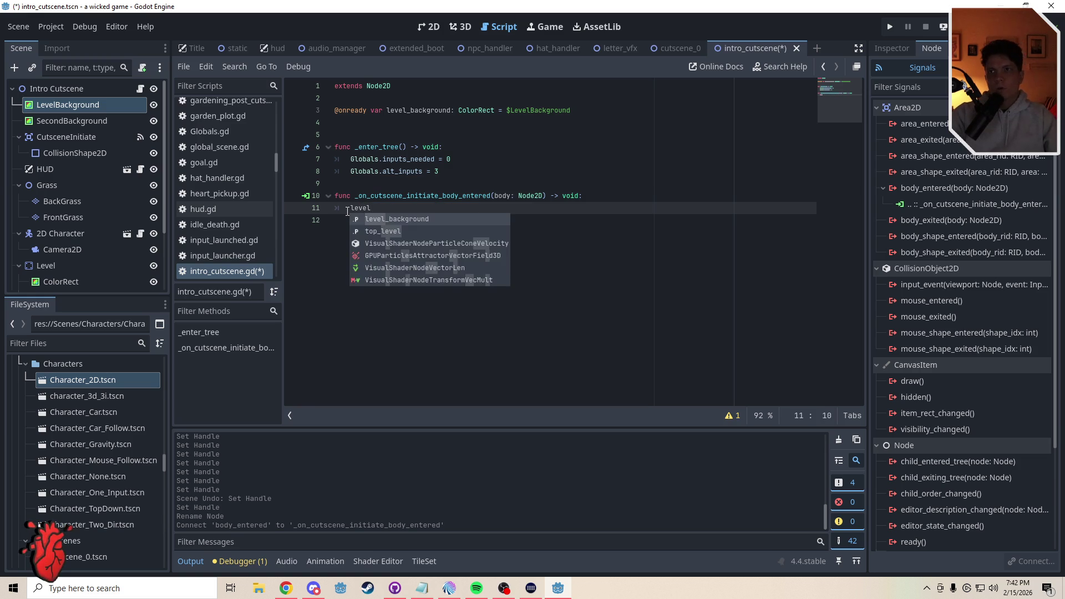
pyautogui.press('Return')
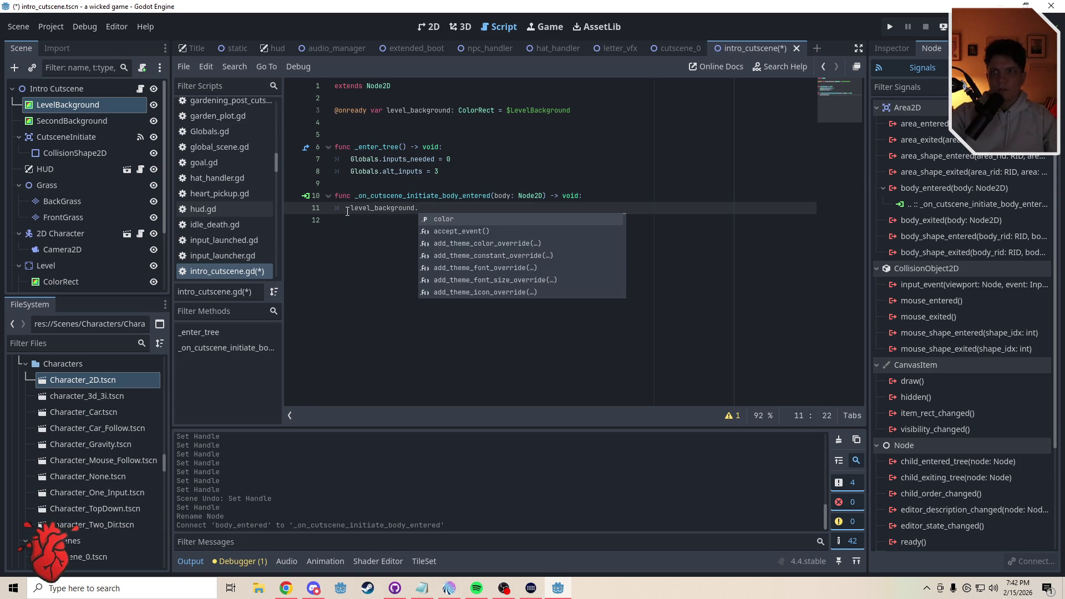
pyautogui.write('visi')
pyautogui.press('Down')
pyautogui.press('Down')
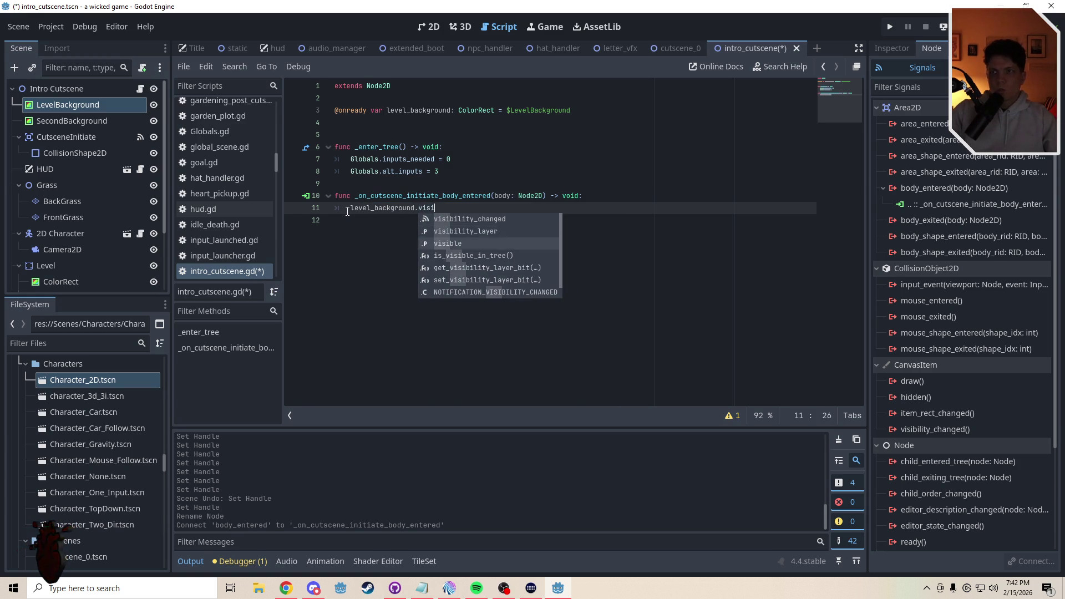
pyautogui.press('Return')
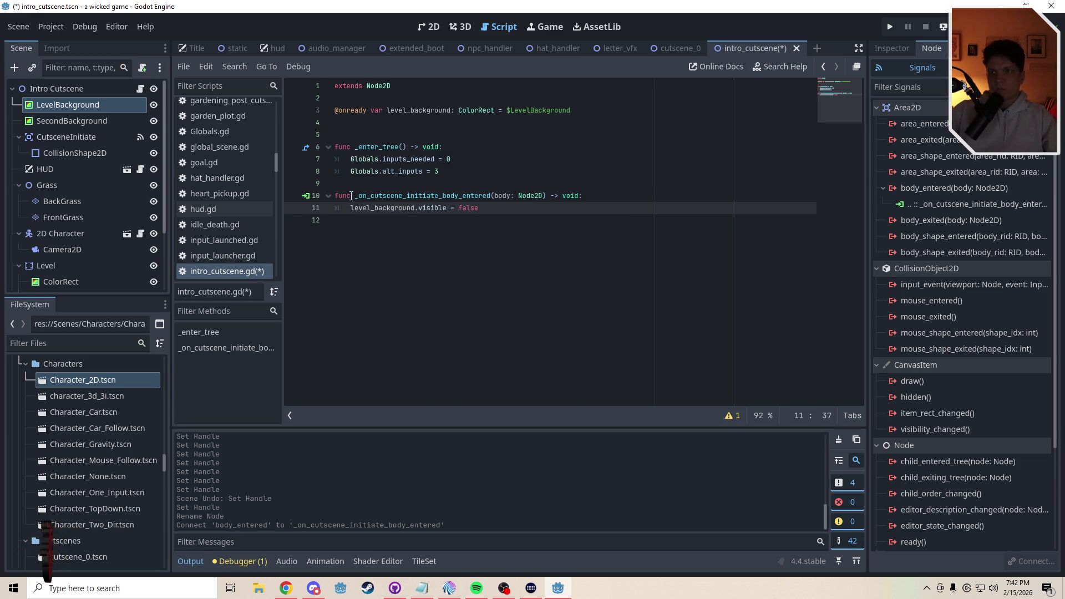
pyautogui.click(350, 183)
pyautogui.hotkey('ctrl', 's')
# Add a new variable line and write slim_bg = true in the trigger handler
pyautogui.click(58, 121)
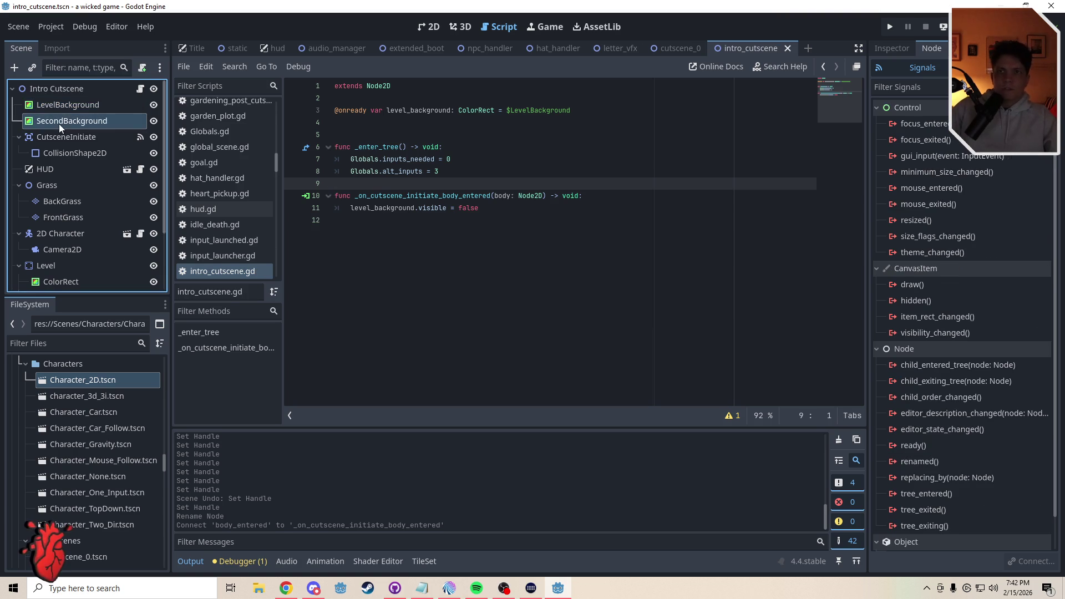
pyautogui.click(429, 256)
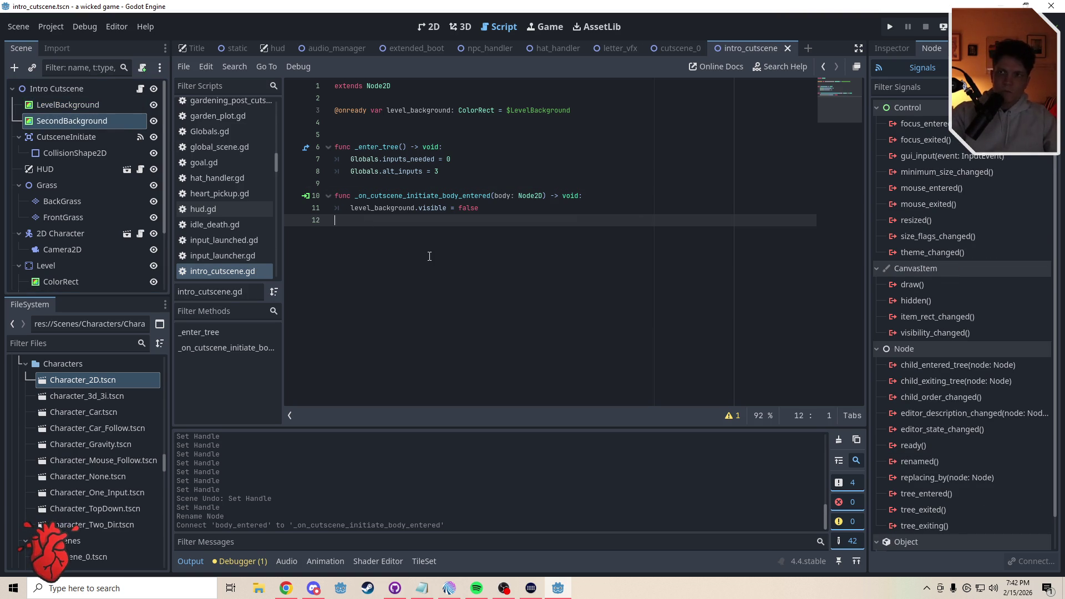
pyautogui.press('Tab')
pyautogui.click(359, 126)
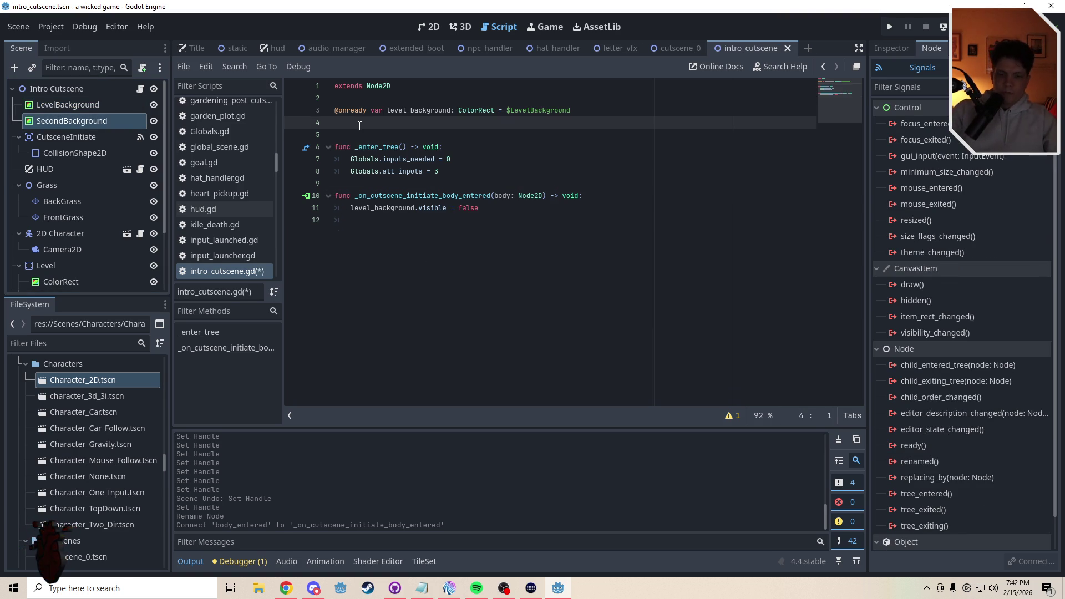
pyautogui.press('Return')
pyautogui.write('var')
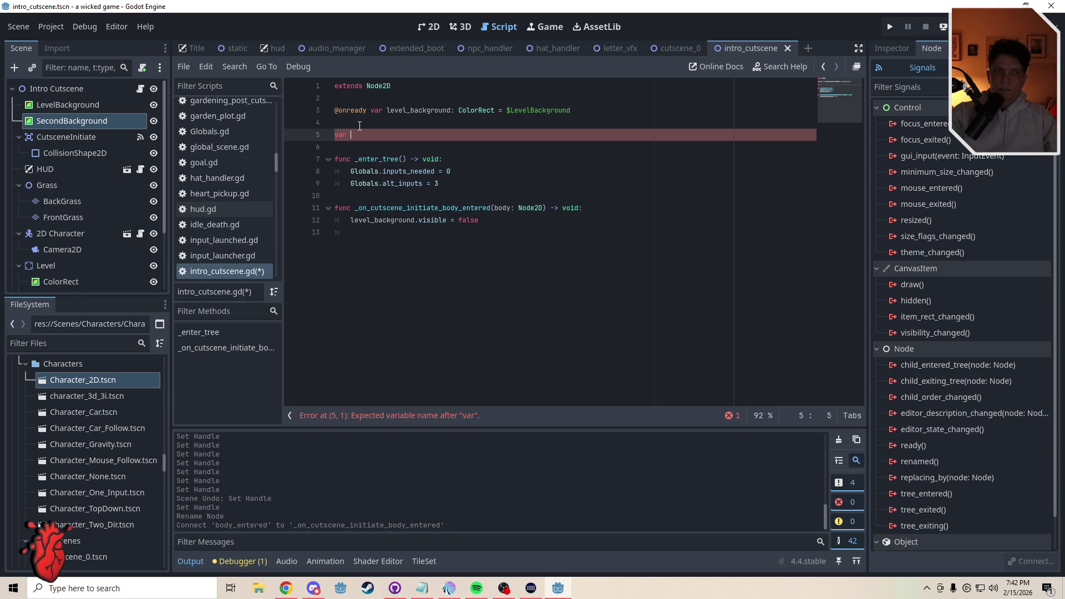
pyautogui.write('bg: bool = false')
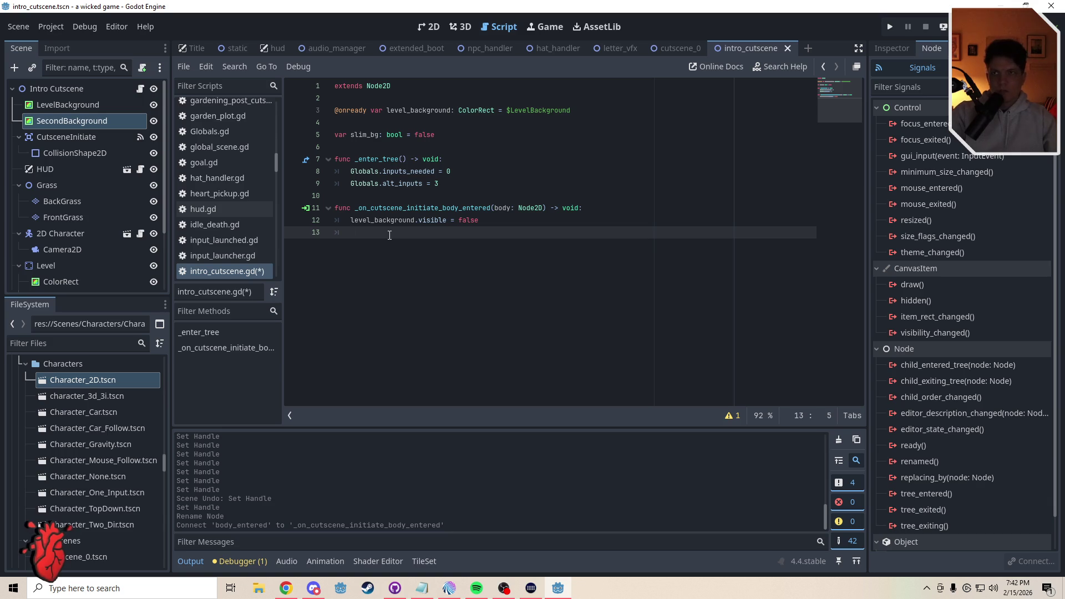
pyautogui.write('slim_bg')
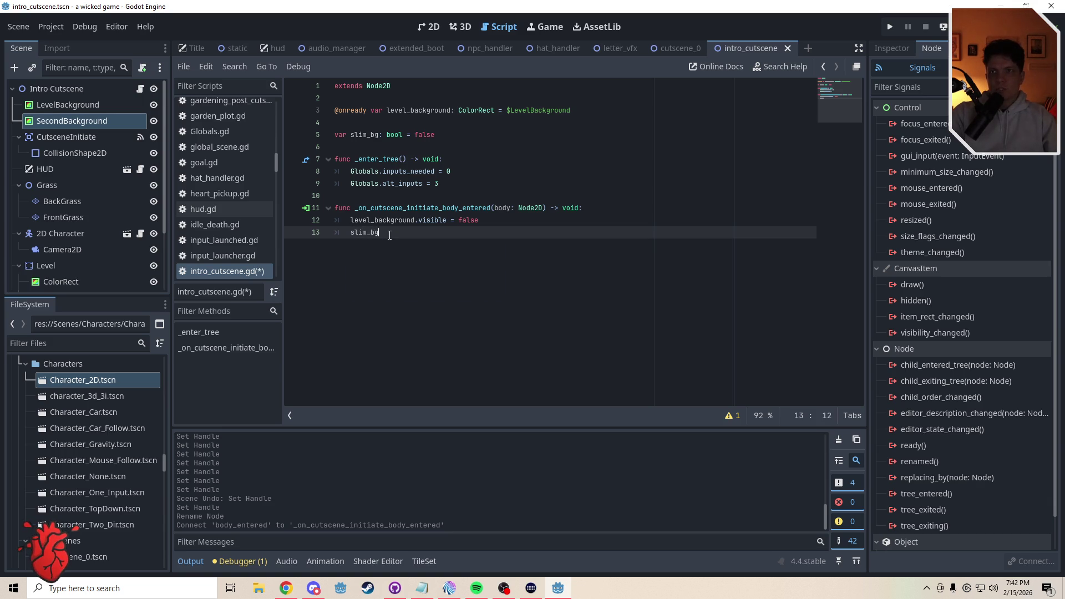
pyautogui.write(' = true')
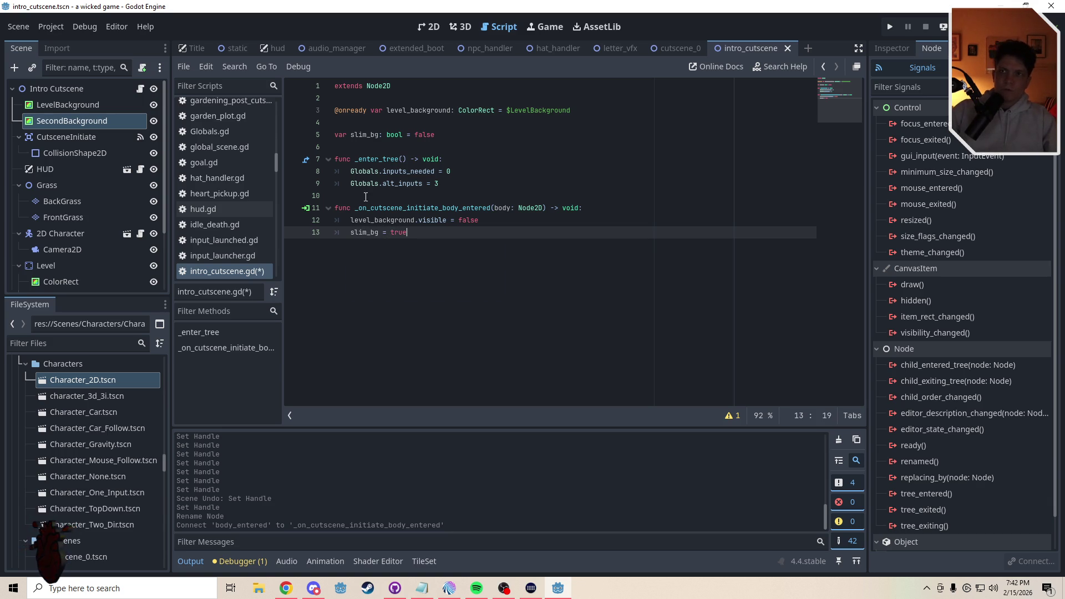
# Add a _process(delta) function containing pass above the handler and save
pyautogui.click(374, 197)
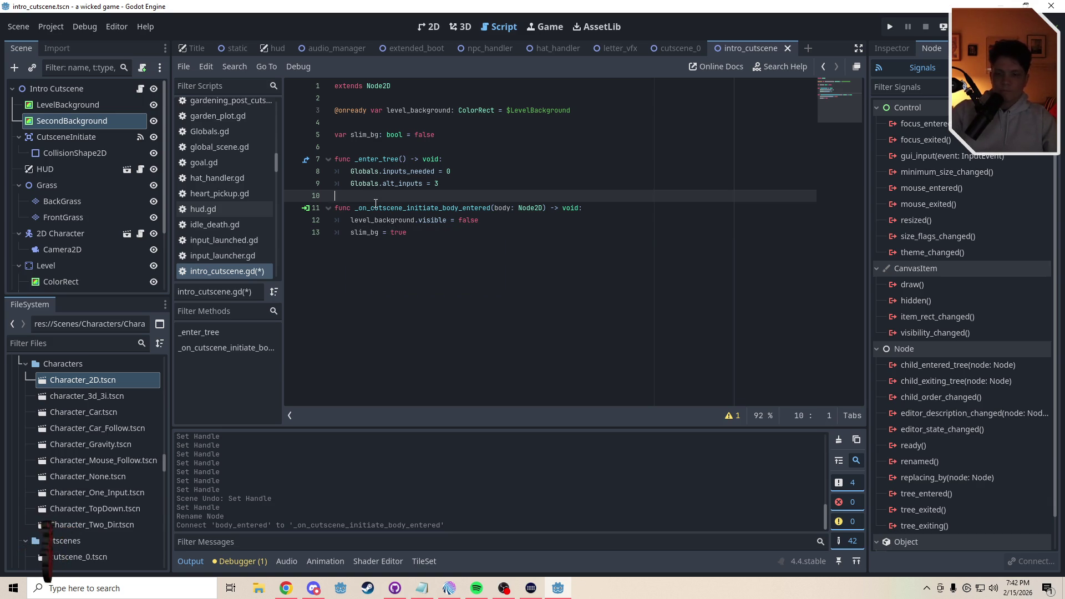
pyautogui.press('Return')
pyautogui.press('Return')
pyautogui.press('Up')
pyautogui.write('func ')
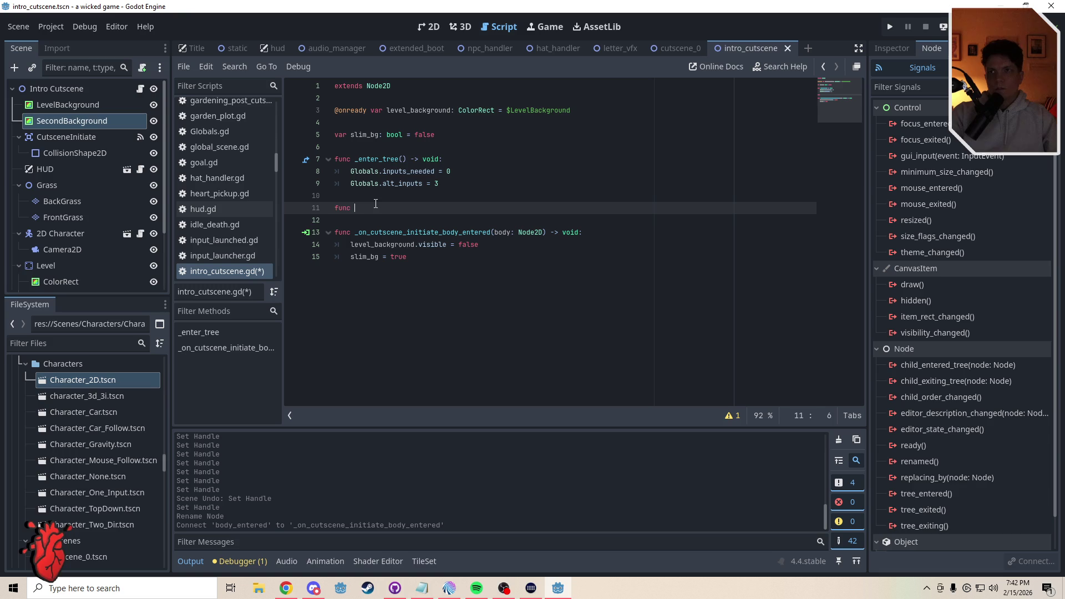
pyautogui.write('proc')
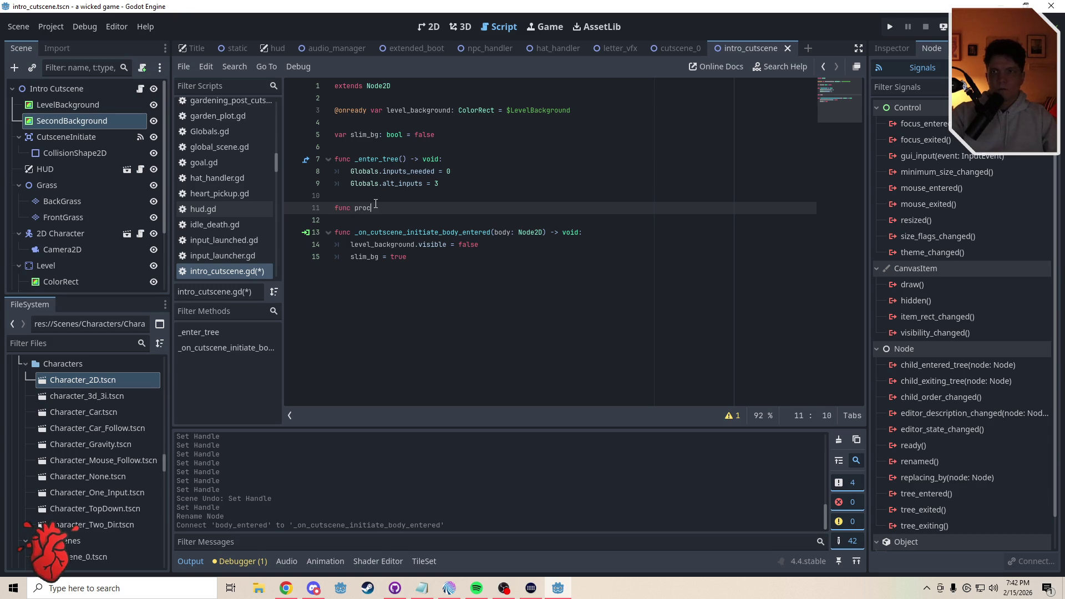
pyautogui.press('Return')
pyautogui.press('Return')
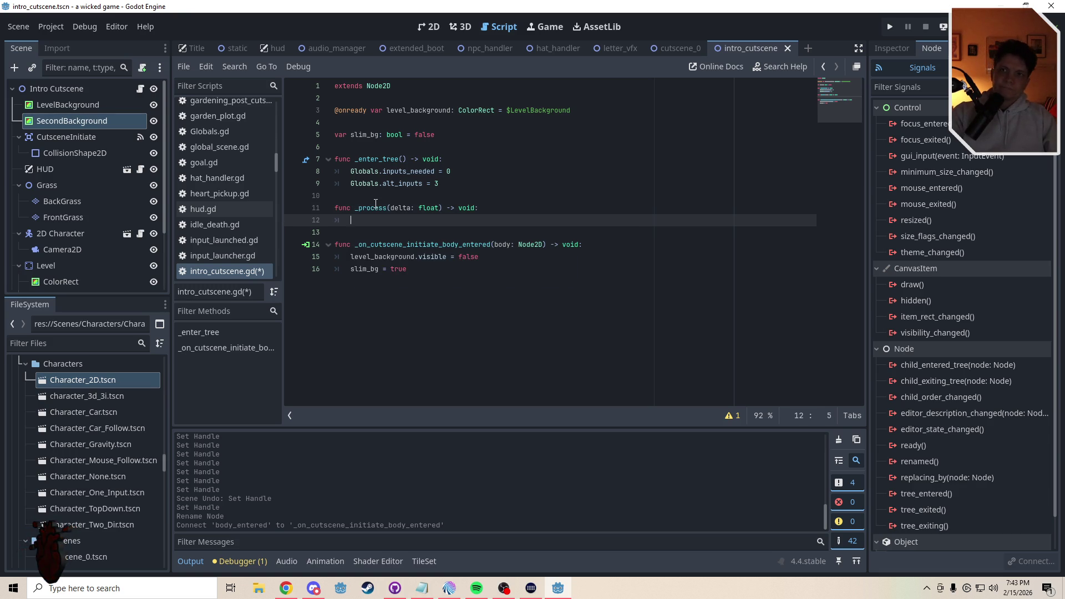
pyautogui.write('pass')
pyautogui.click(376, 206)
pyautogui.hotkey('ctrl', 's')
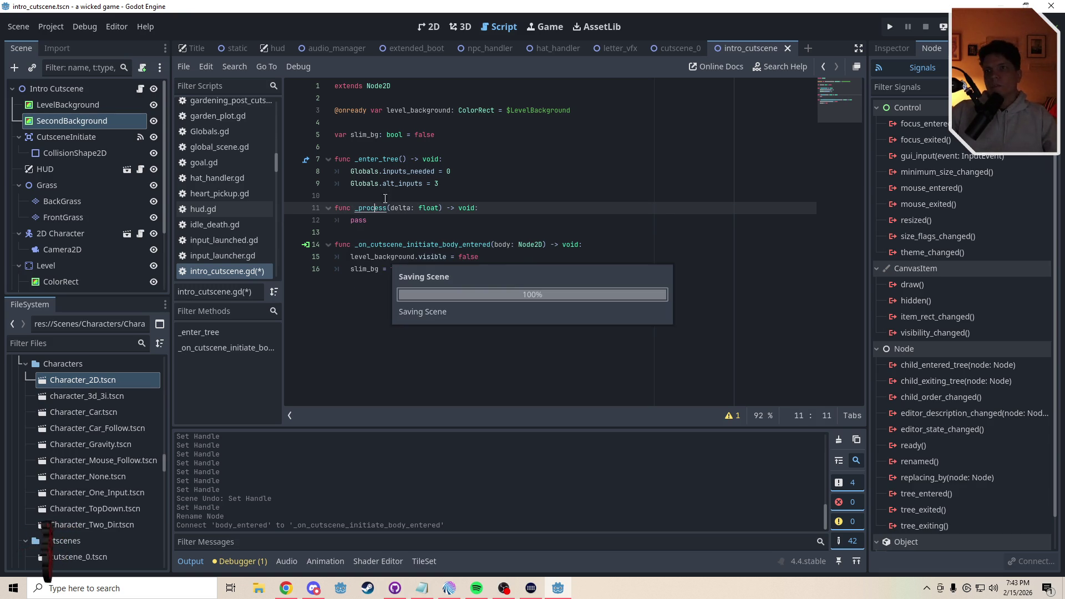
# Move the 'i know this is confusing' Text label to 1688, 177 beside CutsceneInitiate
pyautogui.click(431, 28)
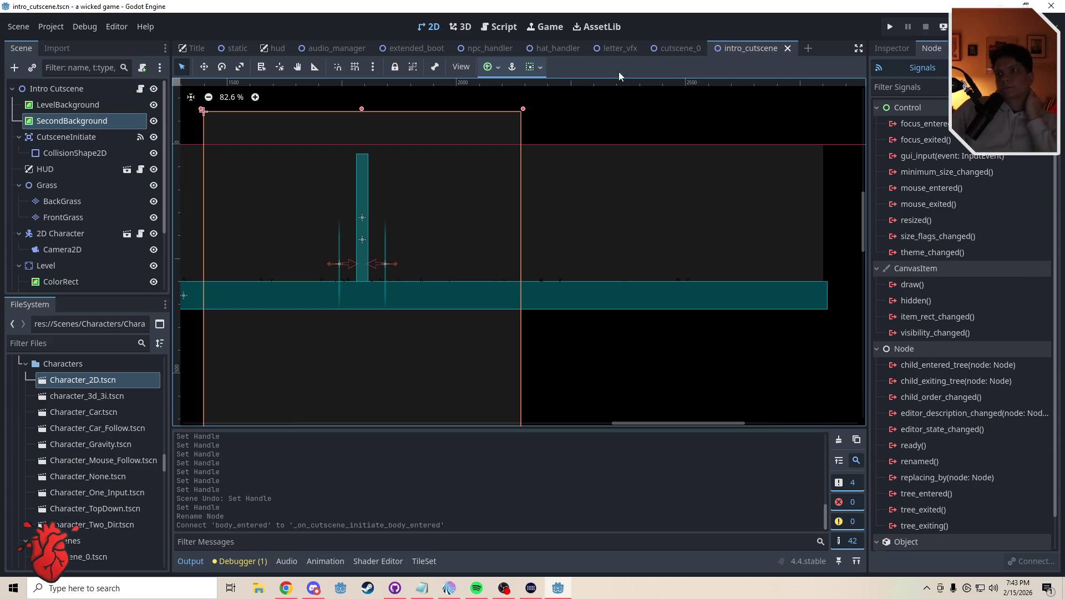
pyautogui.moveTo(681, 50)
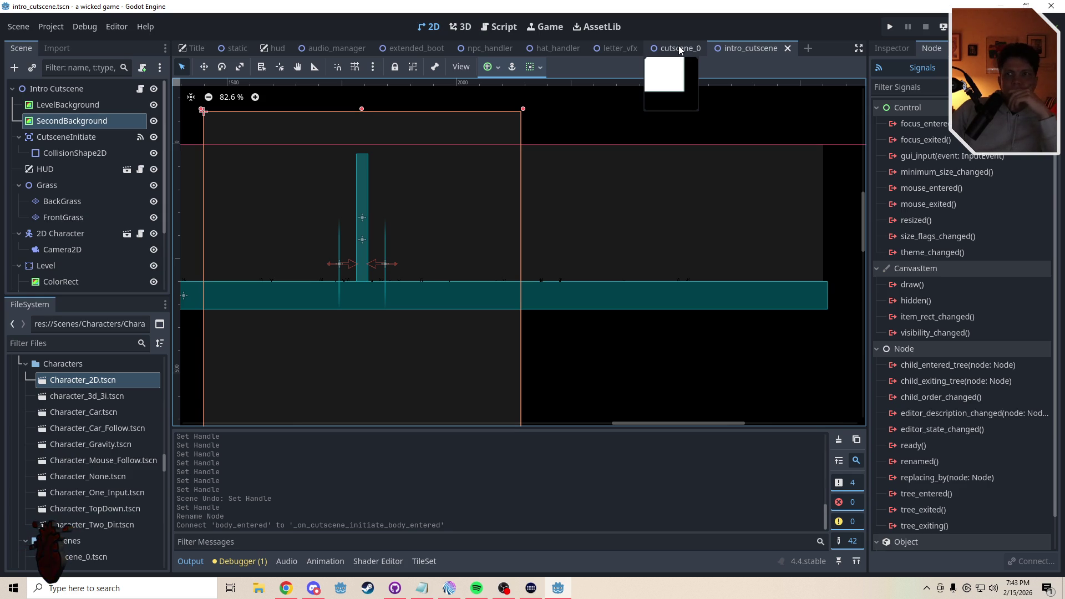
pyautogui.scroll(-2, 56, 261)
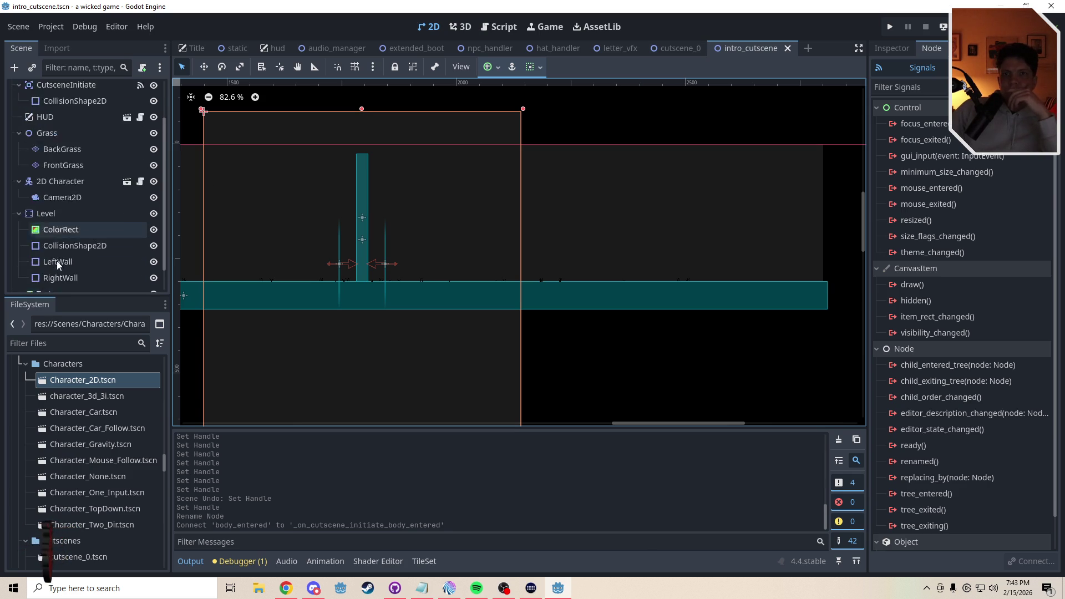
pyautogui.scroll(1, 58, 259)
pyautogui.scroll(-2, 58, 260)
pyautogui.click(58, 266)
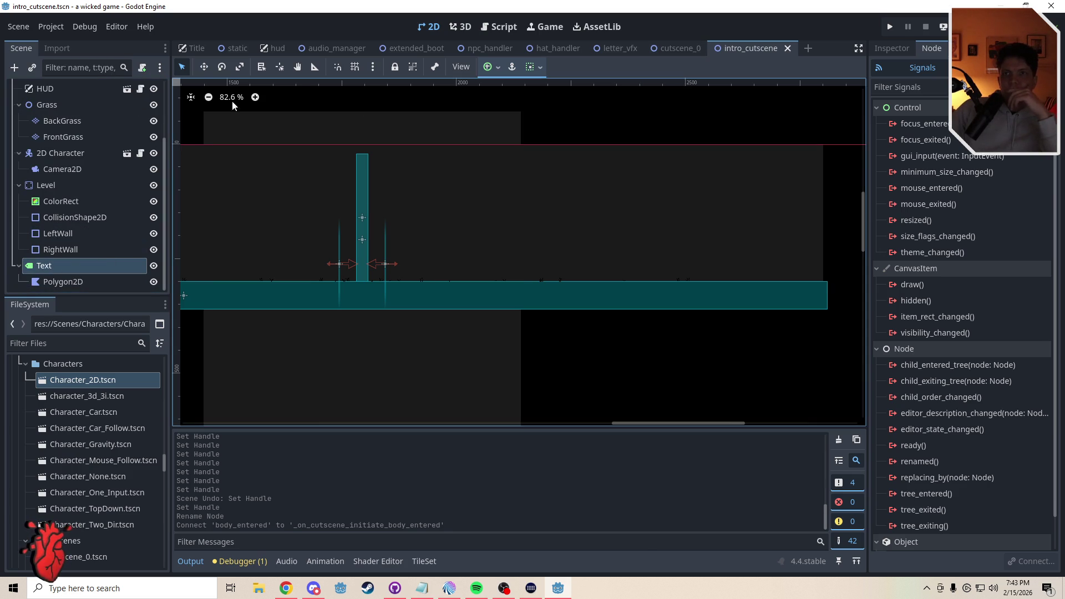
pyautogui.press('w')
pyautogui.moveTo(499, 222)
pyautogui.mouseDown()
pyautogui.moveTo(580, 255)
pyautogui.moveTo(561, 266)
pyautogui.mouseUp()
pyautogui.moveTo(317, 232); pyautogui.dragTo(414, 233)
pyautogui.click(892, 48)
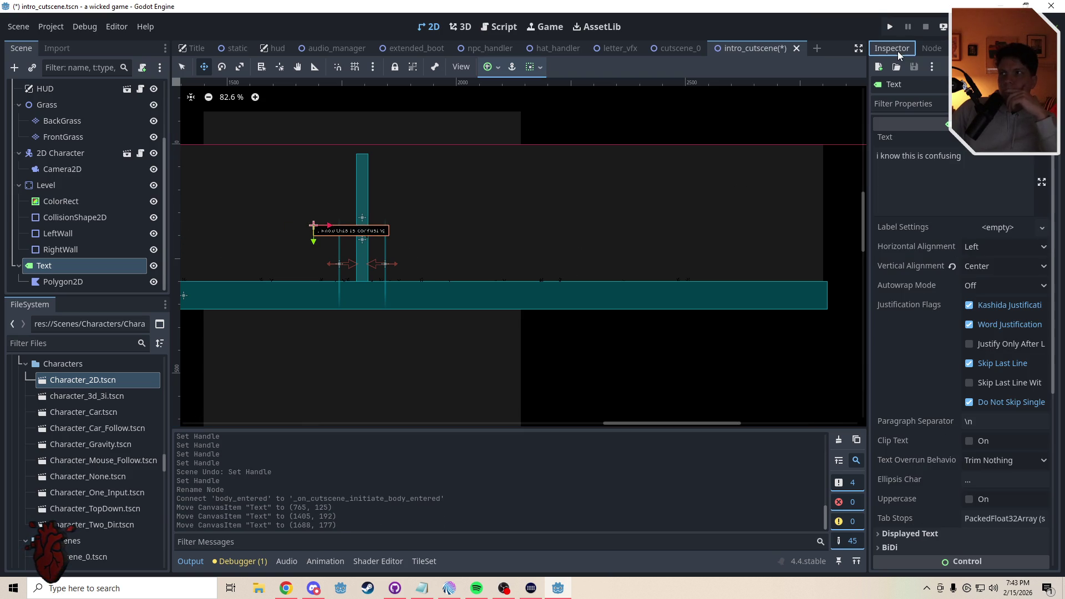
# Replace the label text with 'Maybe if I had been born in another place', 'in another place' and 'in another time'
pyautogui.click(953, 187)
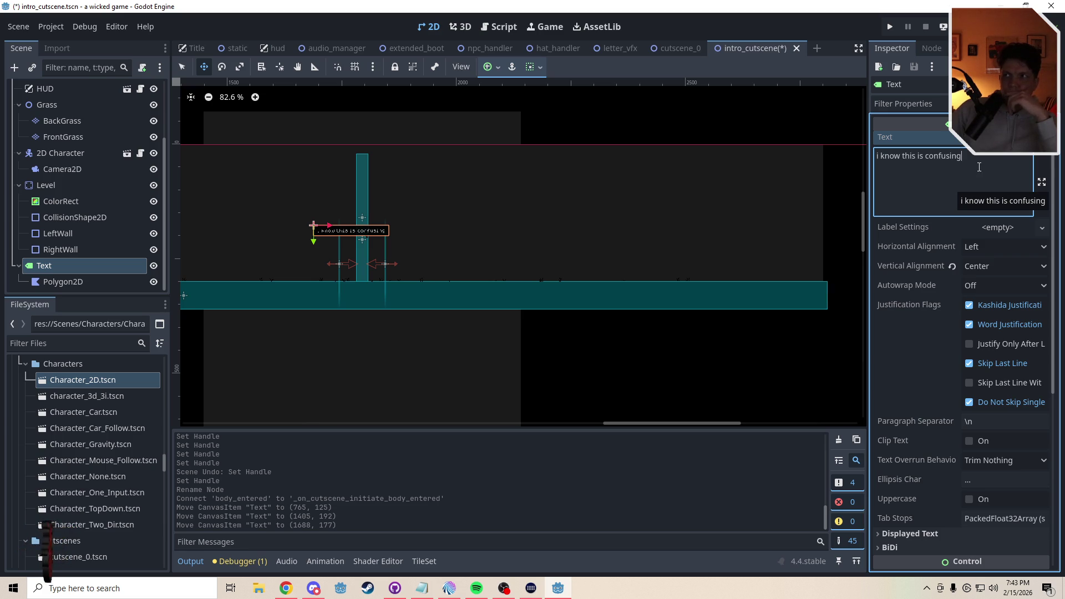
pyautogui.moveTo(979, 167); pyautogui.dragTo(797, 155)
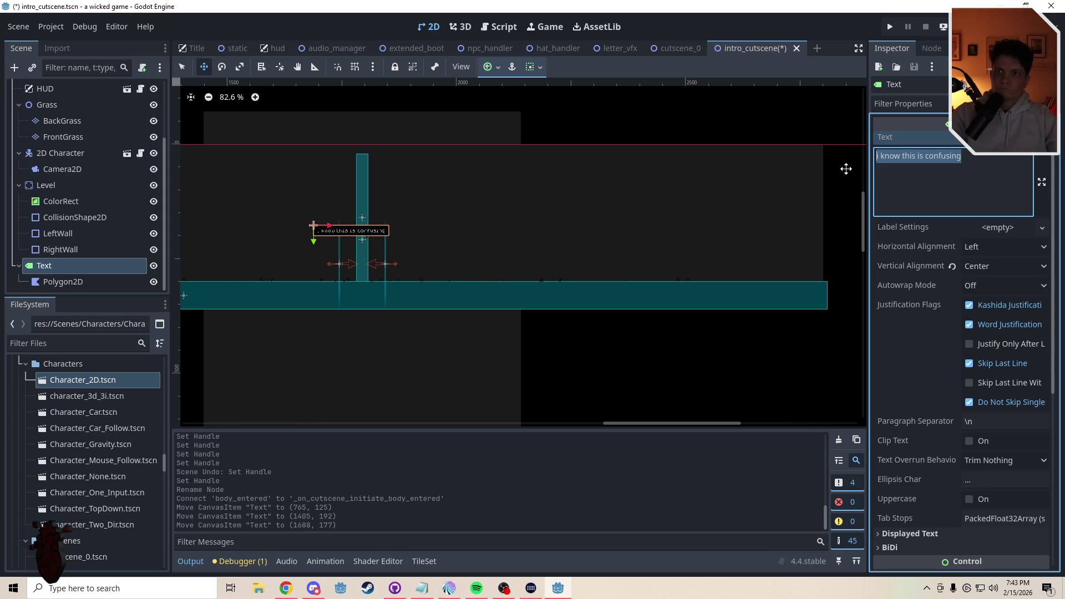
pyautogui.write('Maybe')
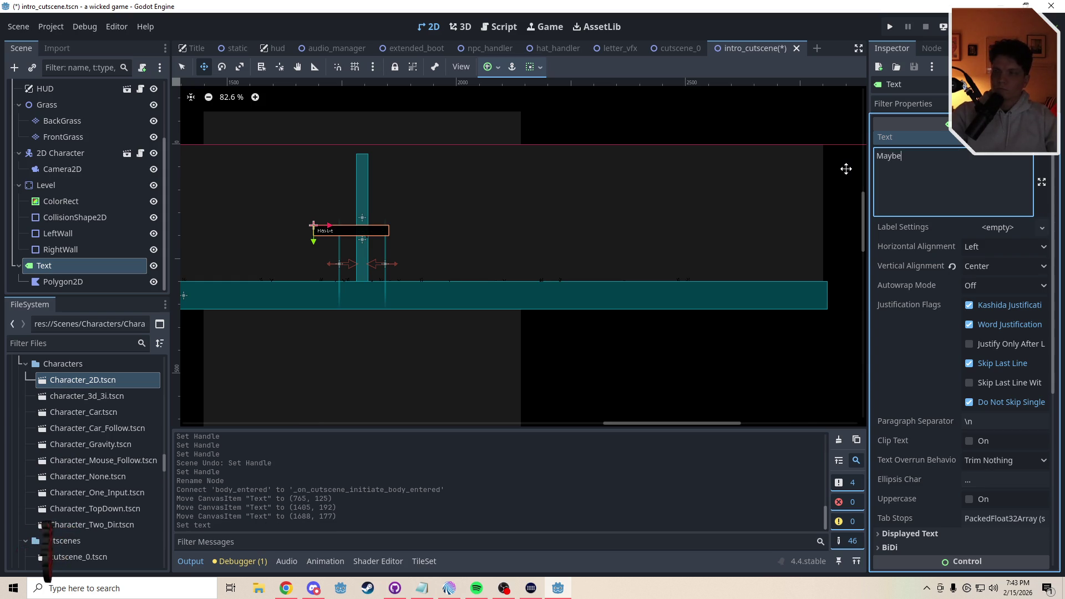
pyautogui.write(' if ')
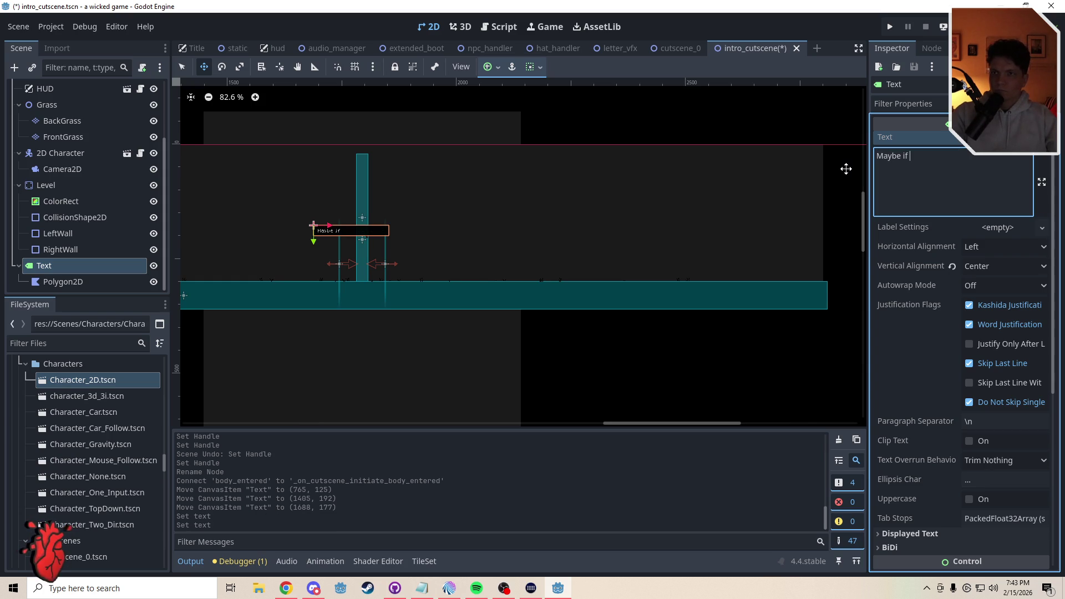
pyautogui.write('I had bee')
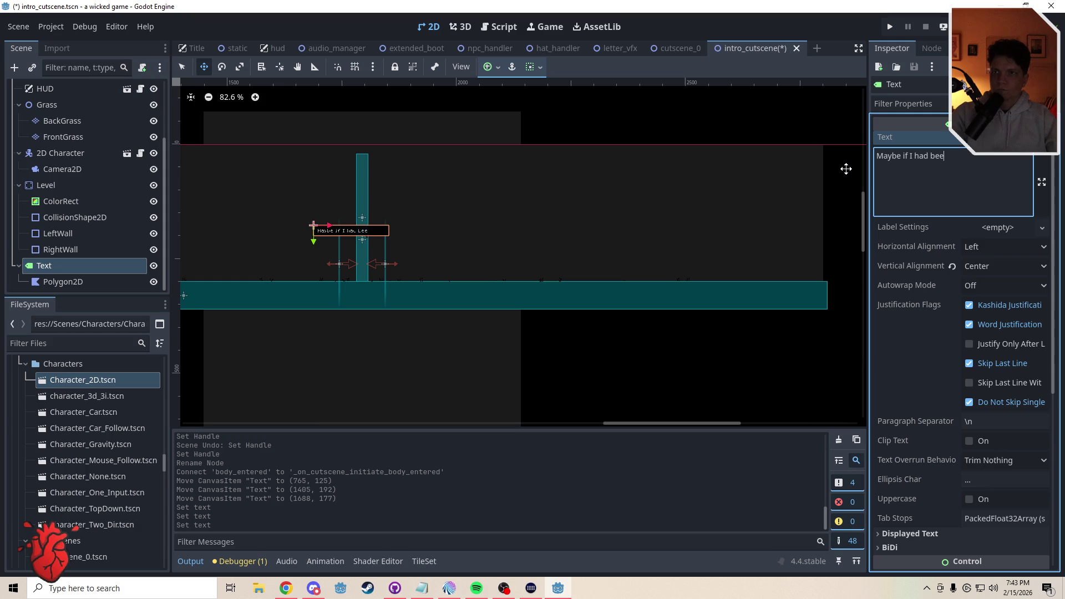
pyautogui.write('n born in an')
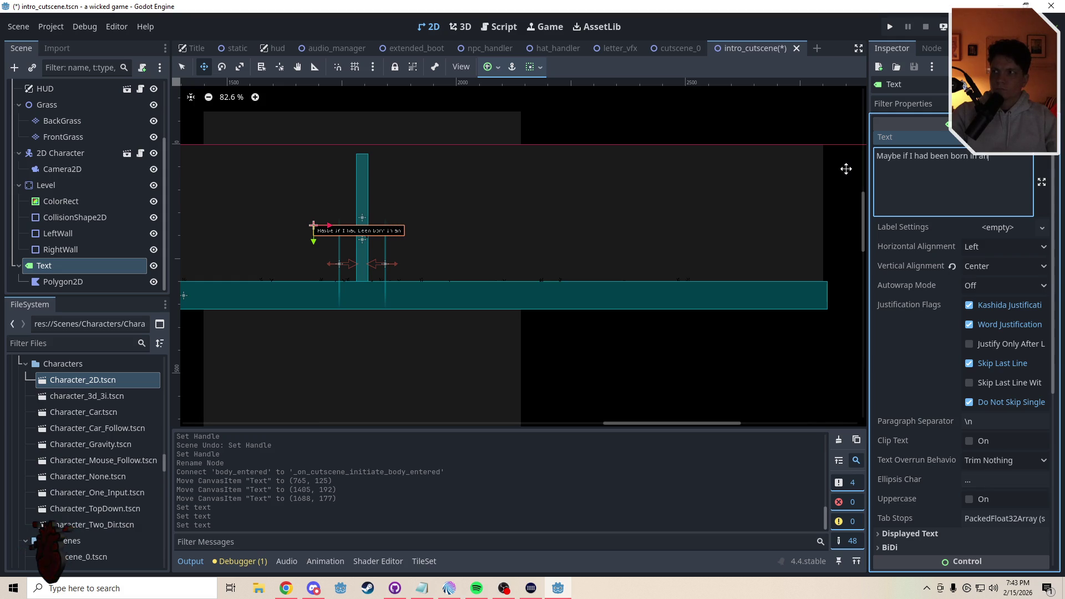
pyautogui.write('other place')
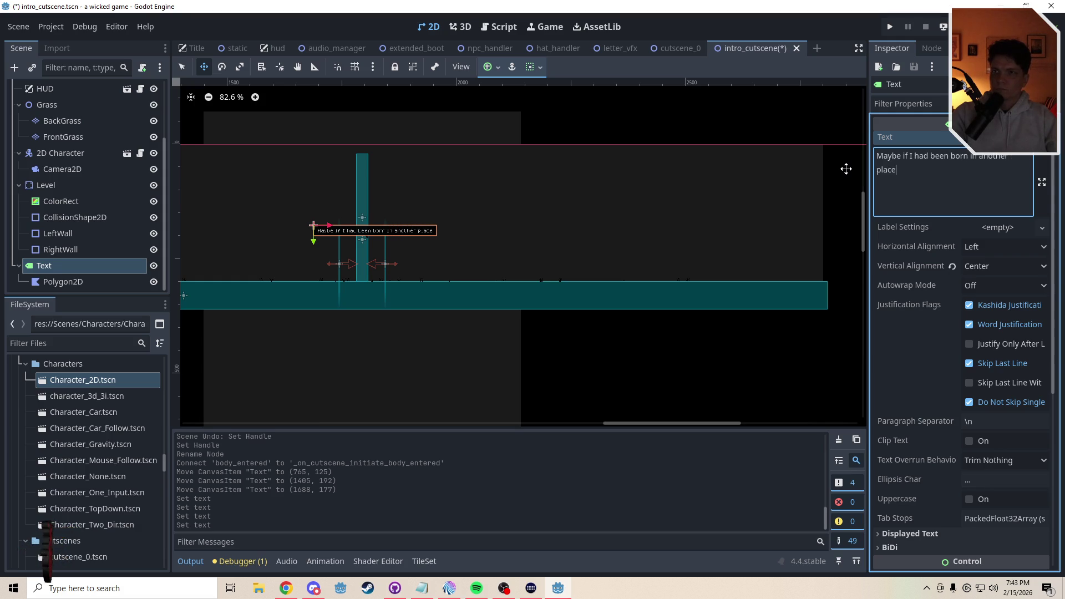
pyautogui.press('Return')
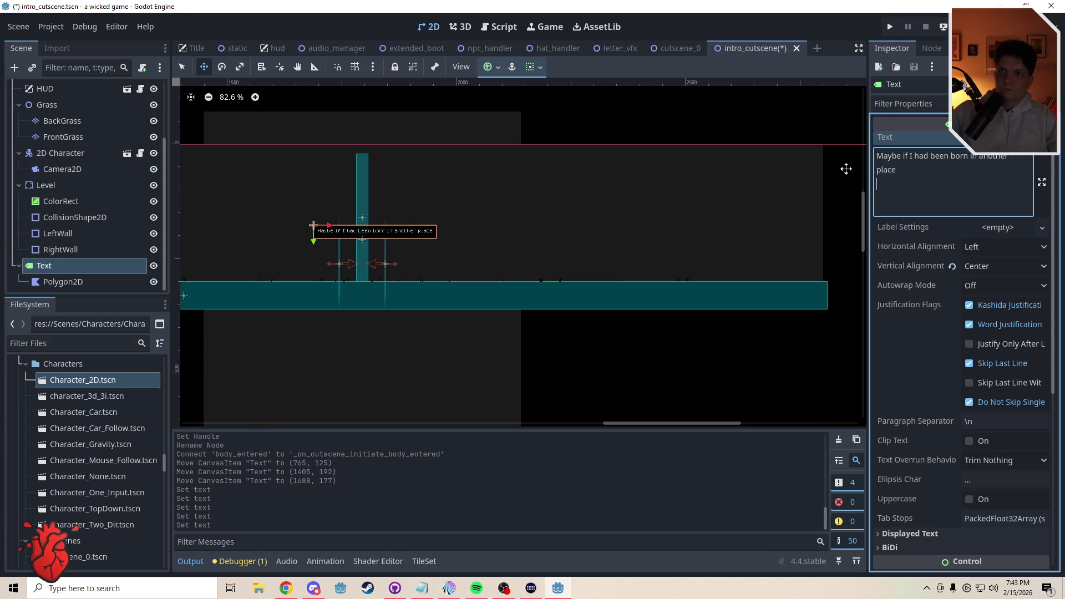
pyautogui.scroll(6, 325, 242)
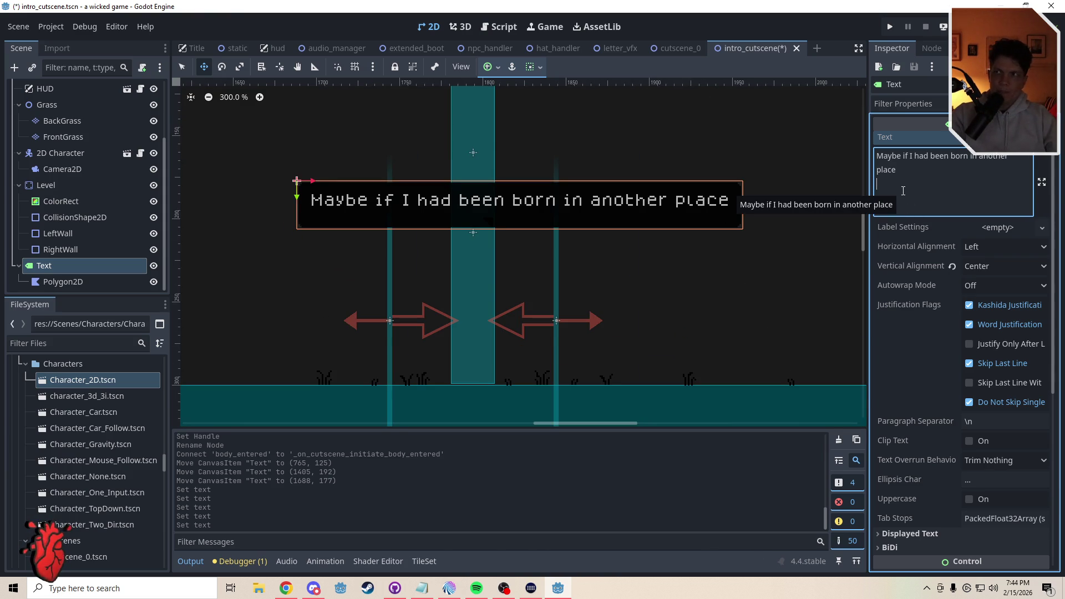
pyautogui.write('at another')
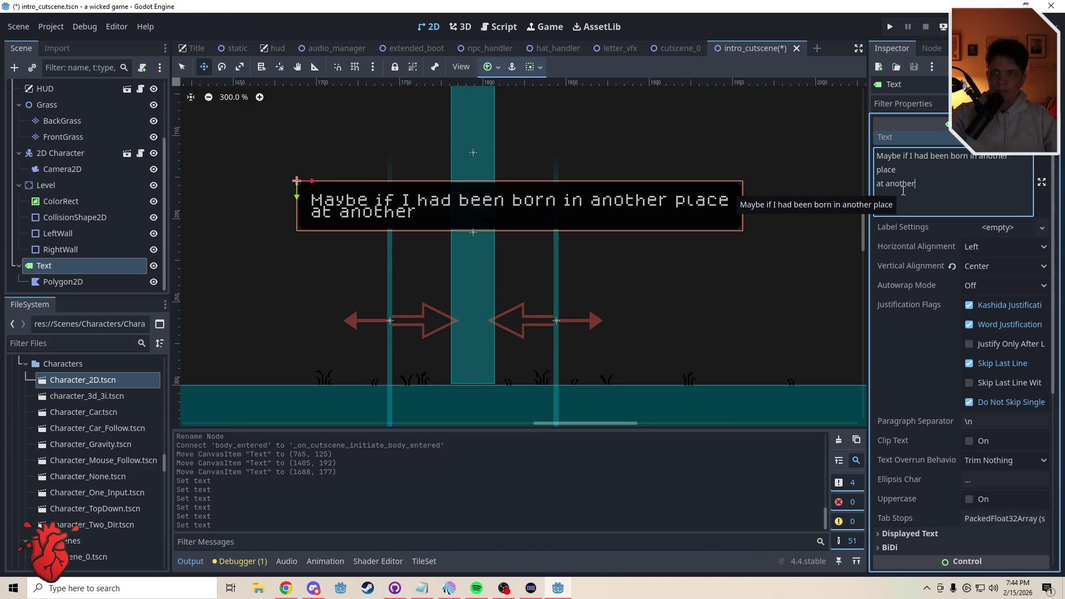
pyautogui.write(' time')
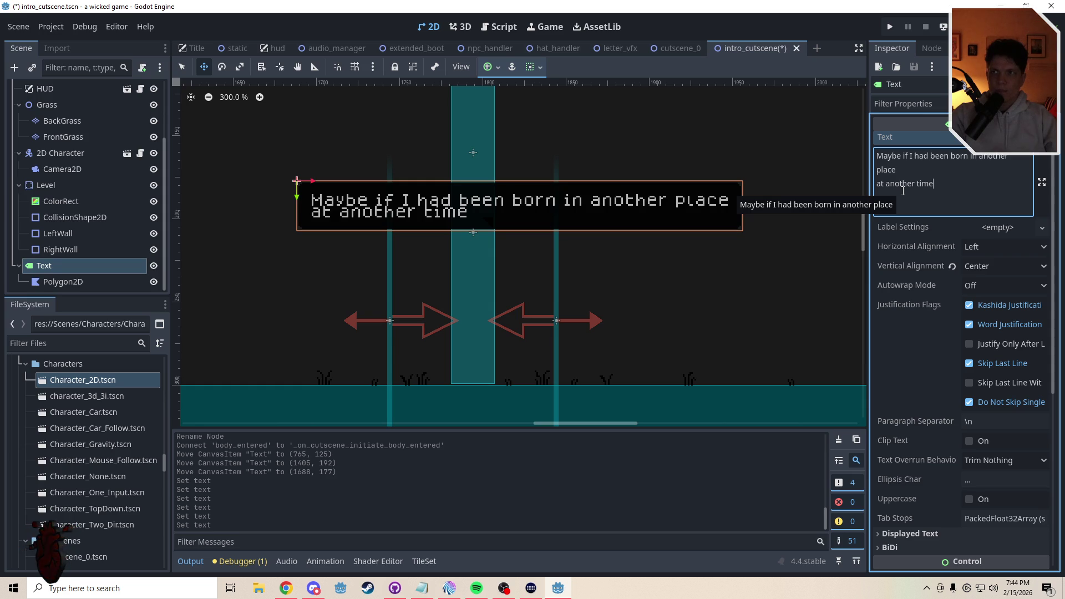
pyautogui.press('BackSpace')
pyautogui.press('BackSpace')
pyautogui.press('BackSpace')
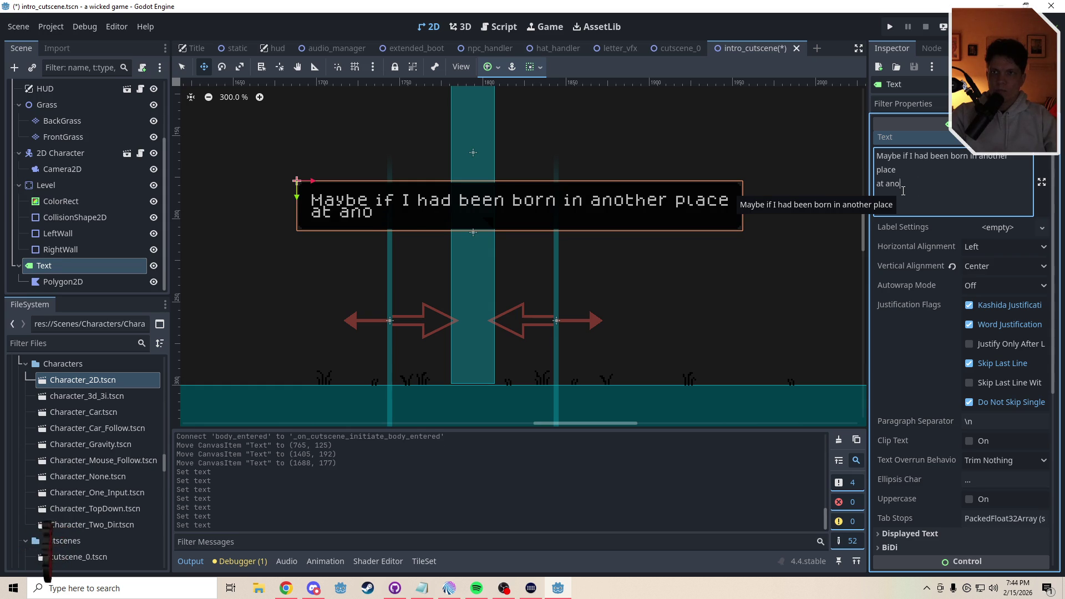
pyautogui.write('in another place')
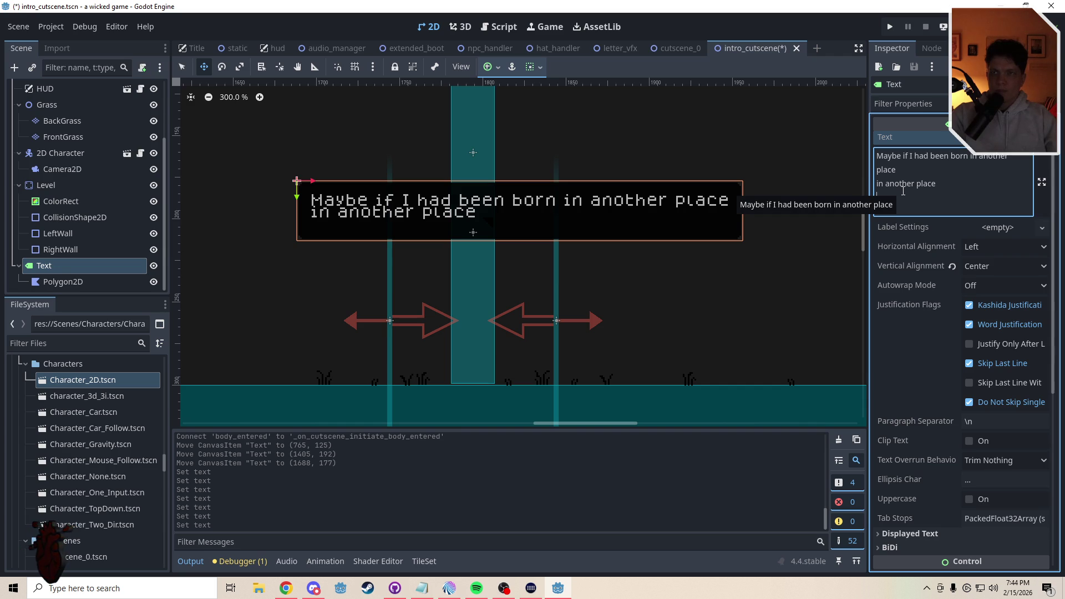
pyautogui.press('Return')
pyautogui.write('in another time')
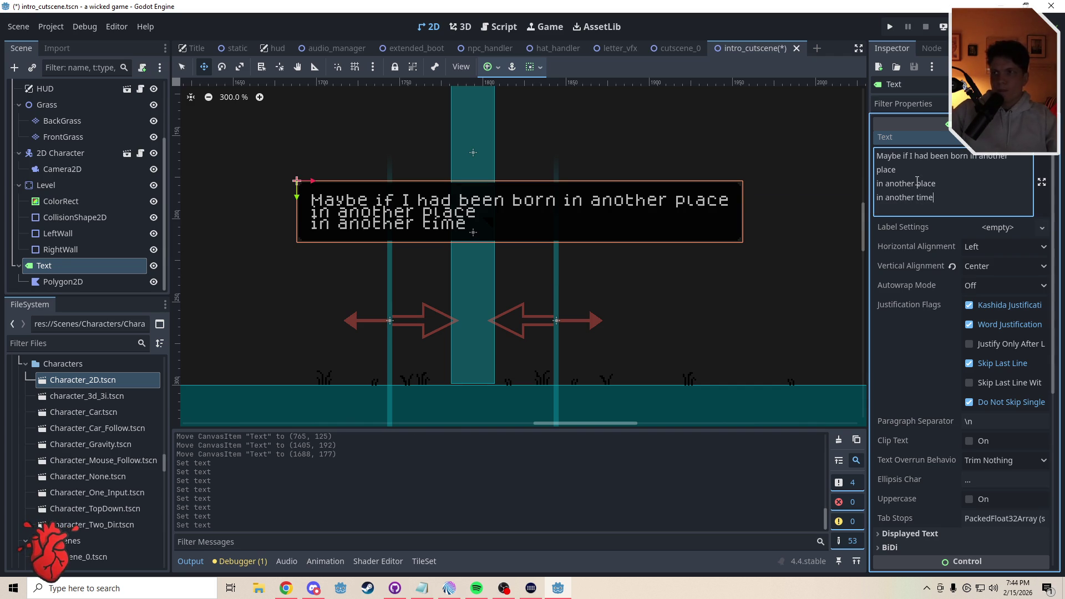
# Change 'place' to 'body' on the first line and move 'in another body' onto its own line
pyautogui.moveTo(1010, 160); pyautogui.dragTo(981, 159)
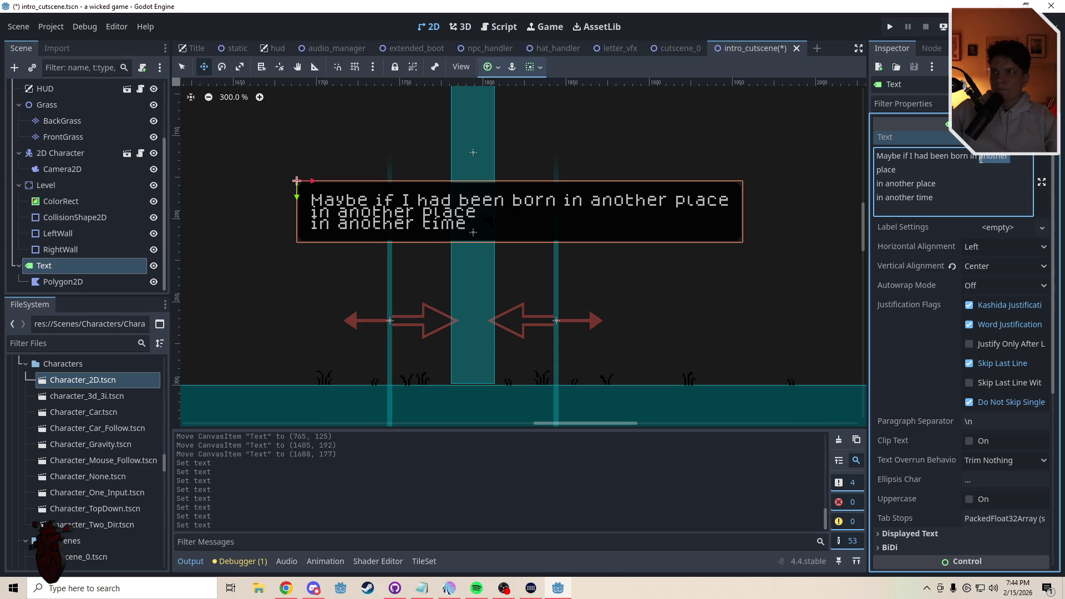
pyautogui.doubleClick(887, 169)
pyautogui.write('body')
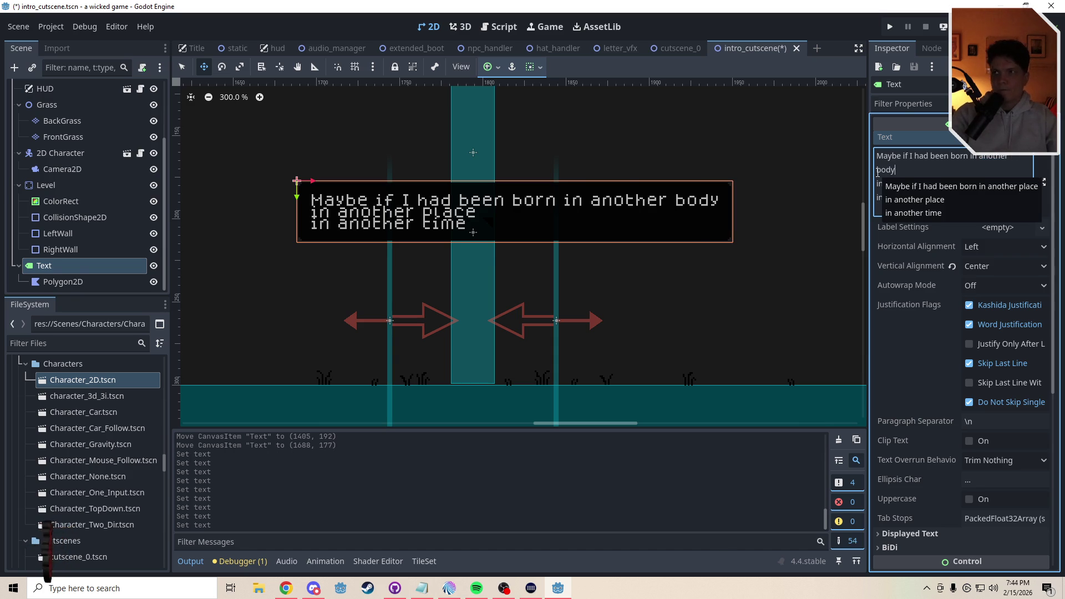
pyautogui.click(947, 196)
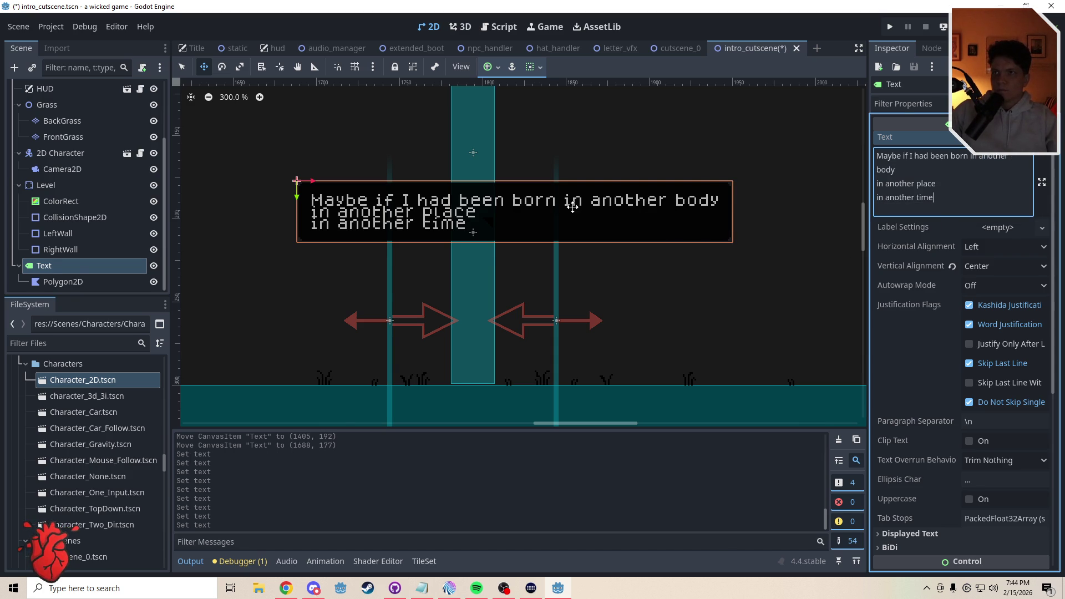
pyautogui.click(969, 159)
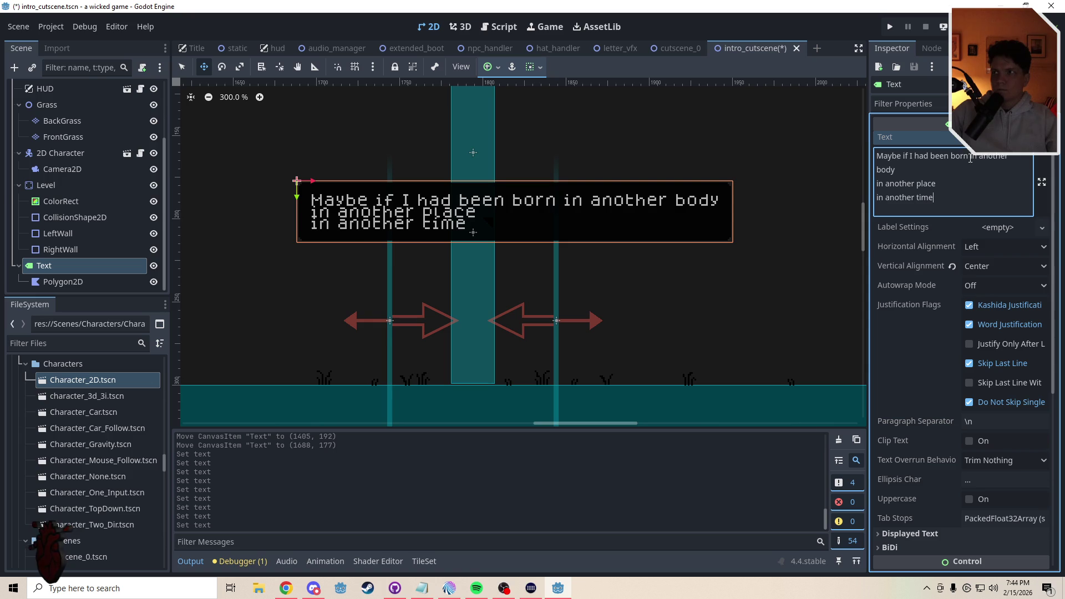
pyautogui.press('Return')
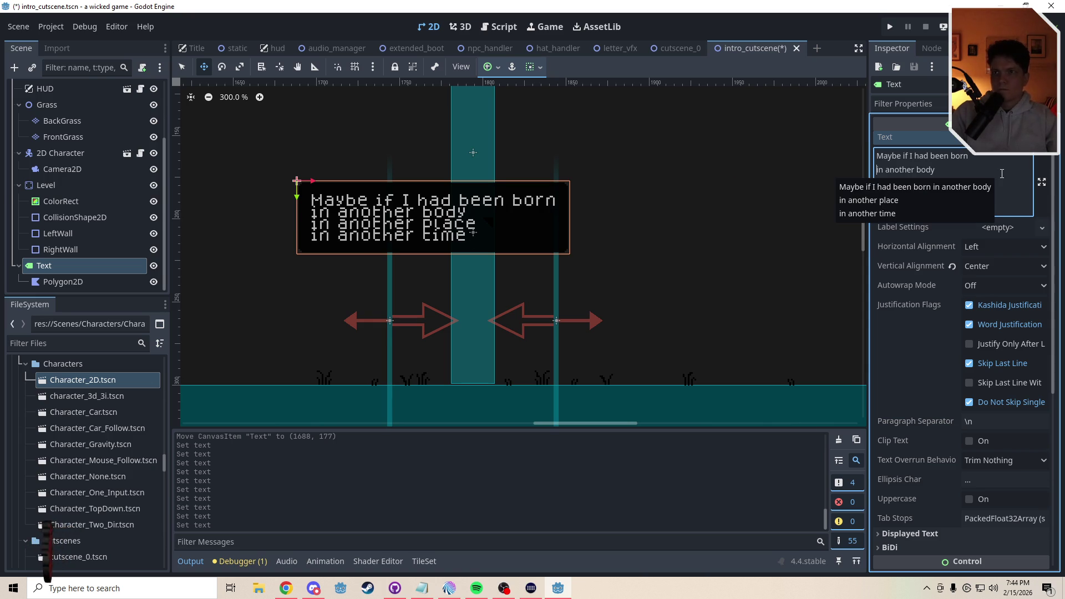
pyautogui.click(951, 215)
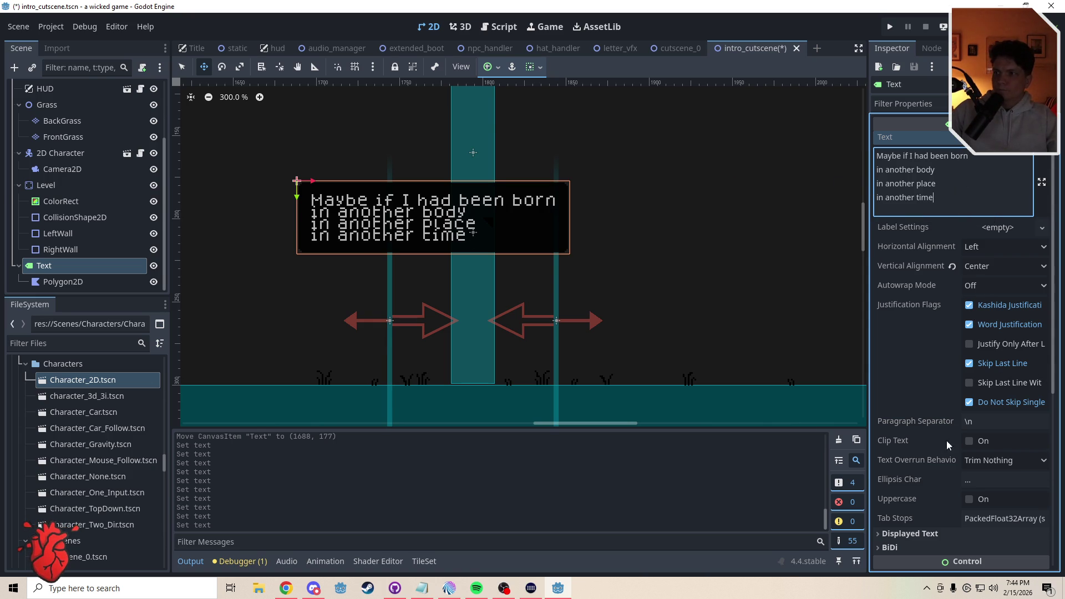
# Enable the Line Spacing theme constant override on the label and set it to 3
pyautogui.moveTo(1054, 373); pyautogui.dragTo(1054, 484)
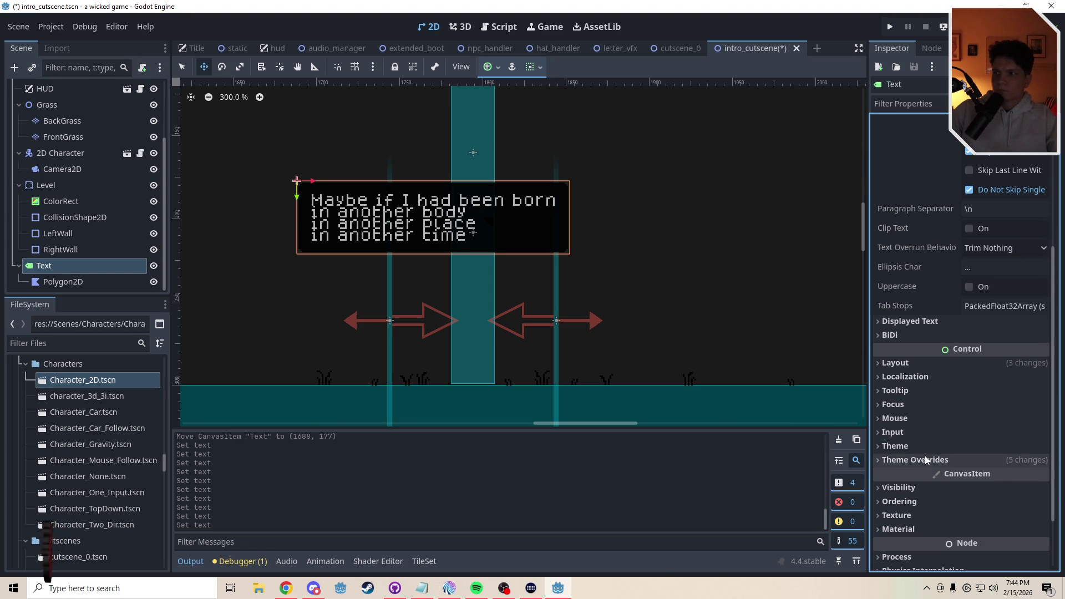
pyautogui.click(897, 462)
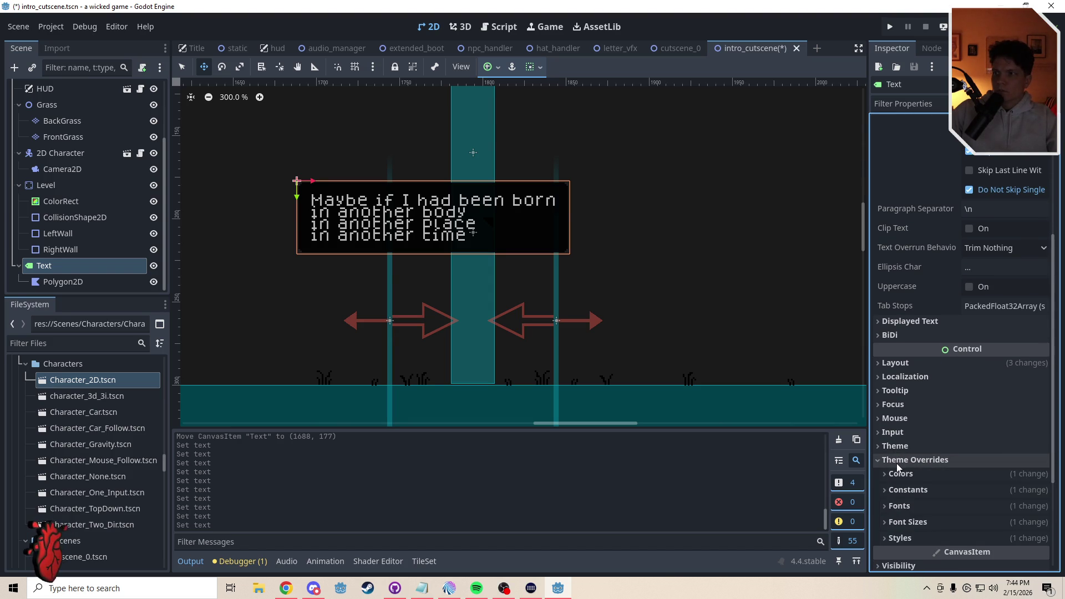
pyautogui.click(894, 492)
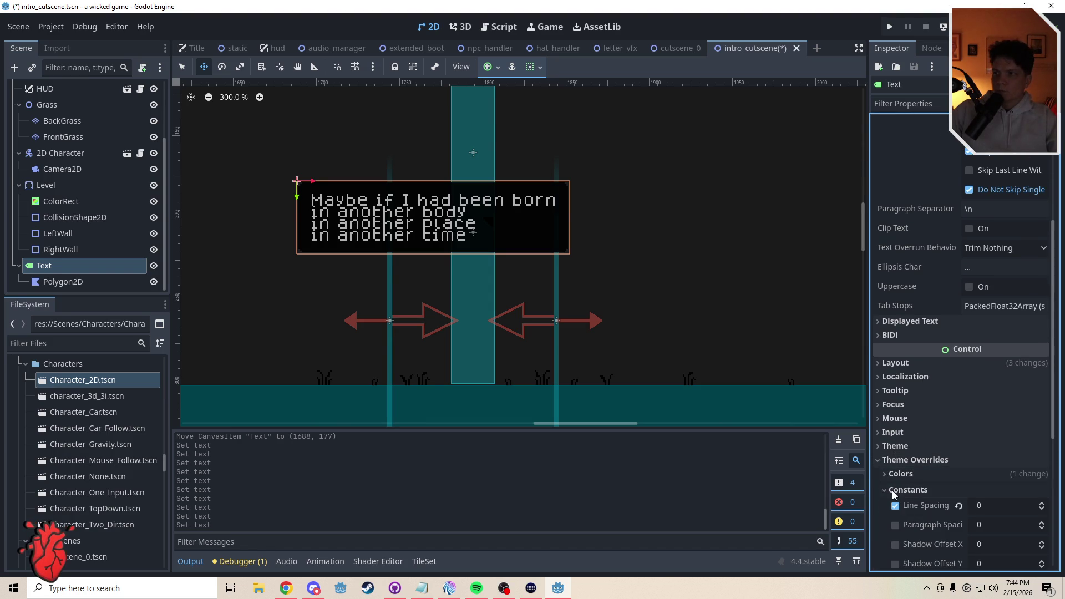
pyautogui.doubleClick(1042, 503)
pyautogui.click(1042, 503)
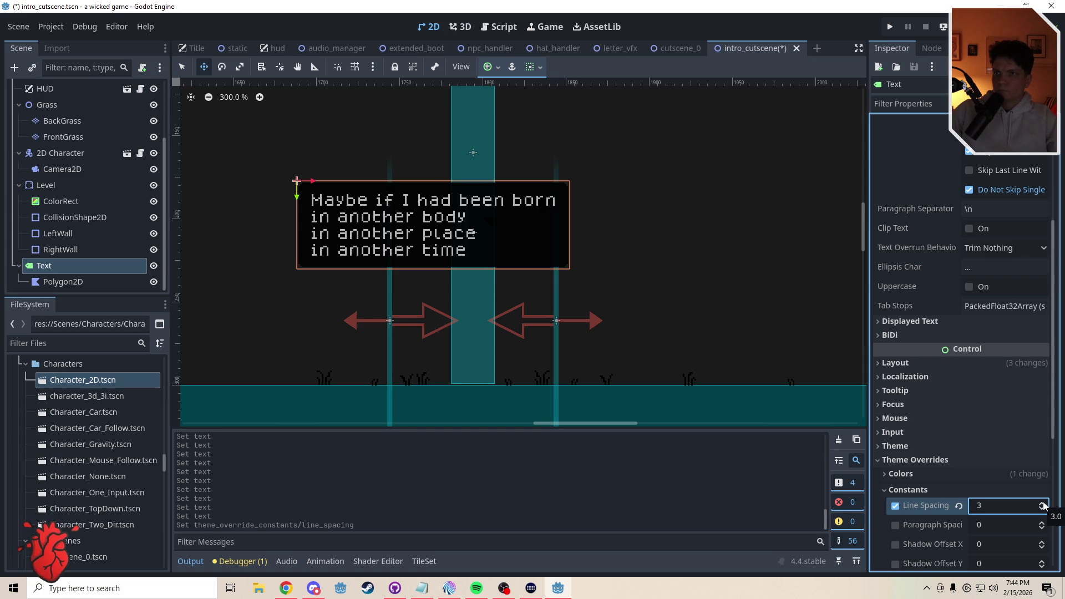
# Lowercase the poem's first word from 'Maybe' to 'maybe'
pyautogui.scroll(5, 1048, 219)
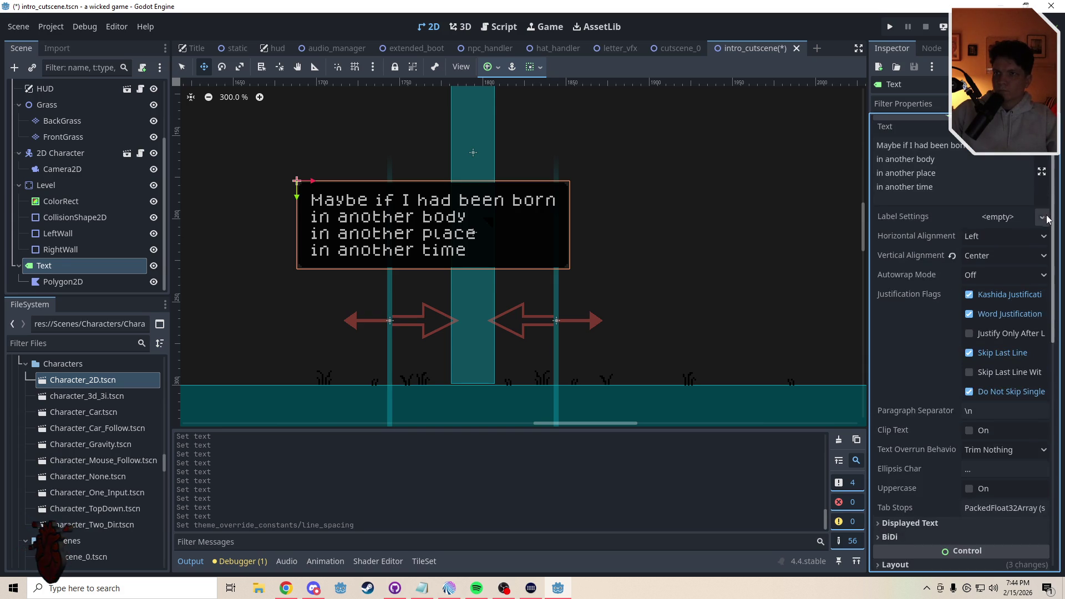
pyautogui.scroll(1, 1048, 219)
pyautogui.click(878, 155)
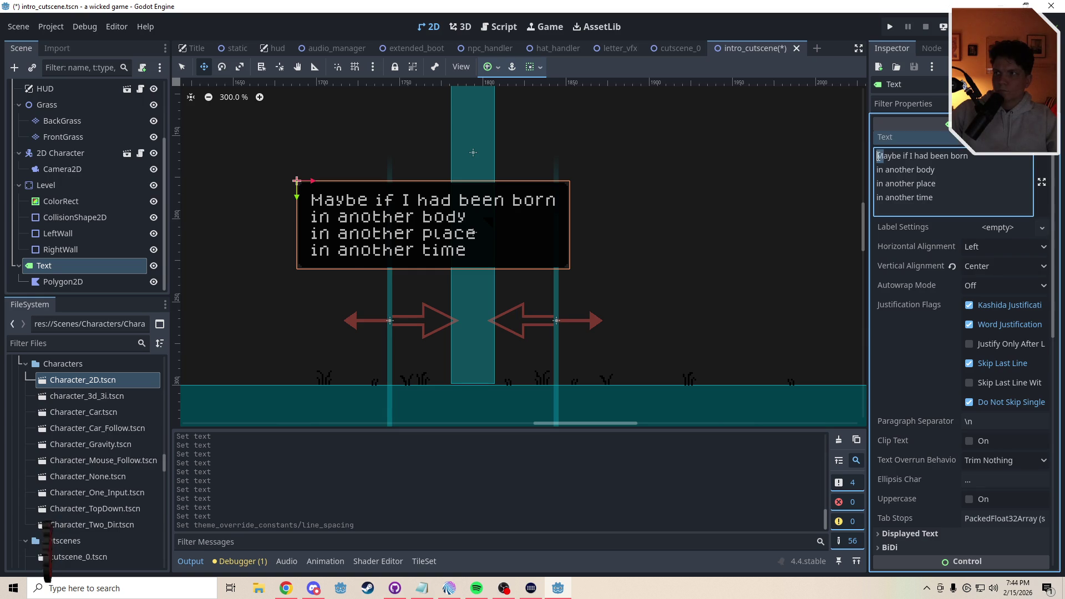
pyautogui.write('m')
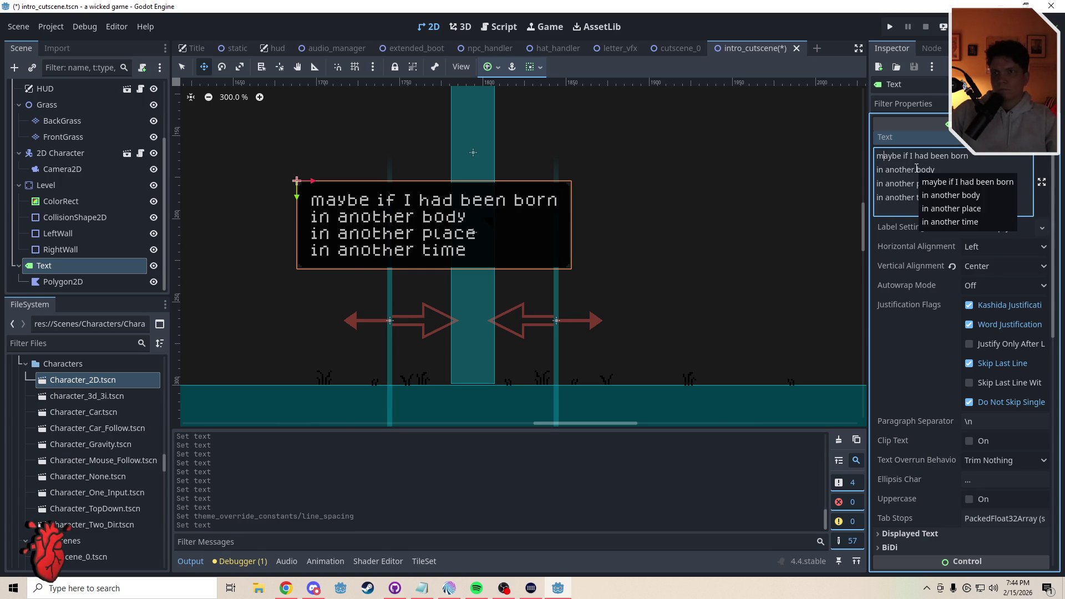
# Add a new empty line after 'in another time' in the label text
pyautogui.click(964, 209)
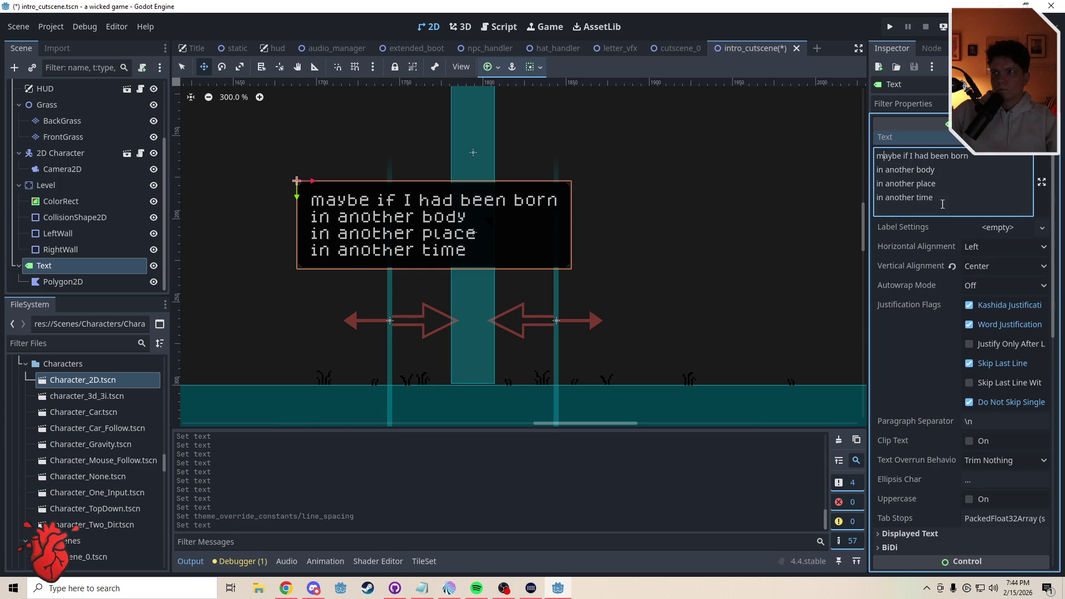
pyautogui.press('Return')
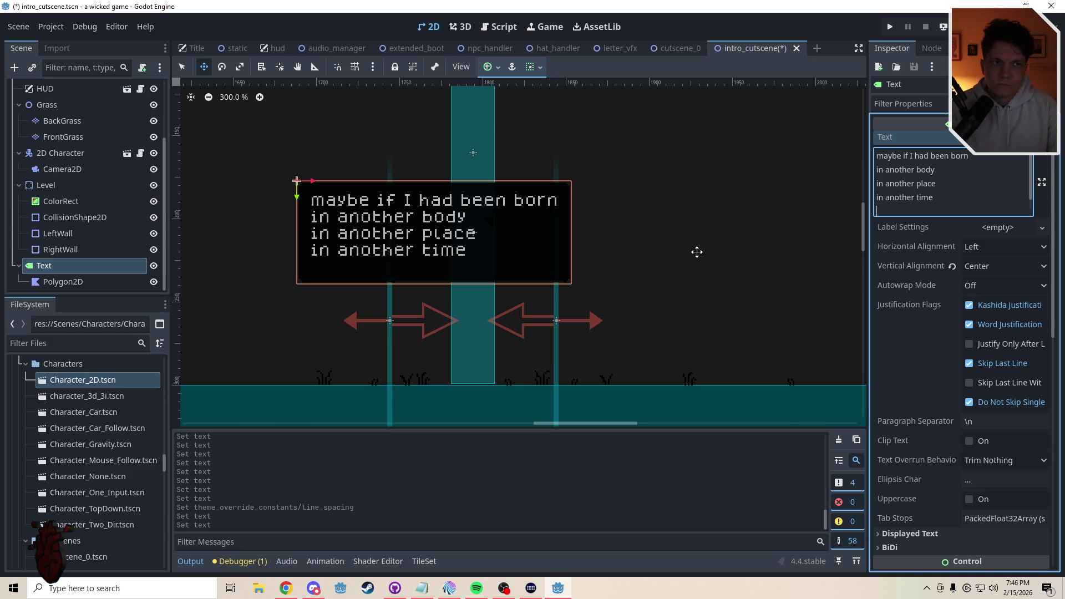
# Type the fifth line and revise it to 'this may have gone differently'
pyautogui.write('things')
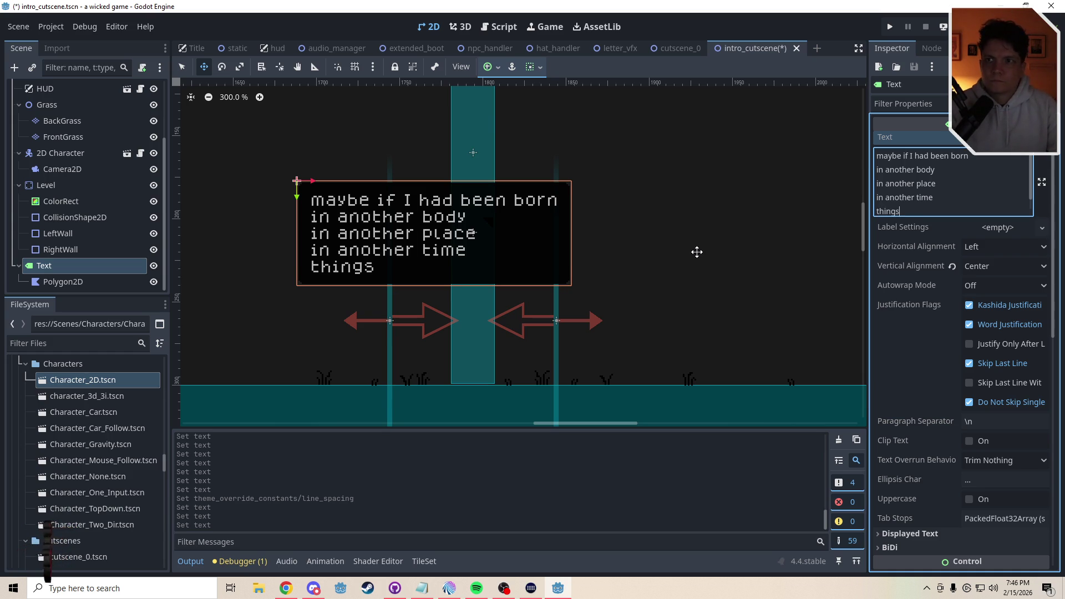
pyautogui.write(' might have gone')
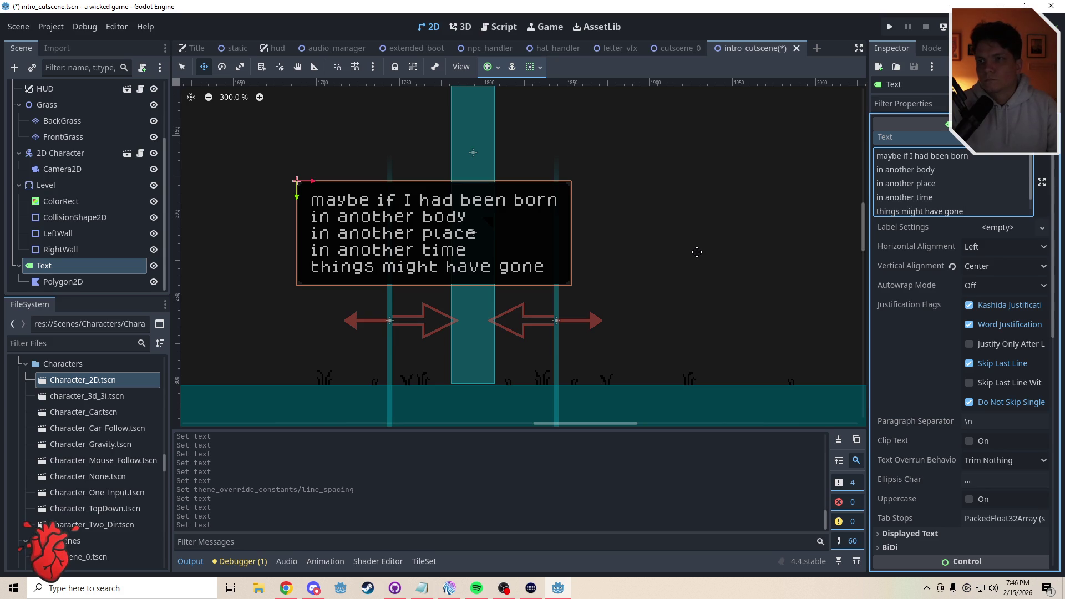
pyautogui.press('BackSpace')
pyautogui.press('BackSpace')
pyautogui.press('BackSpace')
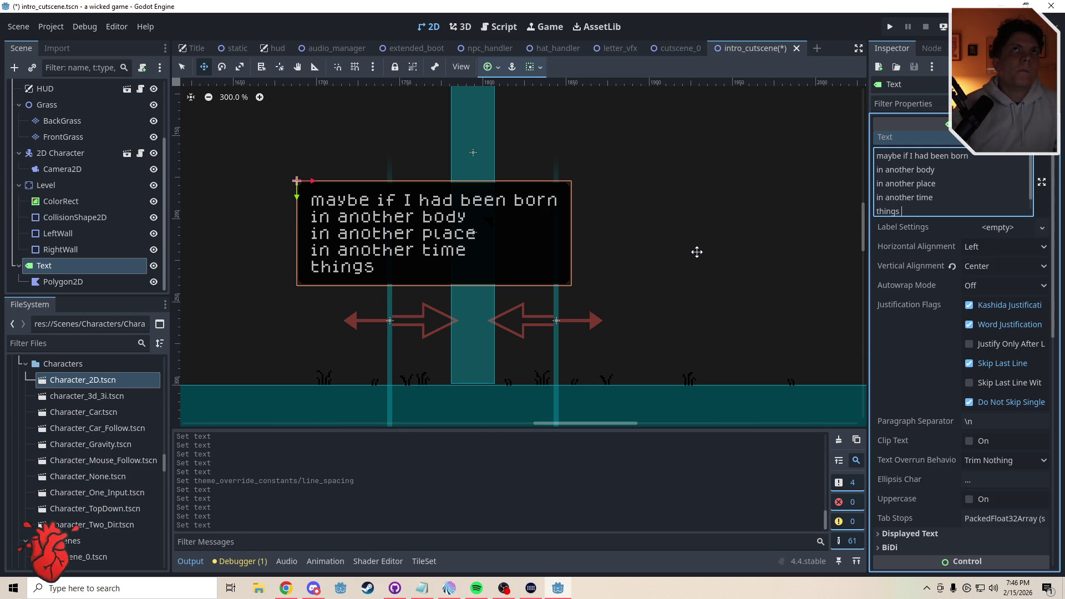
pyautogui.write('wou')
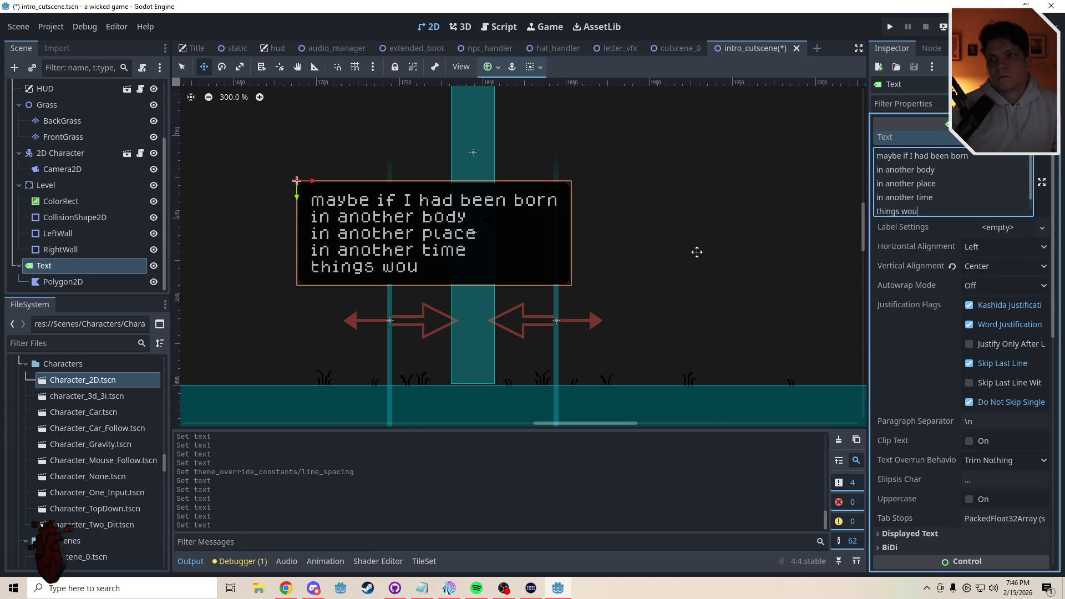
pyautogui.write('ld have gone dif')
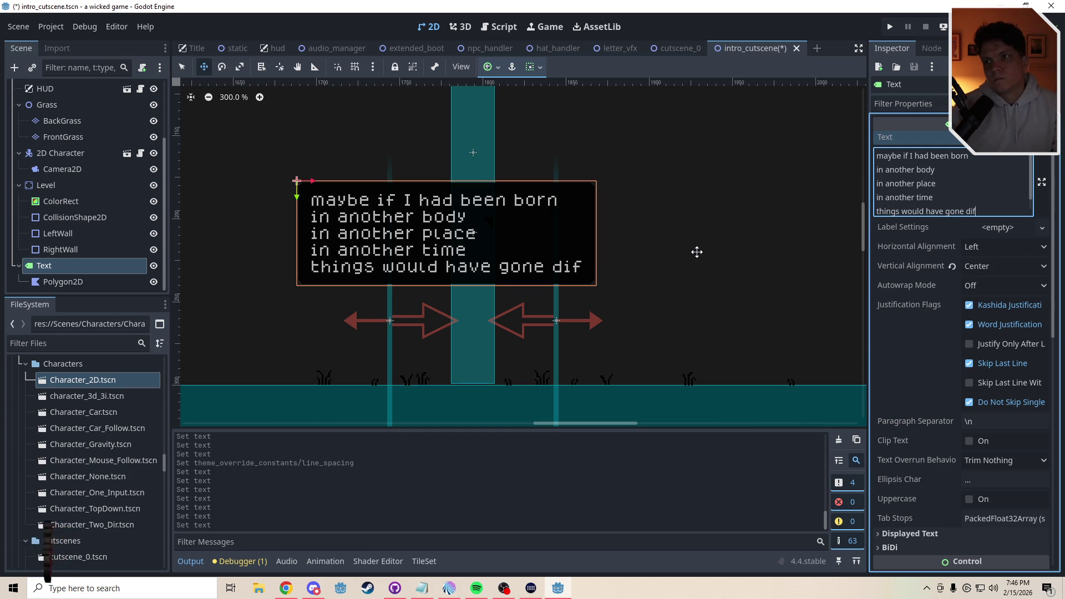
pyautogui.write('ferently')
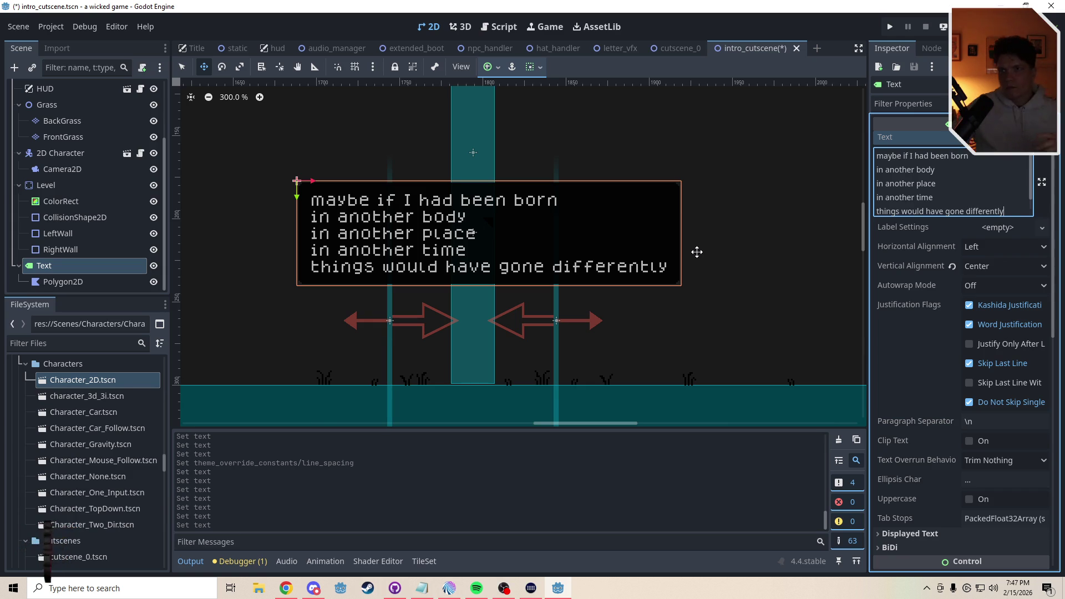
pyautogui.moveTo(895, 212); pyautogui.dragTo(887, 215)
pyautogui.press('BackSpace')
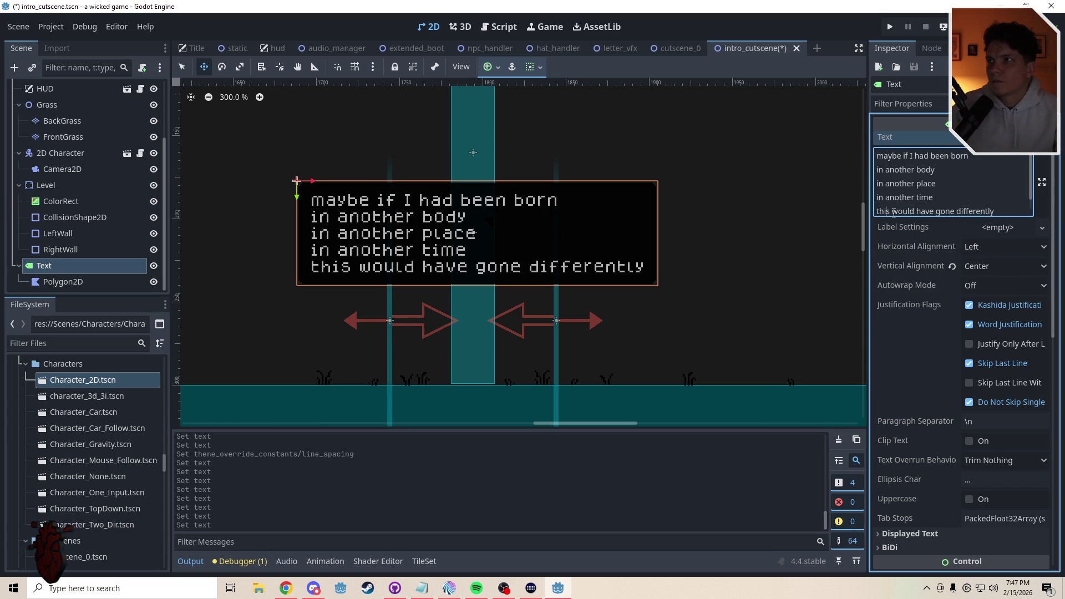
pyautogui.moveTo(892, 212); pyautogui.dragTo(915, 211)
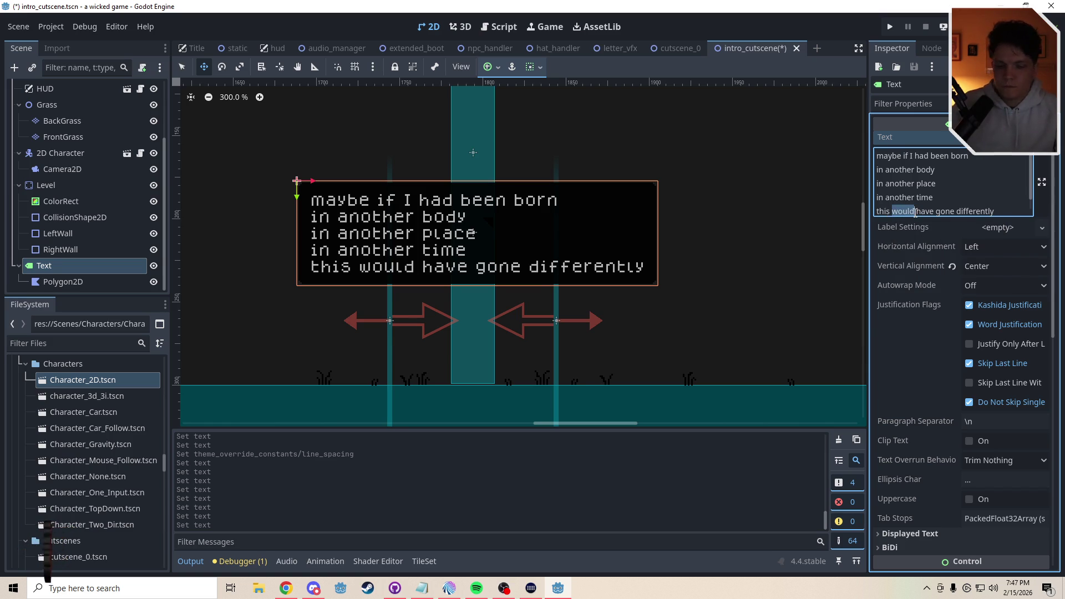
pyautogui.write('may')
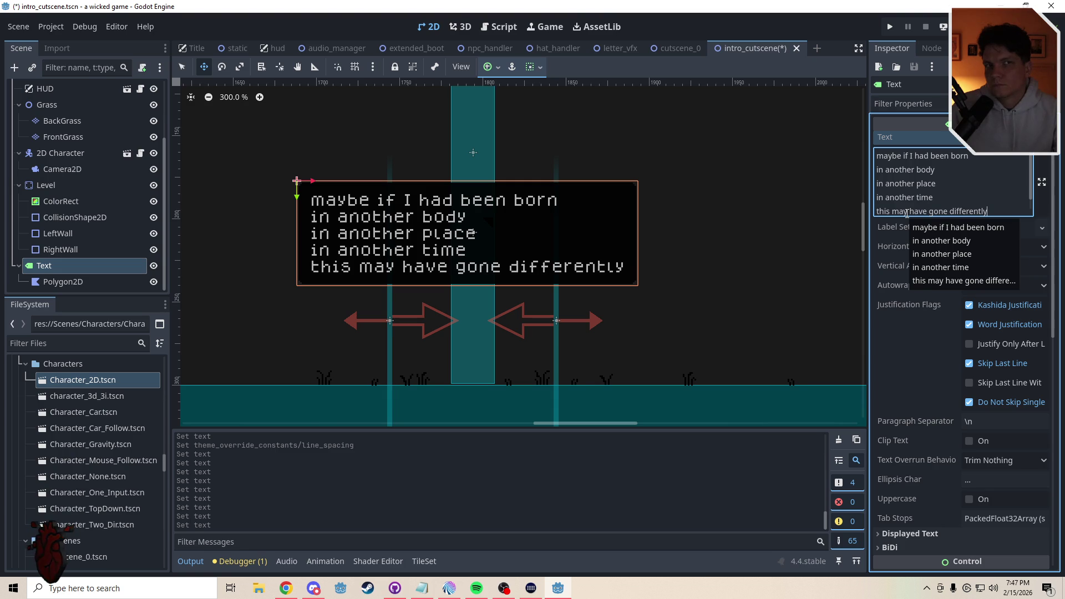
# Increase the label's Line Spacing override to 4
pyautogui.click(976, 198)
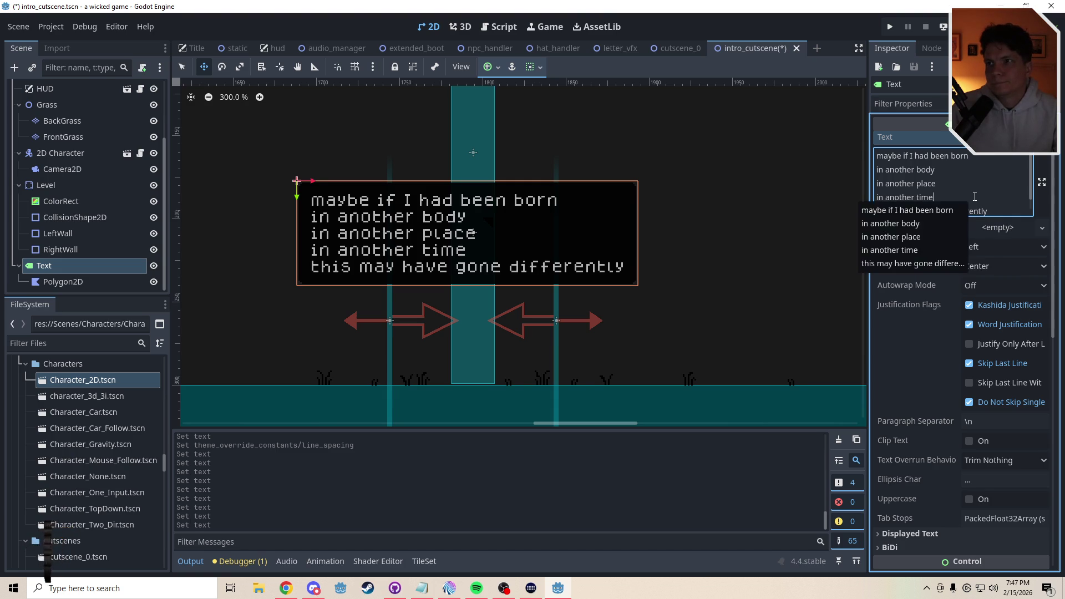
pyautogui.click(1054, 491)
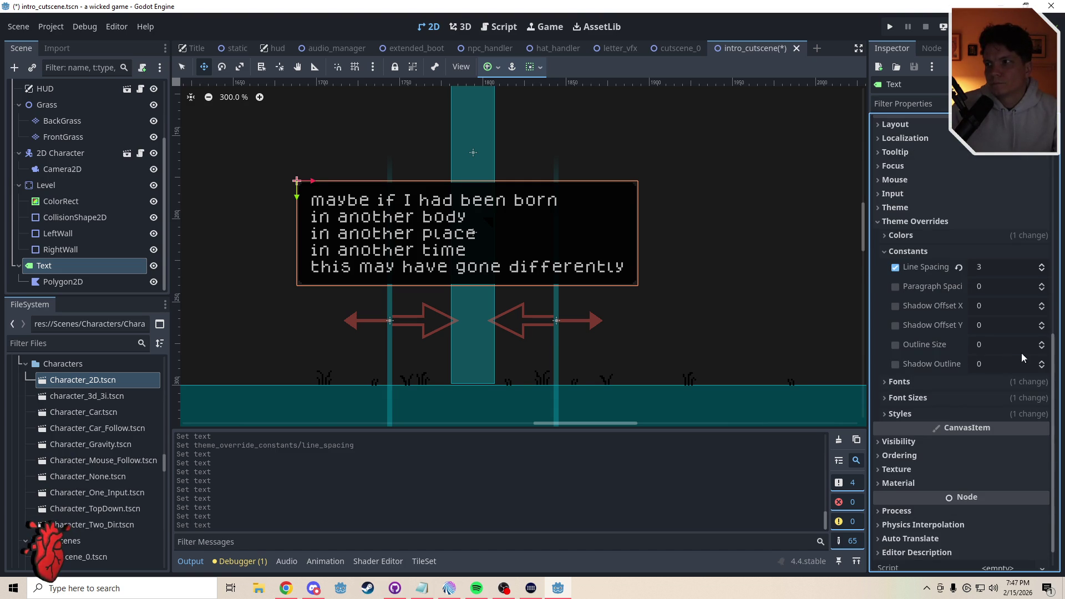
pyautogui.click(1042, 265)
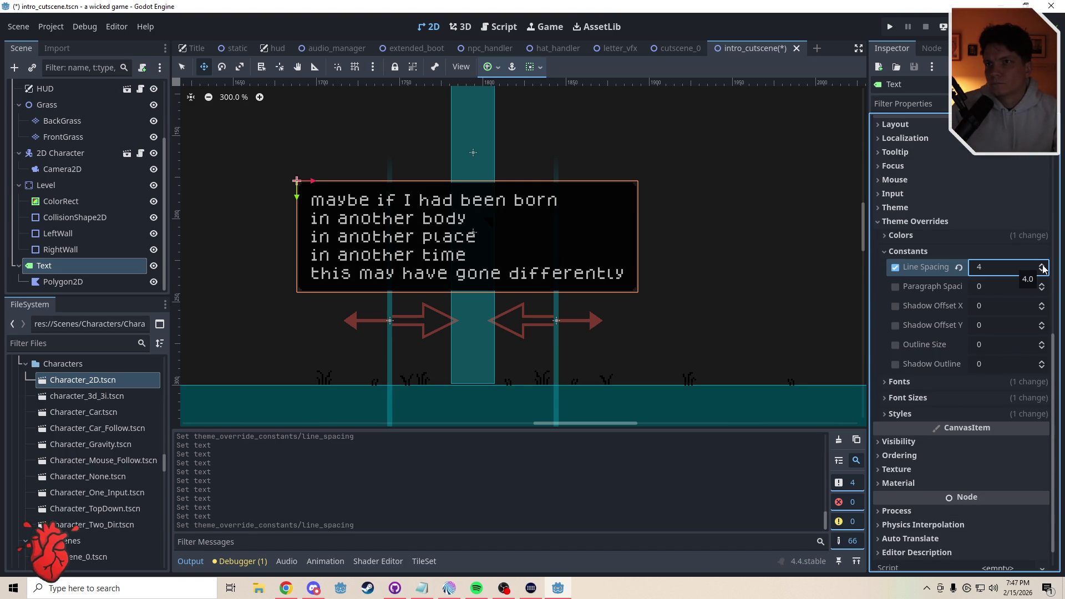
pyautogui.moveTo(1057, 336); pyautogui.dragTo(1057, 125)
# Try Center horizontal alignment, revert to Left, then select the background panel in Select mode
pyautogui.click(986, 245)
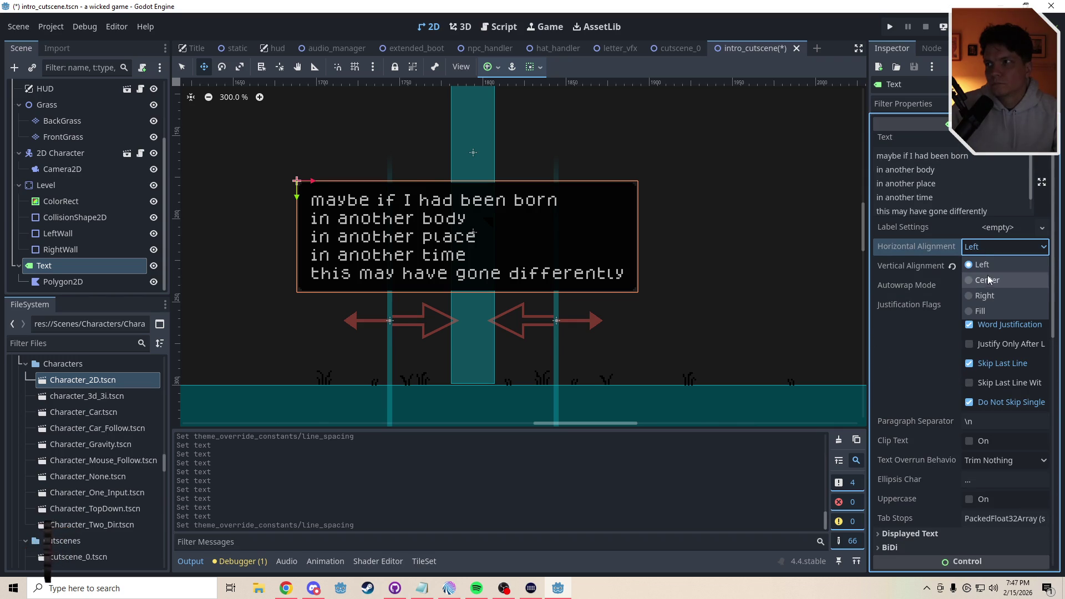
pyautogui.click(987, 277)
pyautogui.click(988, 246)
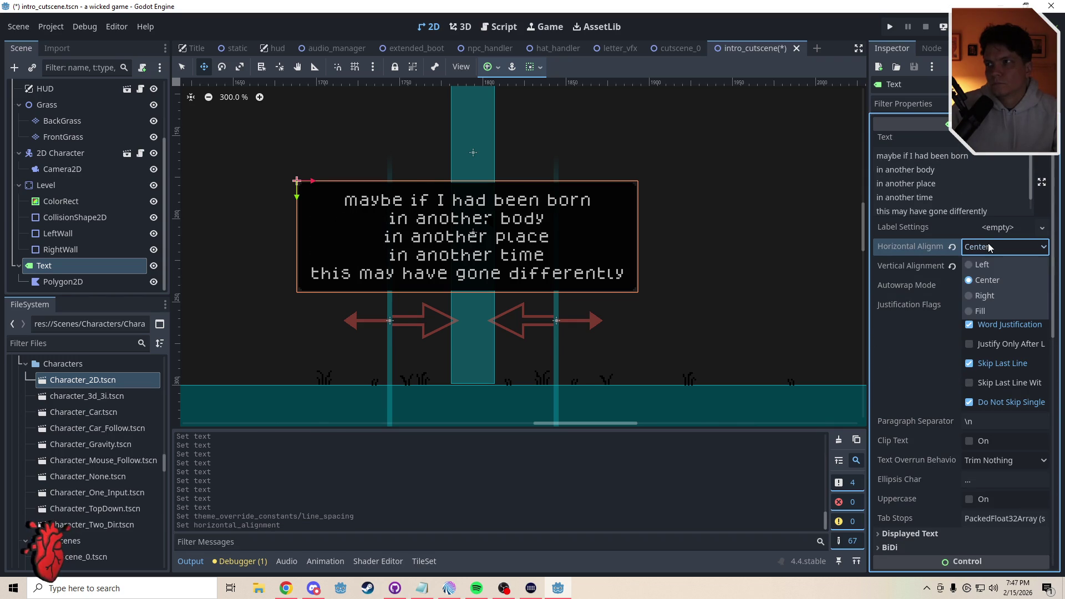
pyautogui.click(986, 265)
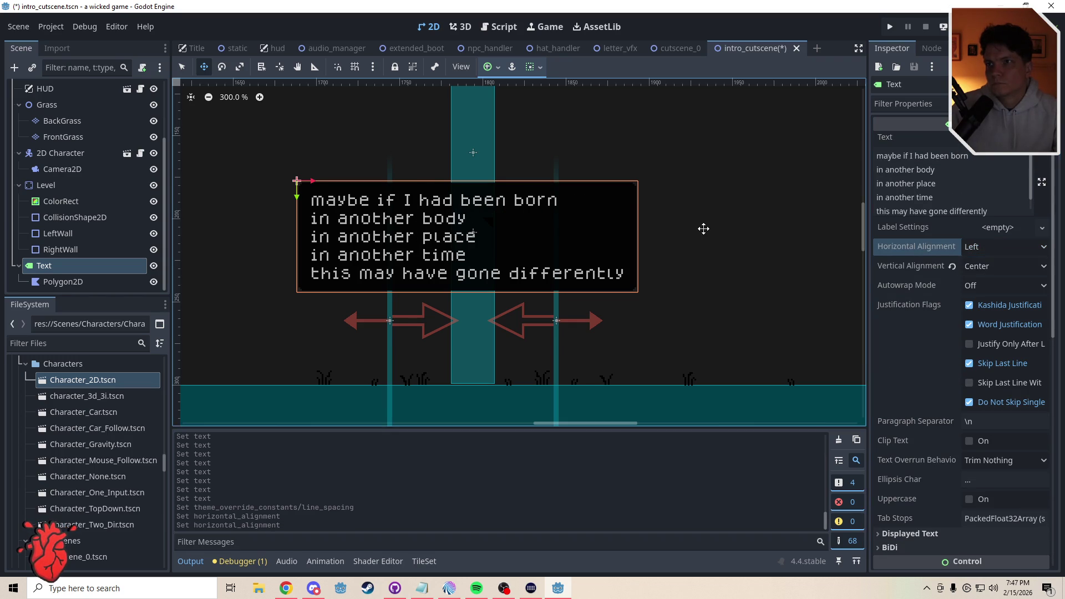
pyautogui.press('q')
pyautogui.click(666, 229)
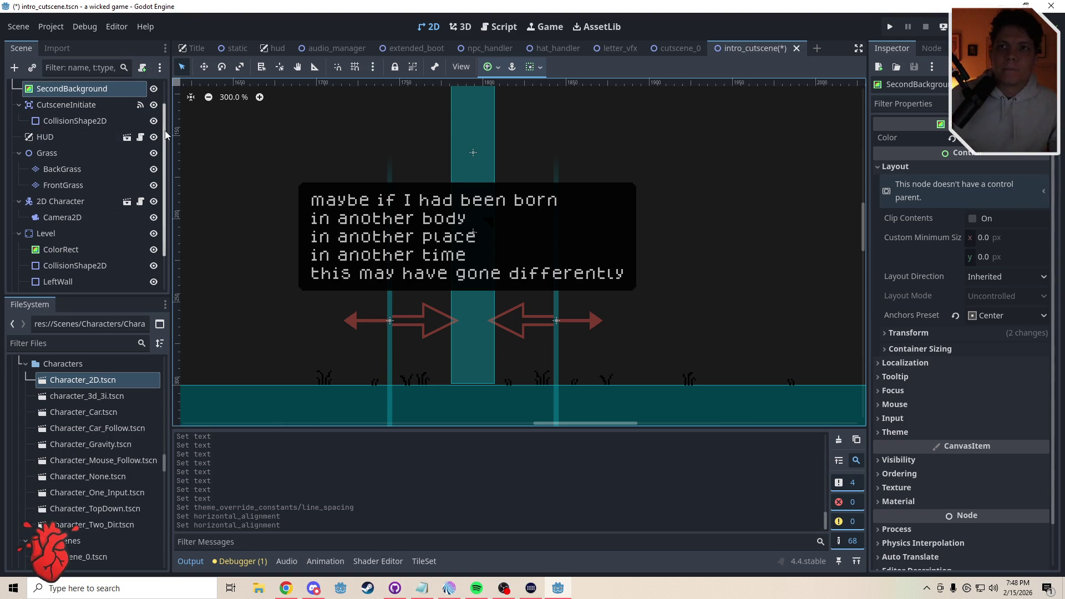
# Delete the Polygon2D child node under the Text label
pyautogui.scroll(-3, 164, 222)
pyautogui.click(45, 268)
pyautogui.click(64, 283)
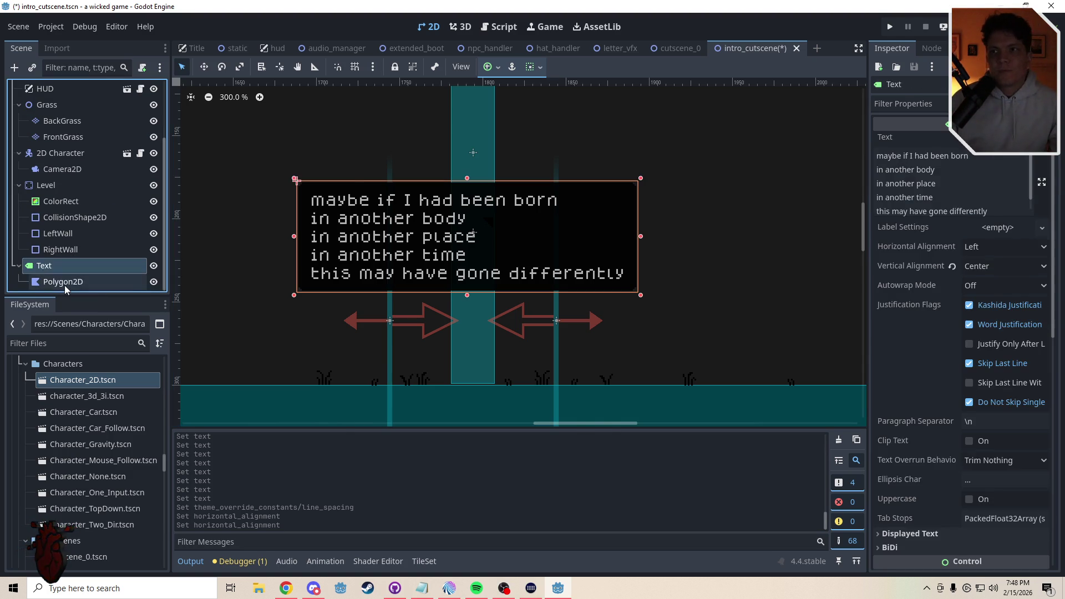
pyautogui.press('Delete')
pyautogui.press('Return')
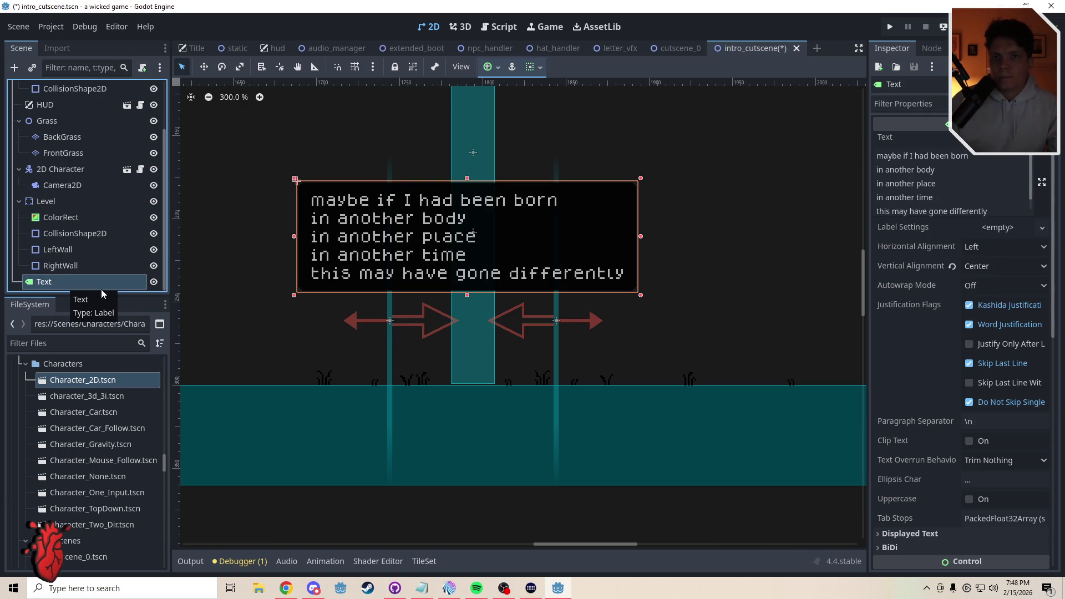
pyautogui.hotkey('ctrl', 'z')
pyautogui.click(83, 282)
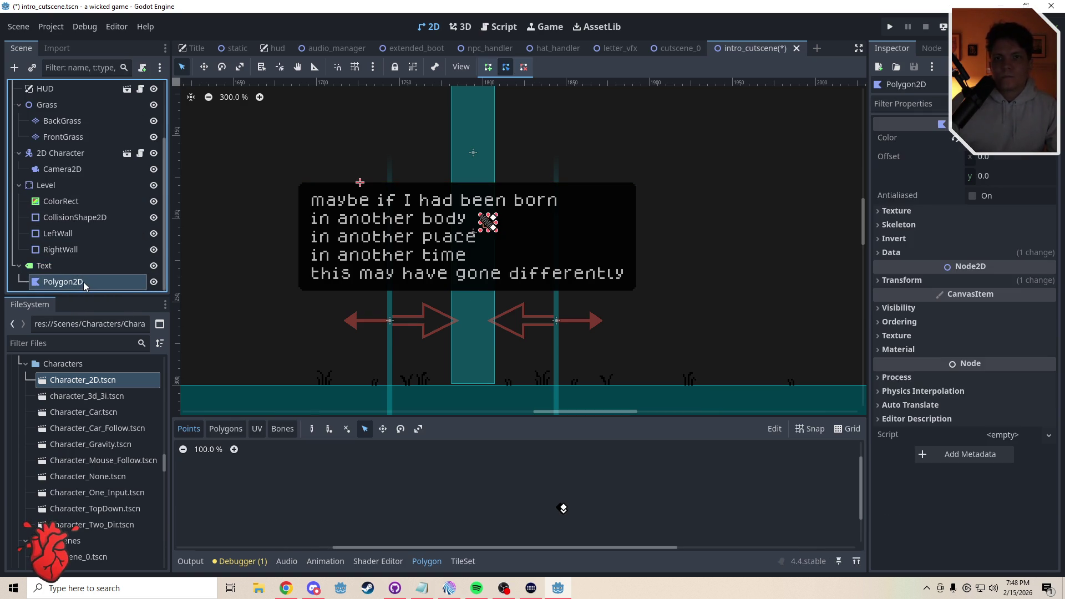
pyautogui.press('Delete')
pyautogui.press('Return')
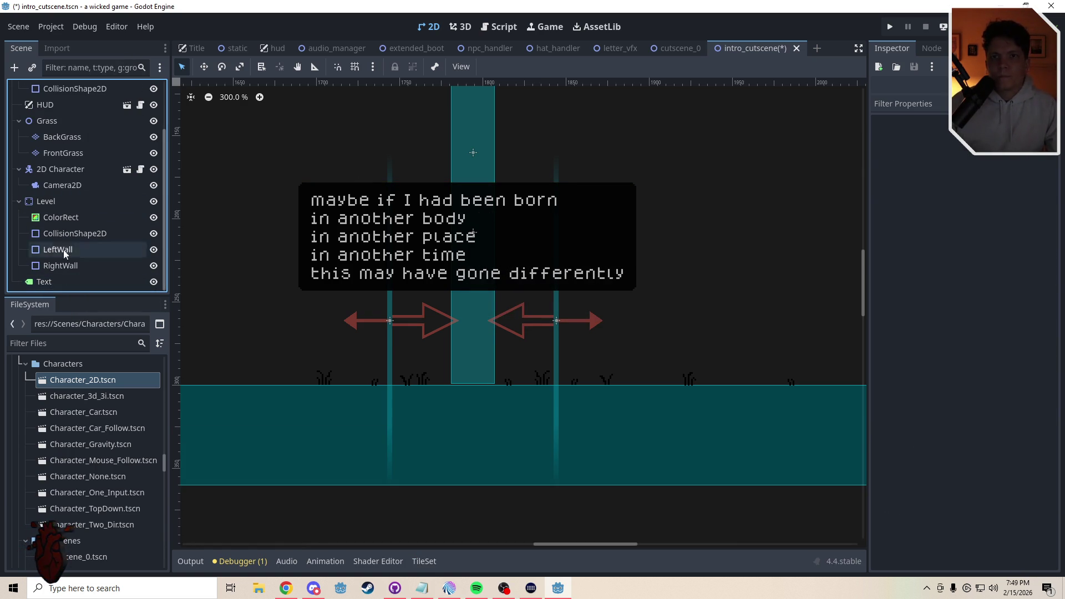
pyautogui.click(68, 283)
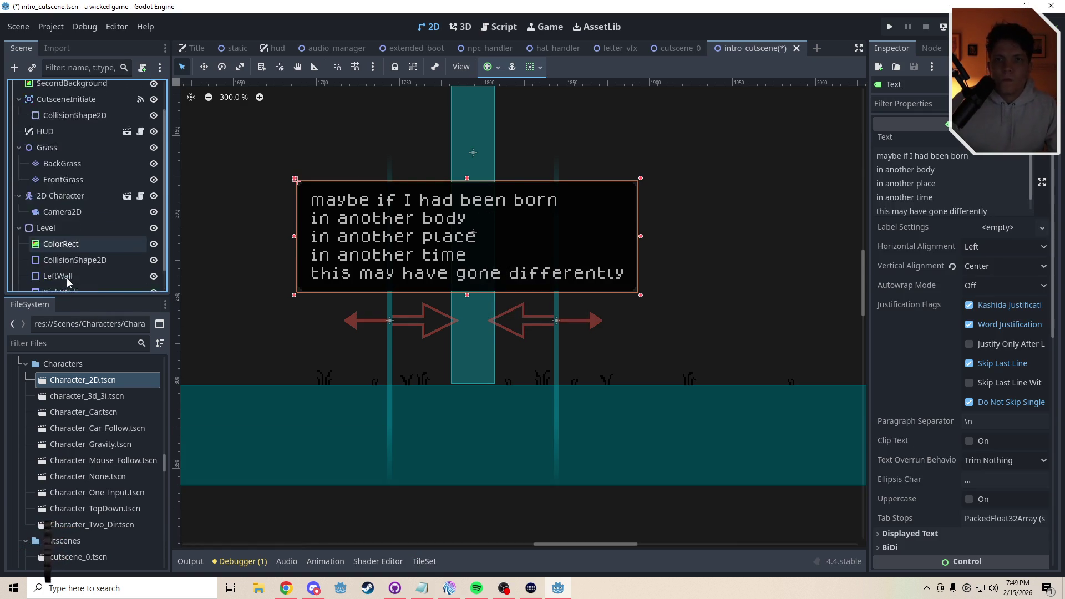
# Rename the Text label node to Line1
pyautogui.scroll(2, 67, 278)
pyautogui.scroll(-2, 67, 279)
pyautogui.doubleClick(42, 282)
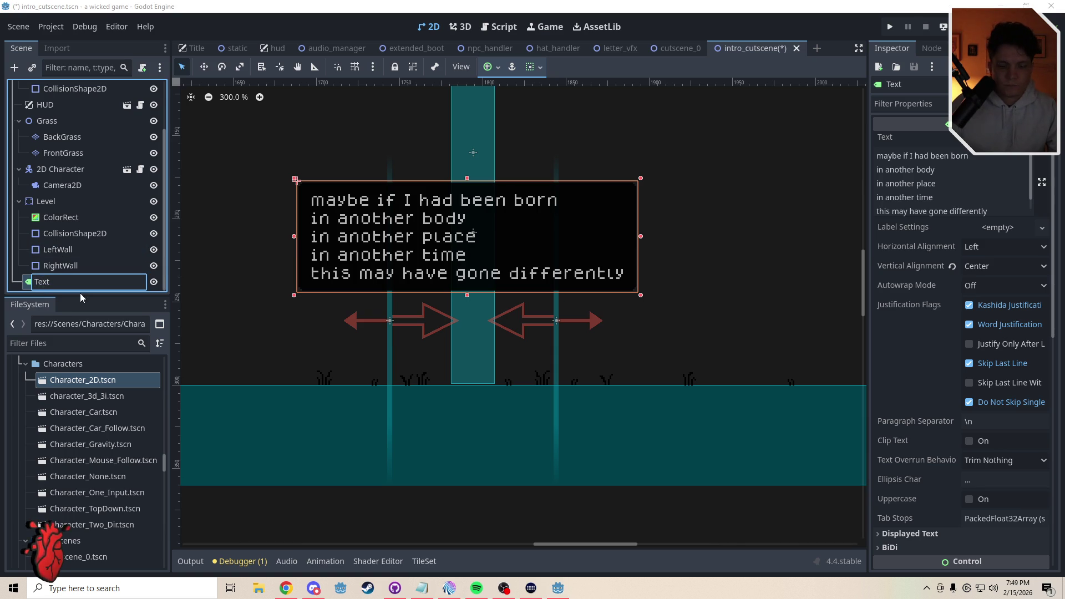
pyautogui.press('BackSpace')
pyautogui.press('BackSpace')
pyautogui.press('BackSpace')
pyautogui.write('LineO')
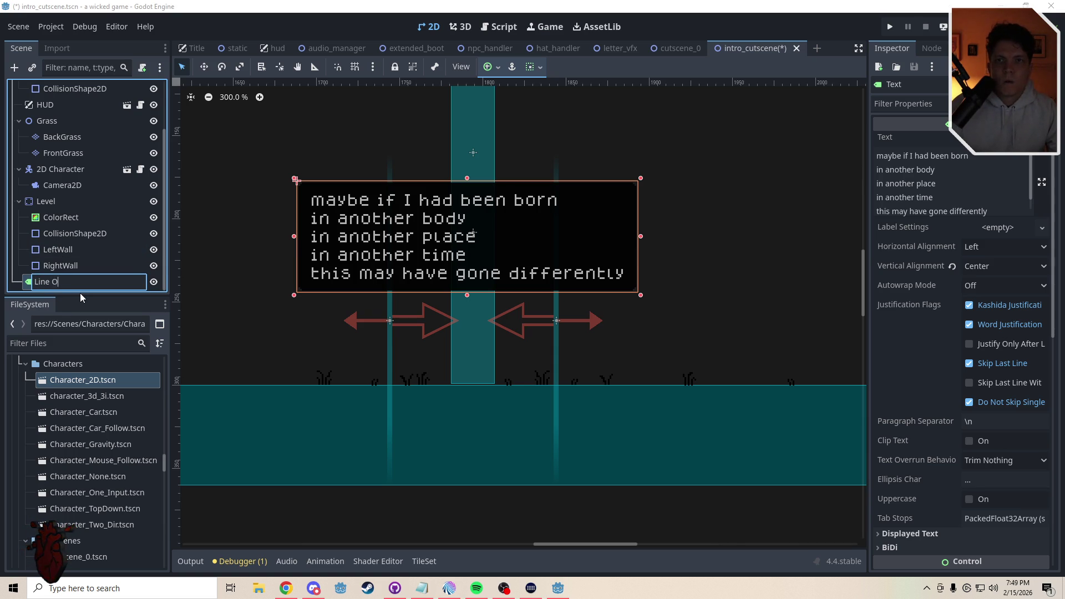
pyautogui.write('ne')
pyautogui.press('Return')
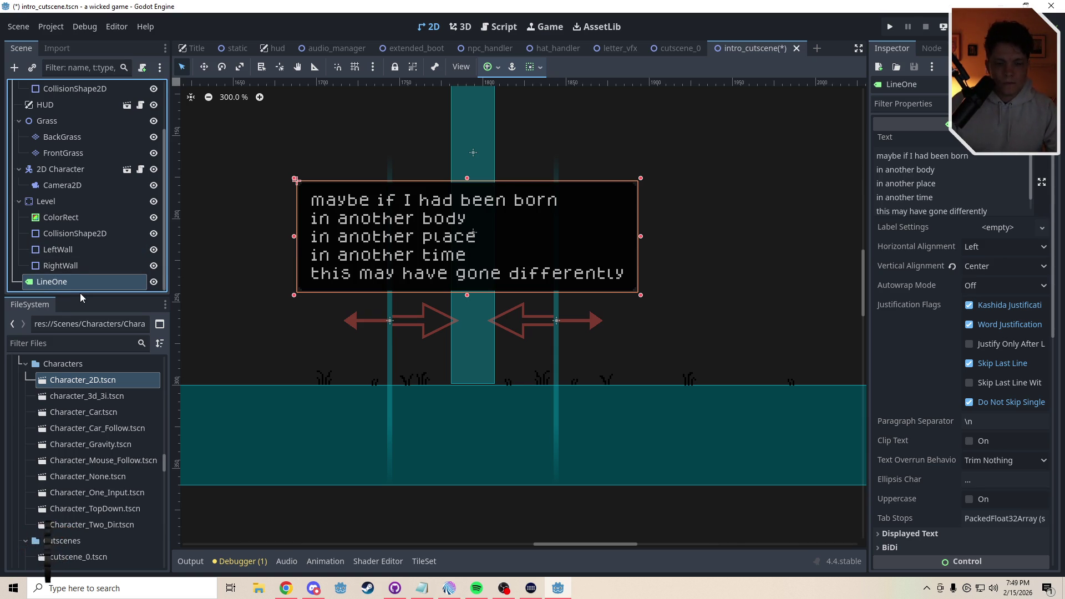
pyautogui.hotkey('ctrl', 'd')
pyautogui.doubleClick(85, 284)
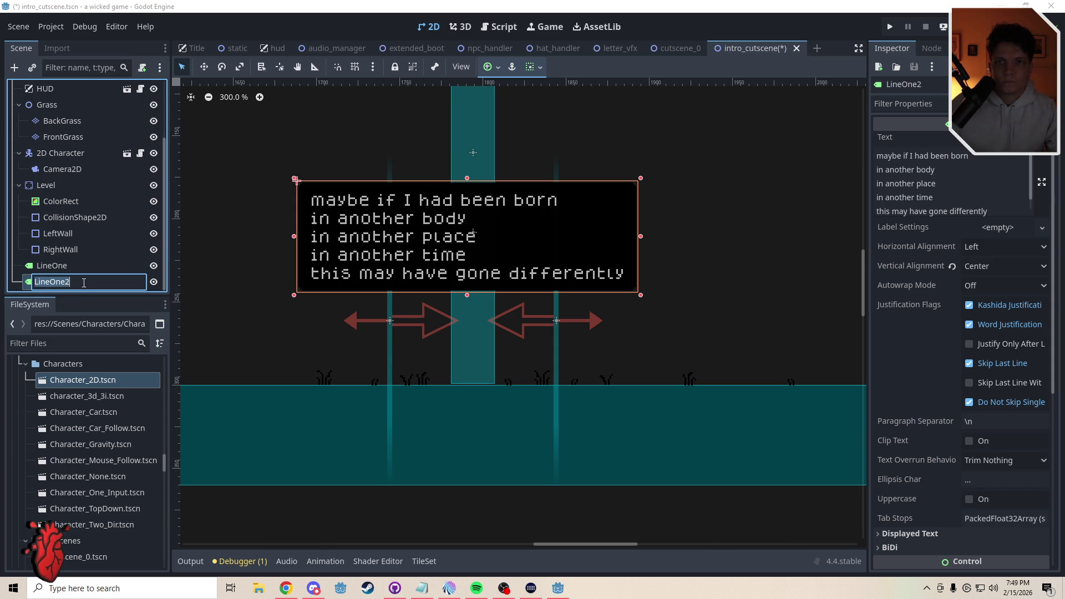
pyautogui.doubleClick(76, 267)
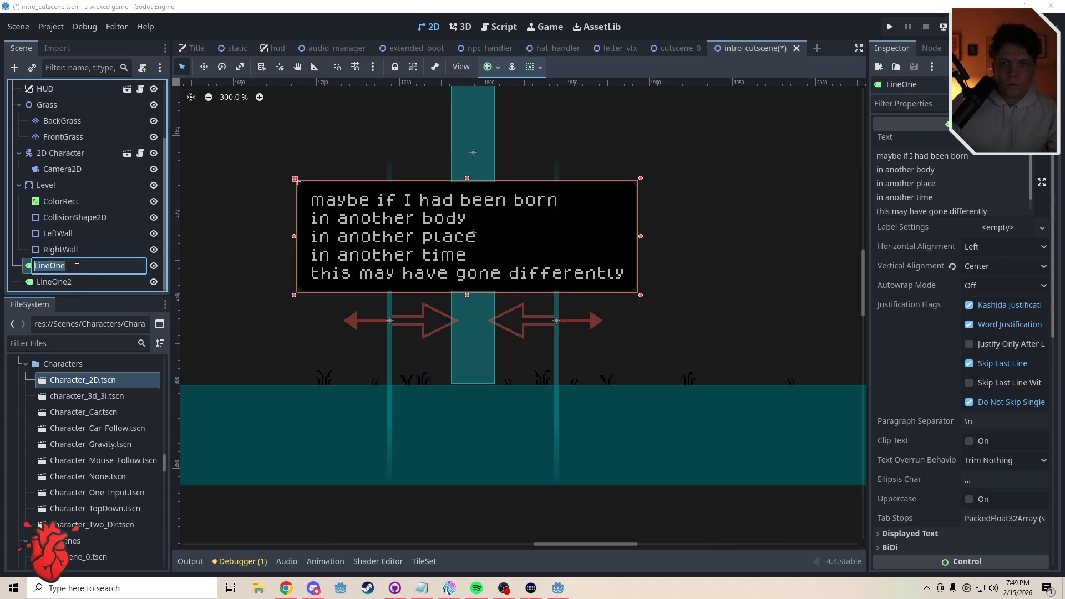
pyautogui.press('End')
pyautogui.press('BackSpace')
pyautogui.press('BackSpace')
pyautogui.press('BackSpace')
pyautogui.write('1')
pyautogui.press('Return')
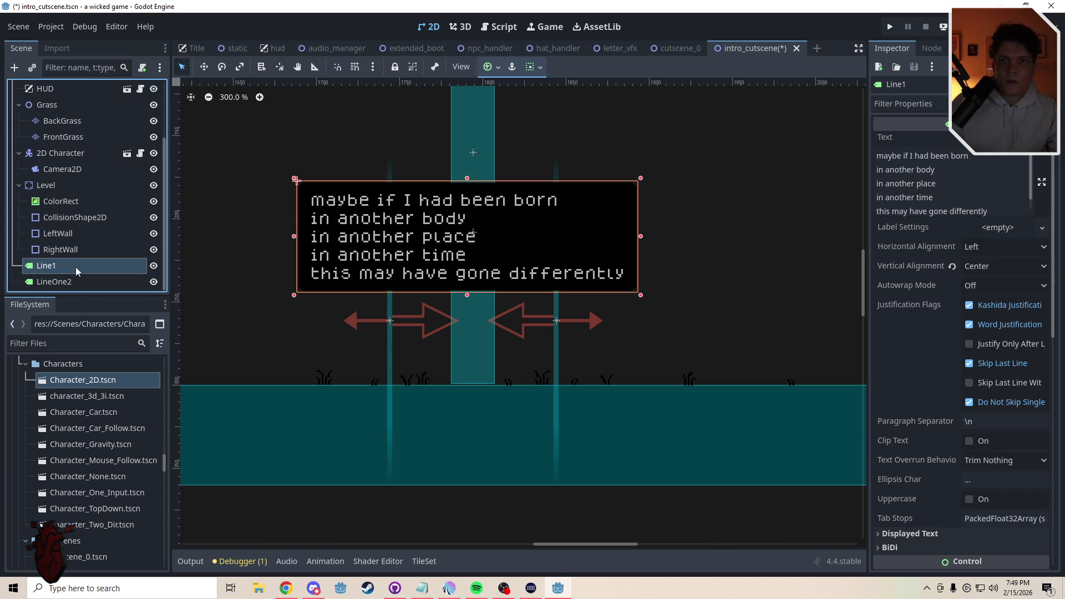
# Delete the stray LineOne2 duplicate and duplicate Line1 as Line2
pyautogui.click(65, 287)
pyautogui.press('Delete')
pyautogui.press('Return')
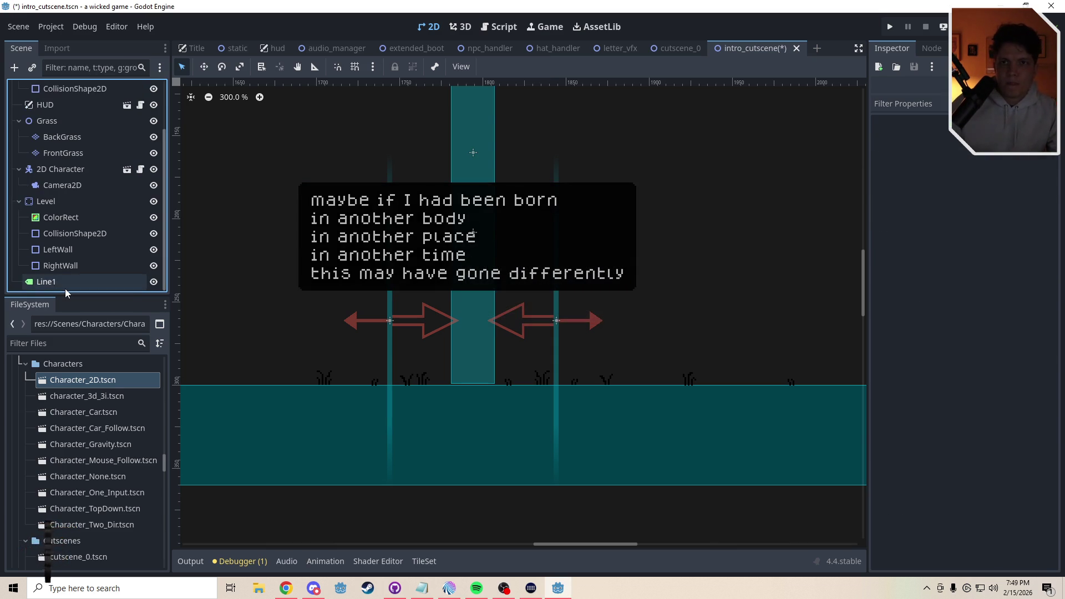
pyautogui.click(54, 280)
pyautogui.hotkey('ctrl', 'd')
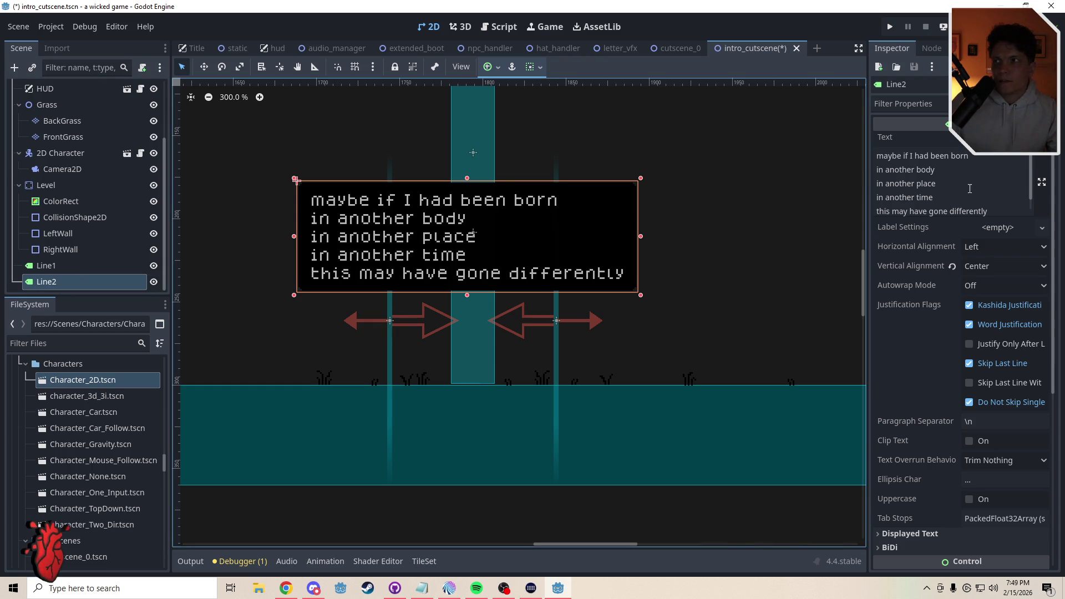
# Trim Line1 to only the first poem line and remove that line from Line2
pyautogui.moveTo(877, 168); pyautogui.dragTo(852, 155)
pyautogui.press('BackSpace')
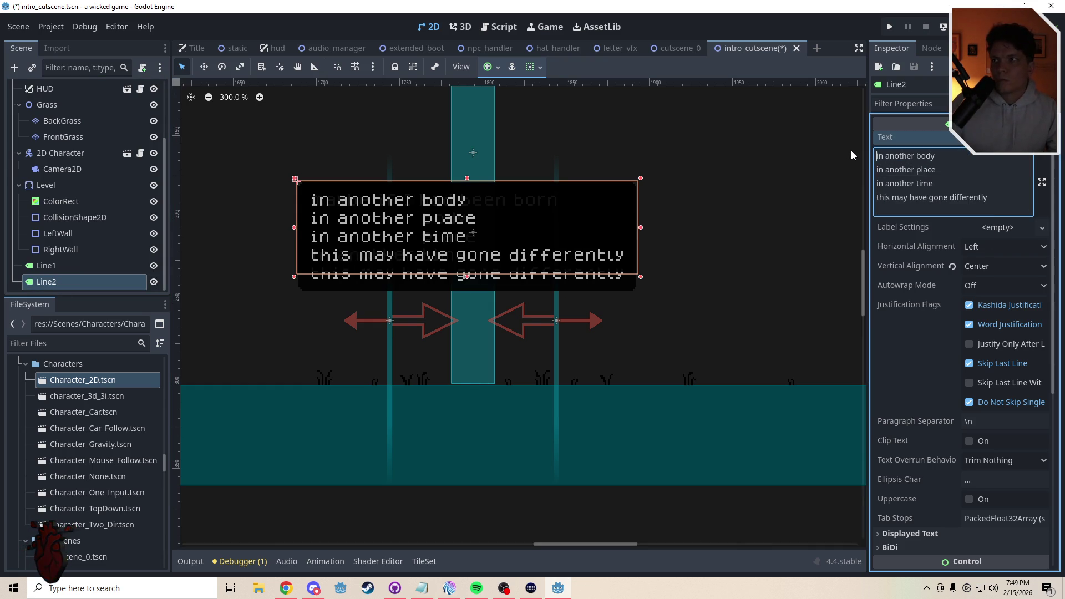
pyautogui.click(58, 269)
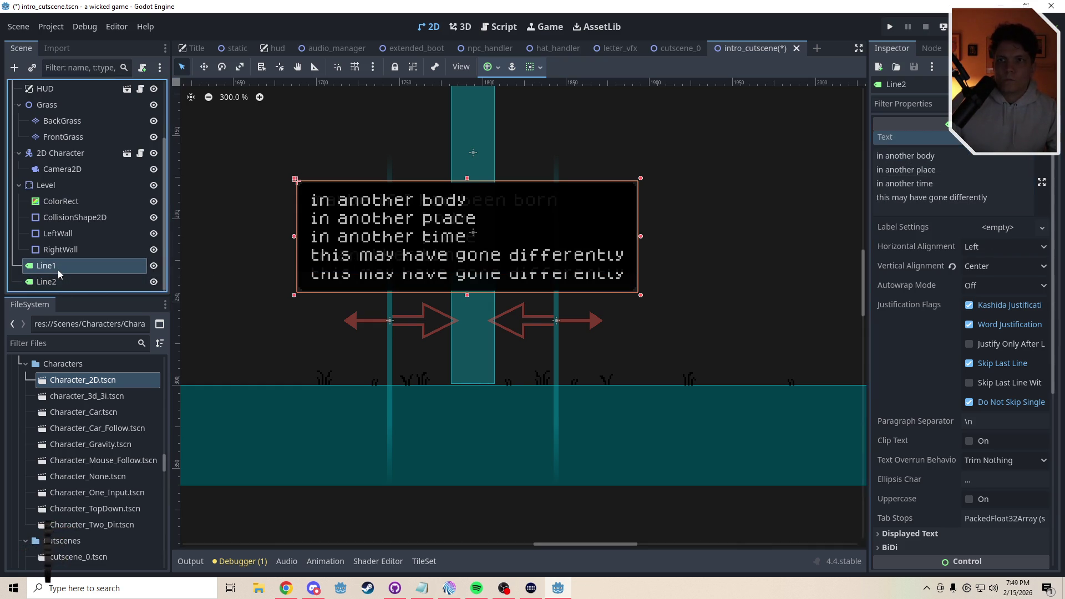
pyautogui.moveTo(905, 189); pyautogui.dragTo(857, 171)
pyautogui.press('BackSpace')
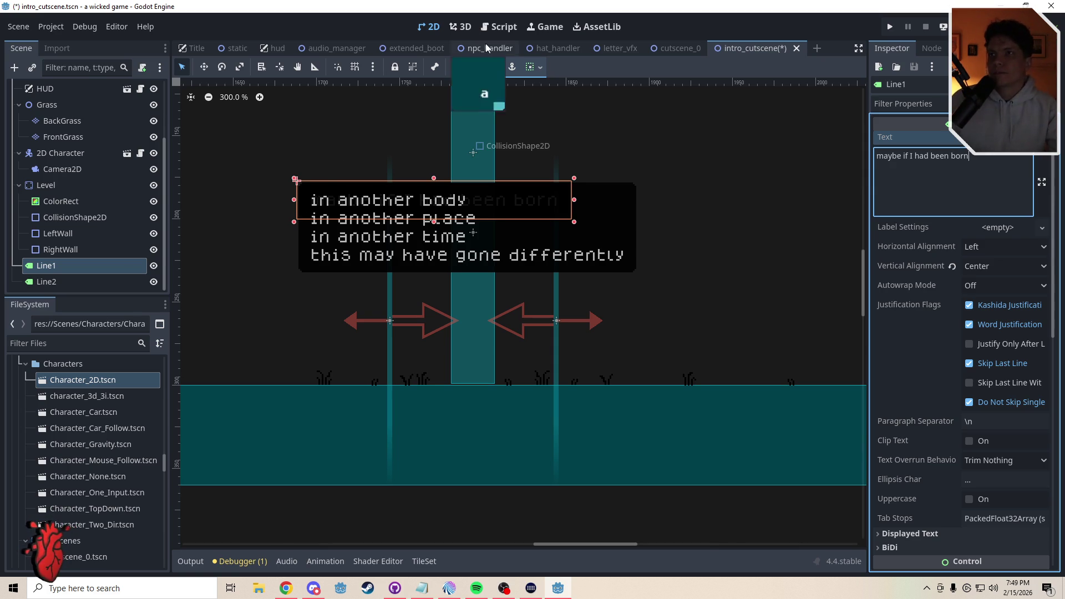
# Duplicate Line2 as Line3 and trim Line2's text to just 'in another body'
pyautogui.click(497, 26)
pyautogui.click(428, 26)
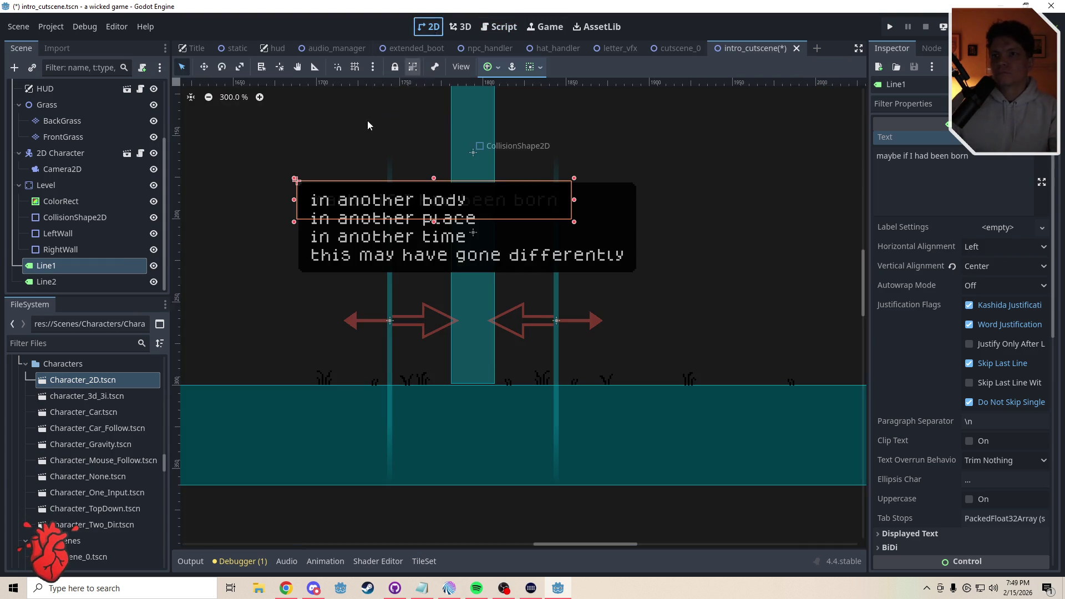
pyautogui.click(81, 281)
pyautogui.hotkey('ctrl', 'd')
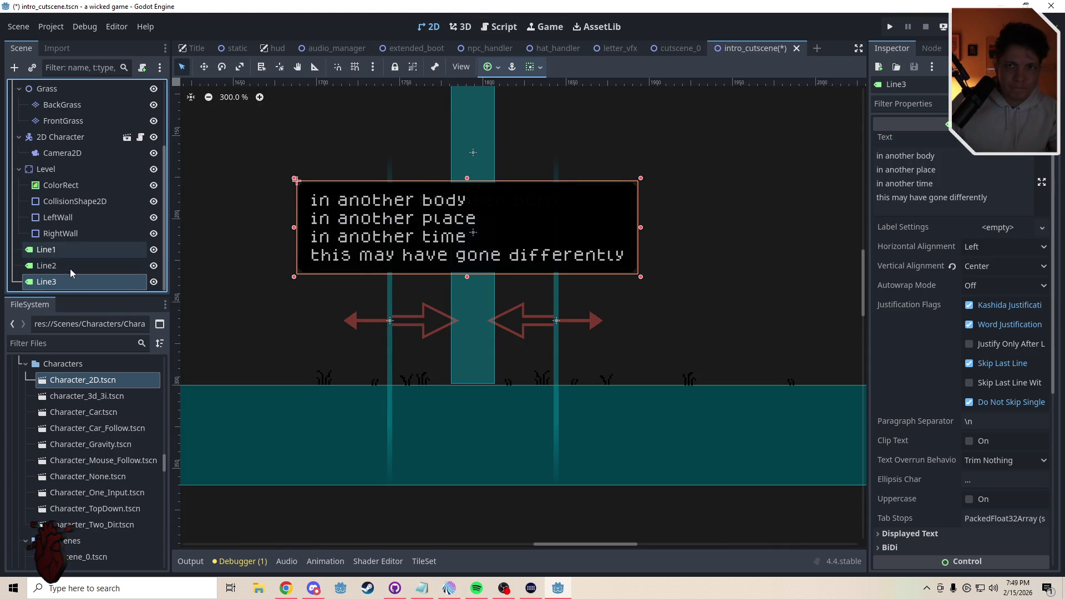
pyautogui.click(72, 266)
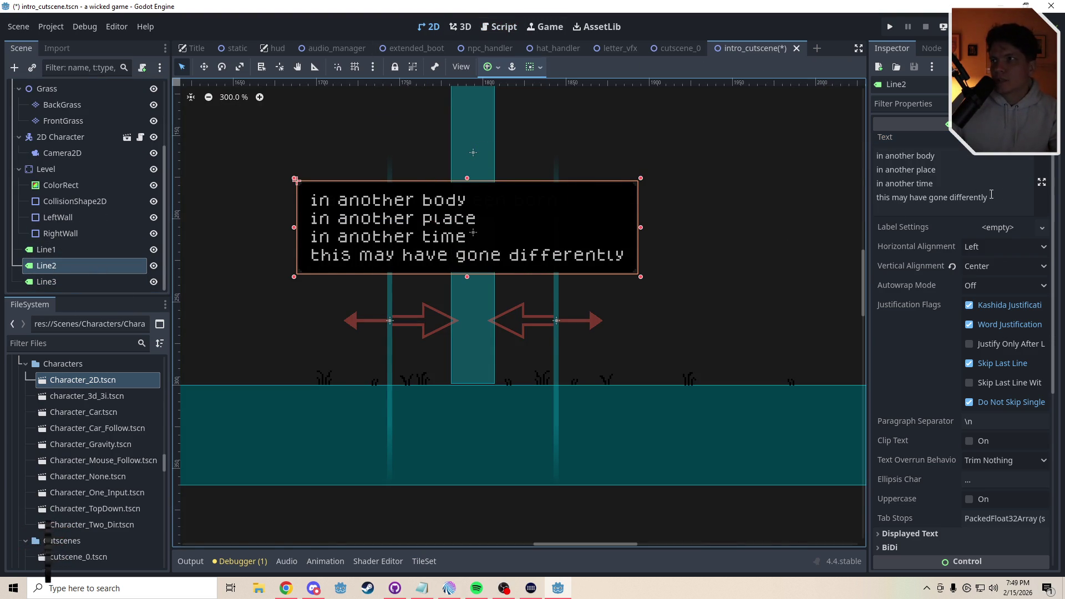
pyautogui.moveTo(992, 197); pyautogui.dragTo(830, 172)
pyautogui.press('BackSpace')
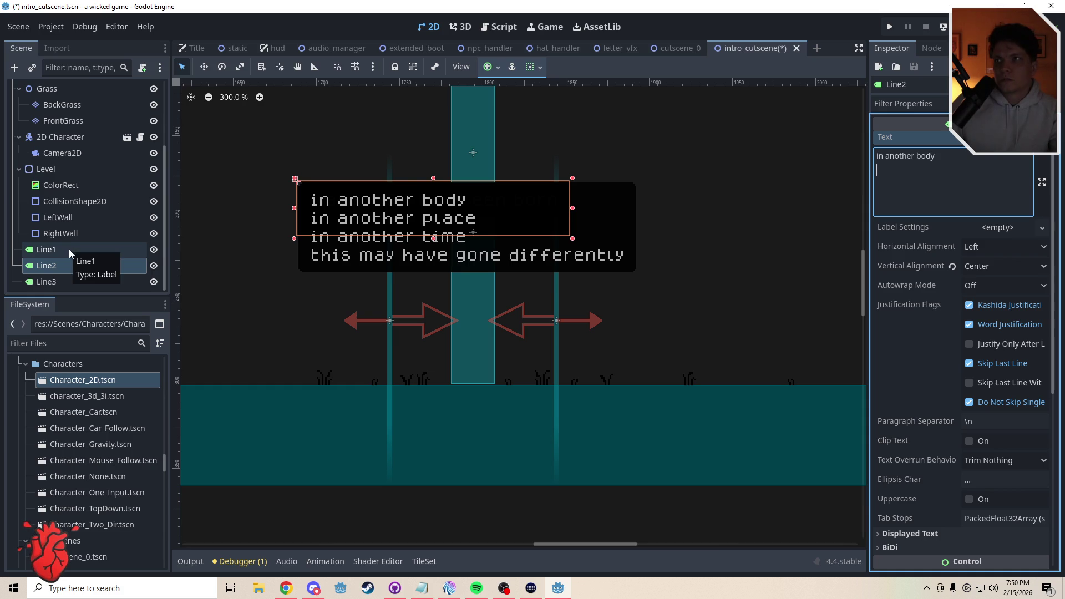
pyautogui.press('BackSpace')
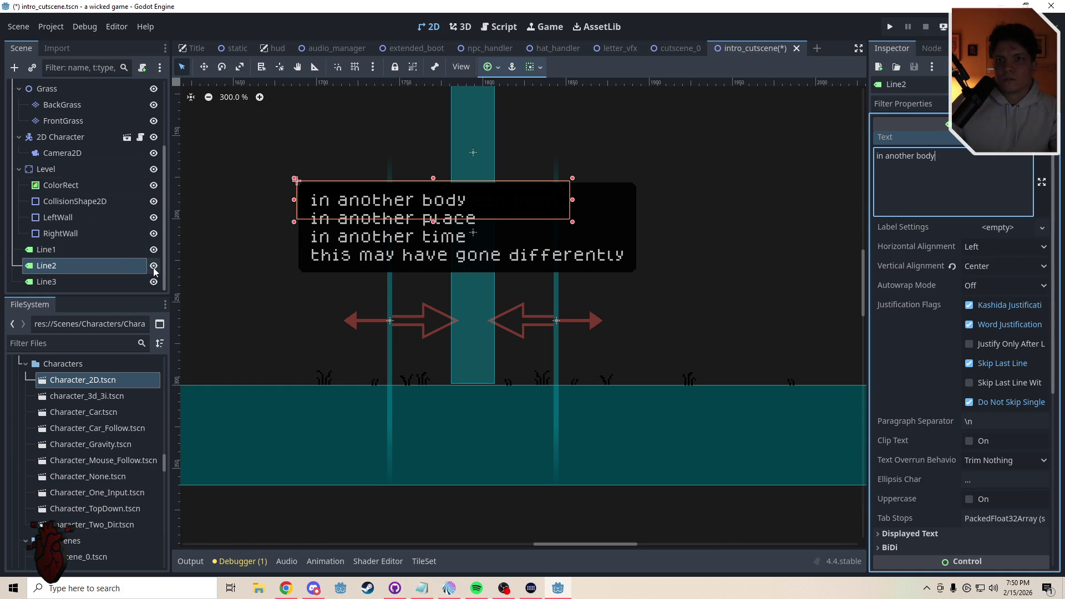
# Hide the other labels and move Line1 into position, nudging it slightly up
pyautogui.click(153, 250)
pyautogui.click(154, 266)
pyautogui.click(154, 282)
pyautogui.click(154, 266)
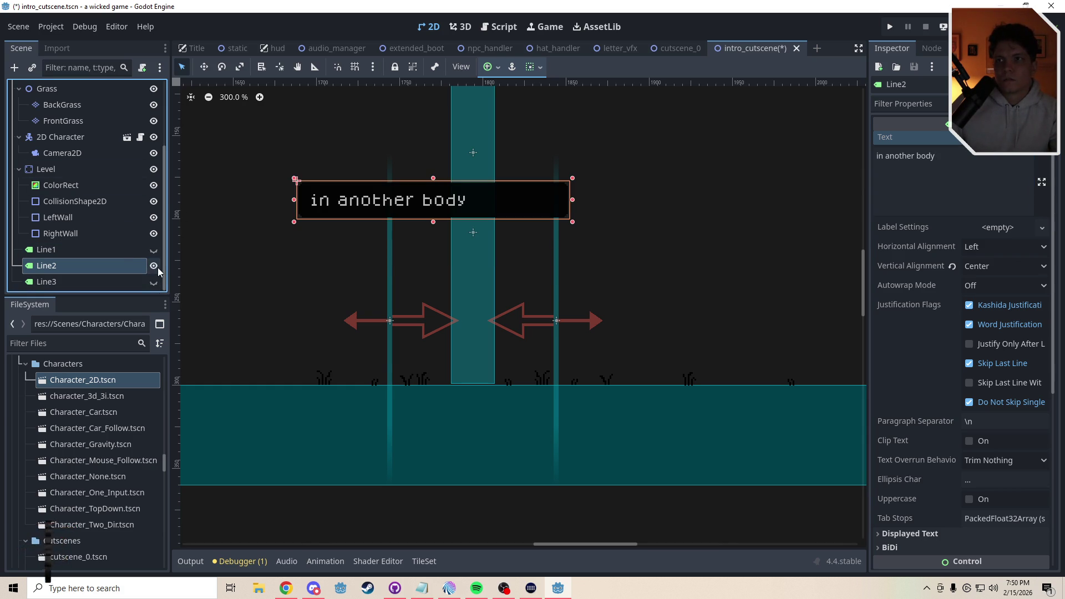
pyautogui.click(154, 250)
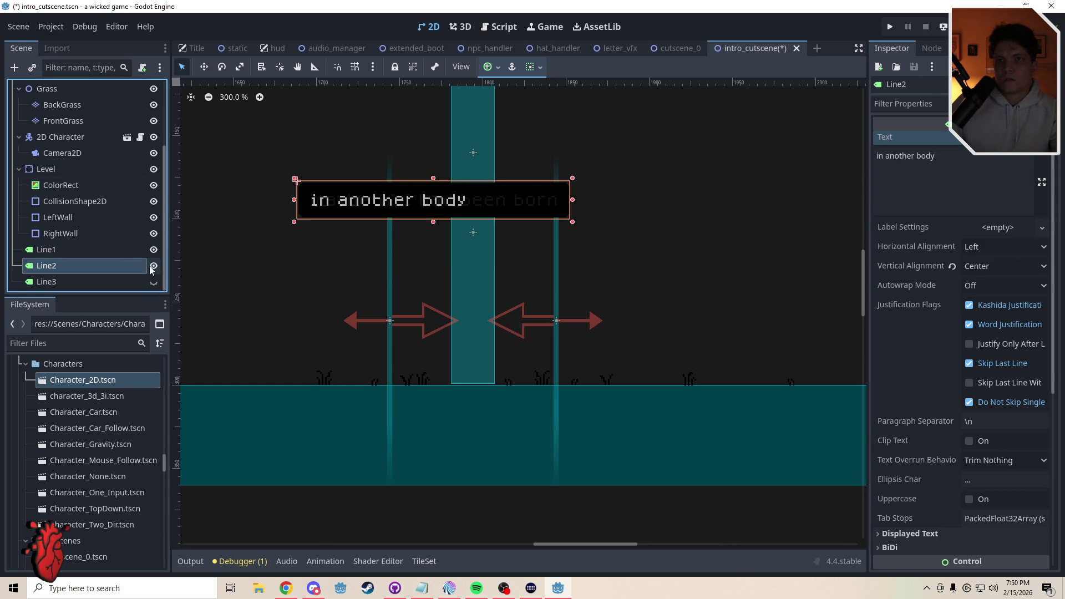
pyautogui.click(154, 265)
pyautogui.click(422, 204)
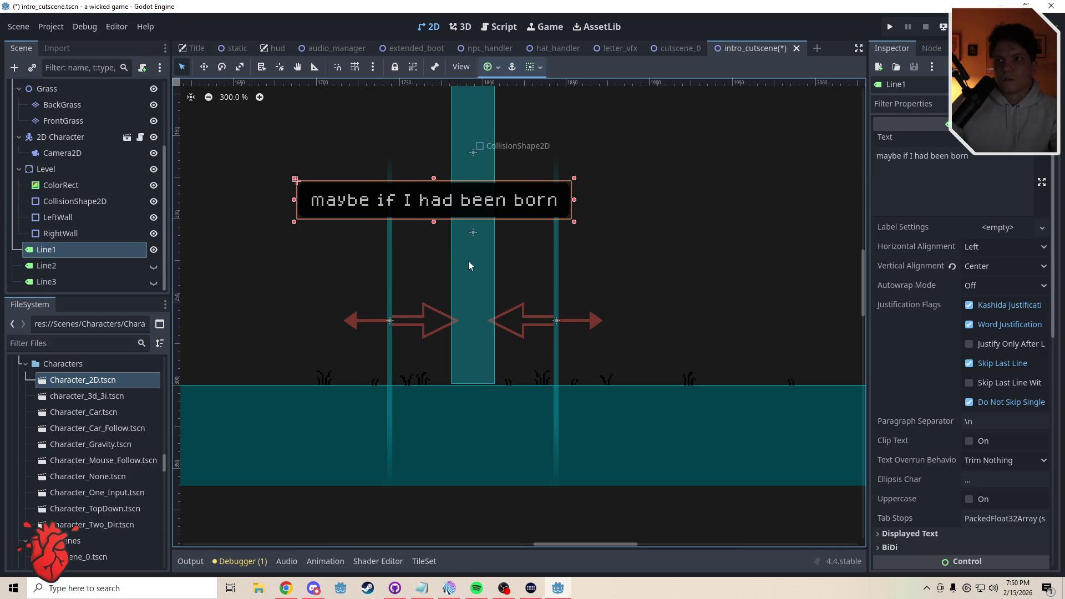
pyautogui.moveTo(469, 265); pyautogui.dragTo(404, 239)
pyautogui.press('w')
pyautogui.moveTo(351, 182)
pyautogui.mouseDown()
pyautogui.moveTo(374, 198)
pyautogui.moveTo(389, 242)
pyautogui.mouseUp()
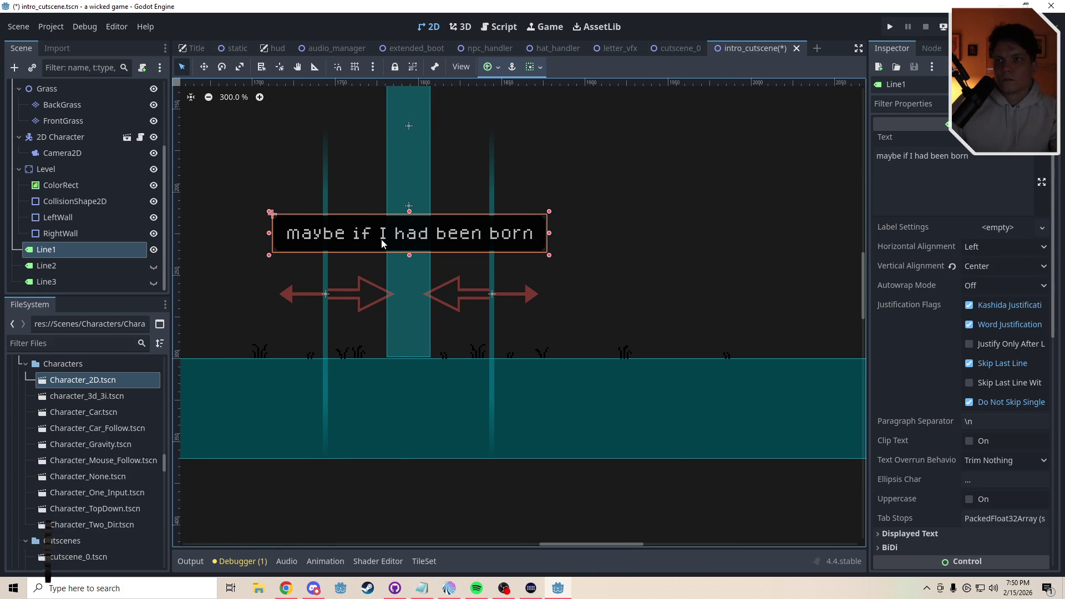
pyautogui.press('Up')
pyautogui.press('Up')
pyautogui.press('Up')
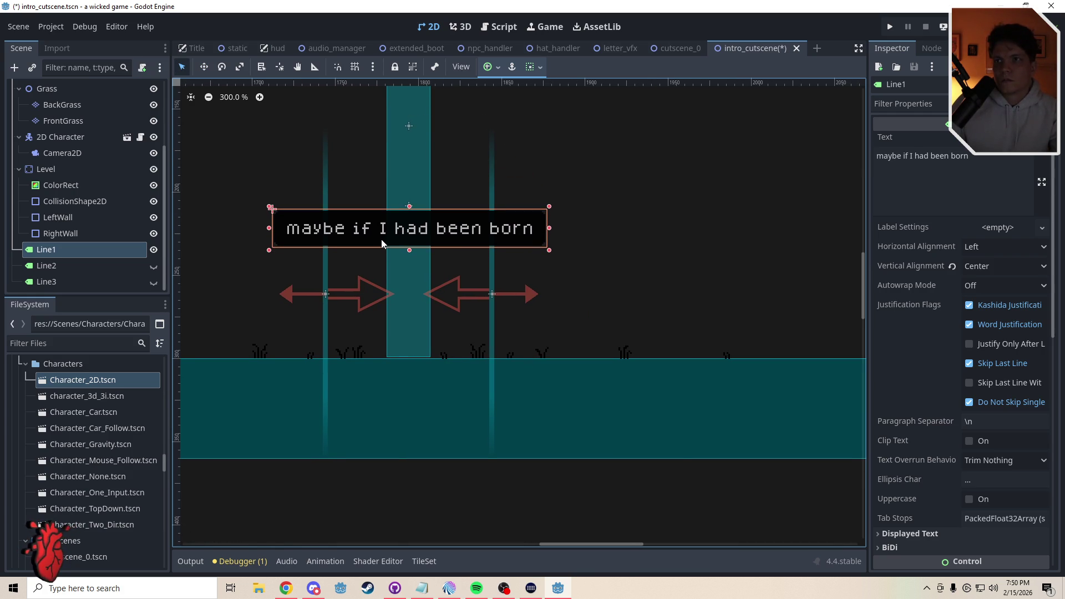
pyautogui.press('Down')
pyautogui.press('Down')
pyautogui.press('Up')
pyautogui.press('Up')
pyautogui.press('Up')
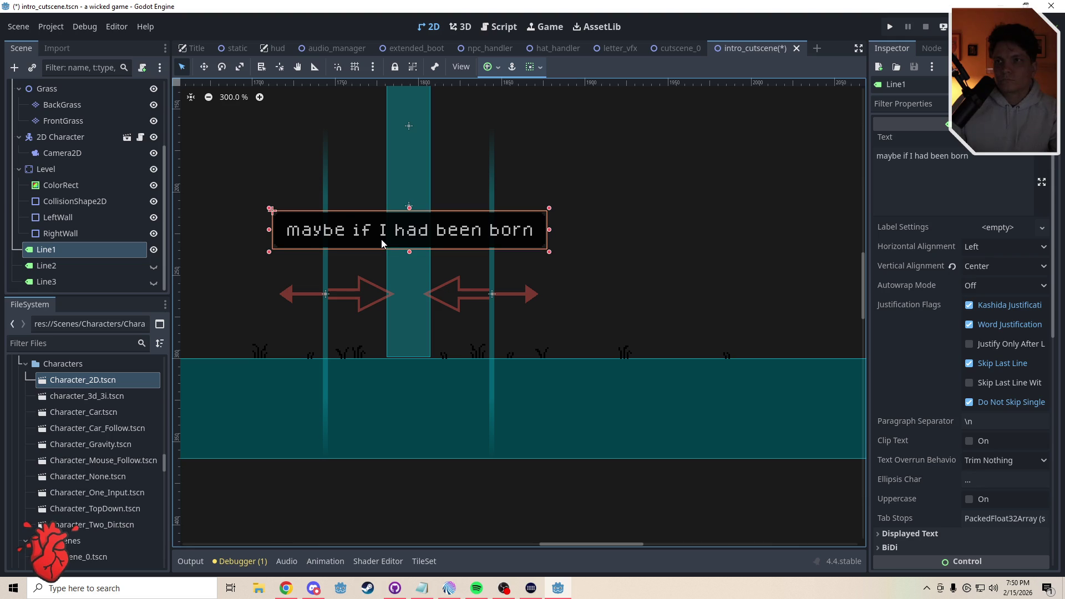
# Show Line2 again and drag it into the second line's position
pyautogui.click(84, 266)
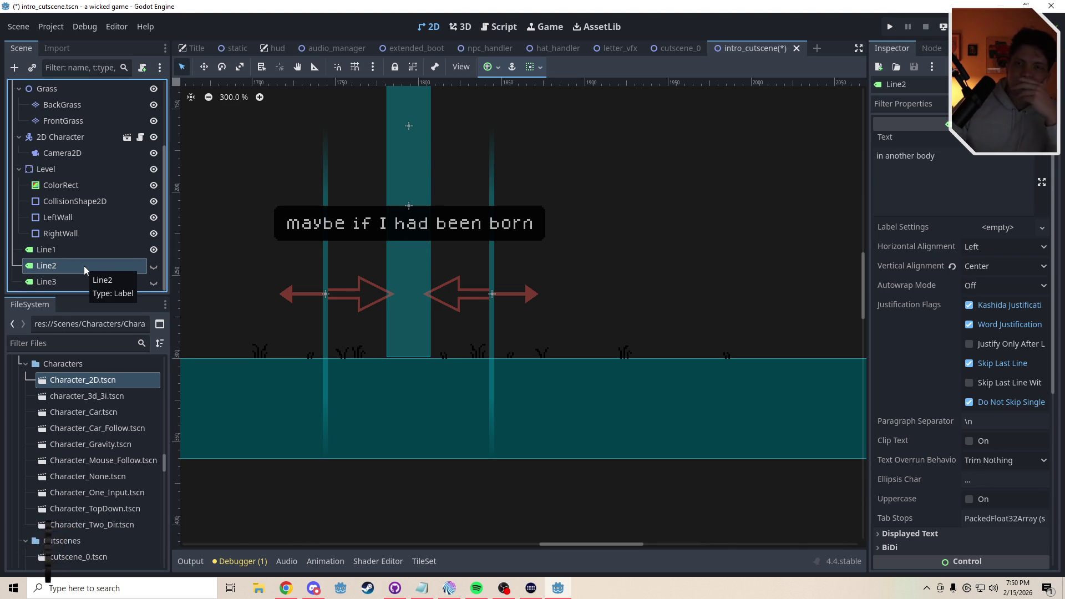
pyautogui.click(153, 269)
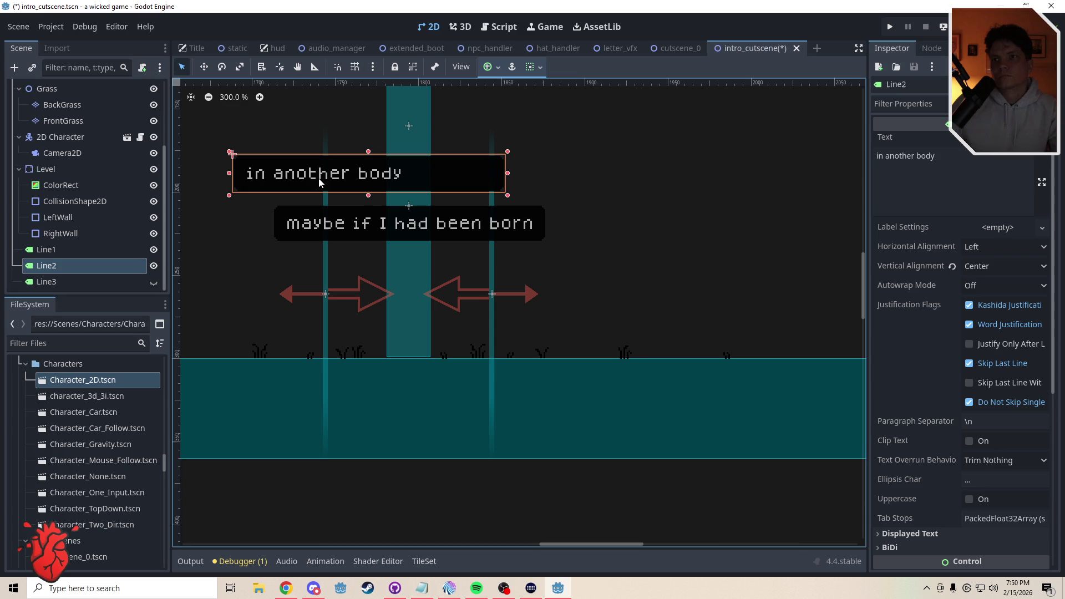
pyautogui.moveTo(353, 185); pyautogui.dragTo(428, 229)
# Trim Line3 to 'in another time / things may have gone differently' and duplicate it as Line4
pyautogui.click(61, 282)
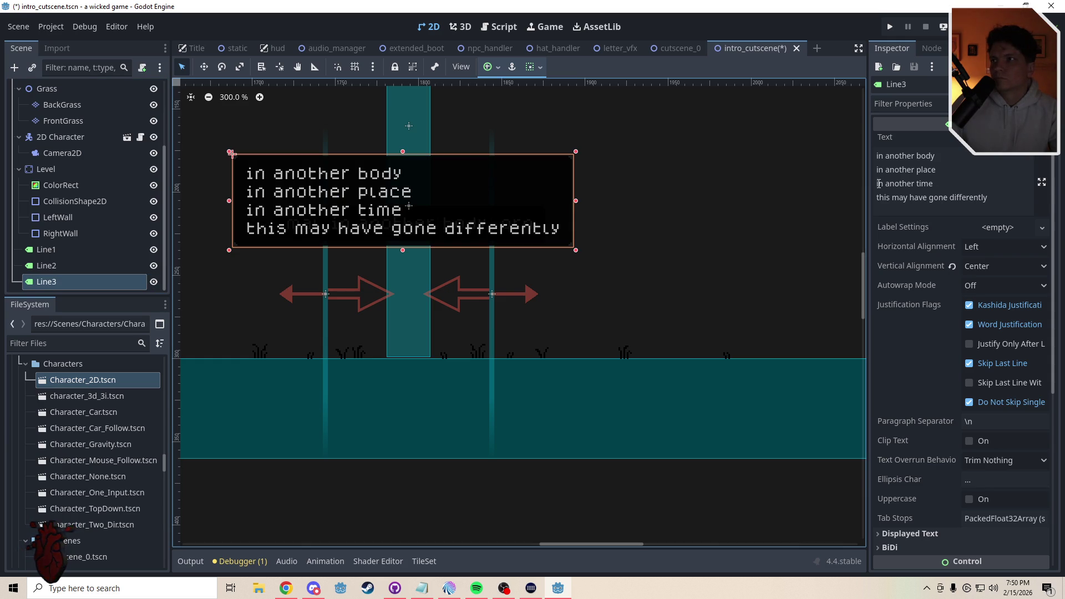
pyautogui.moveTo(879, 184); pyautogui.dragTo(864, 132)
pyautogui.press('BackSpace')
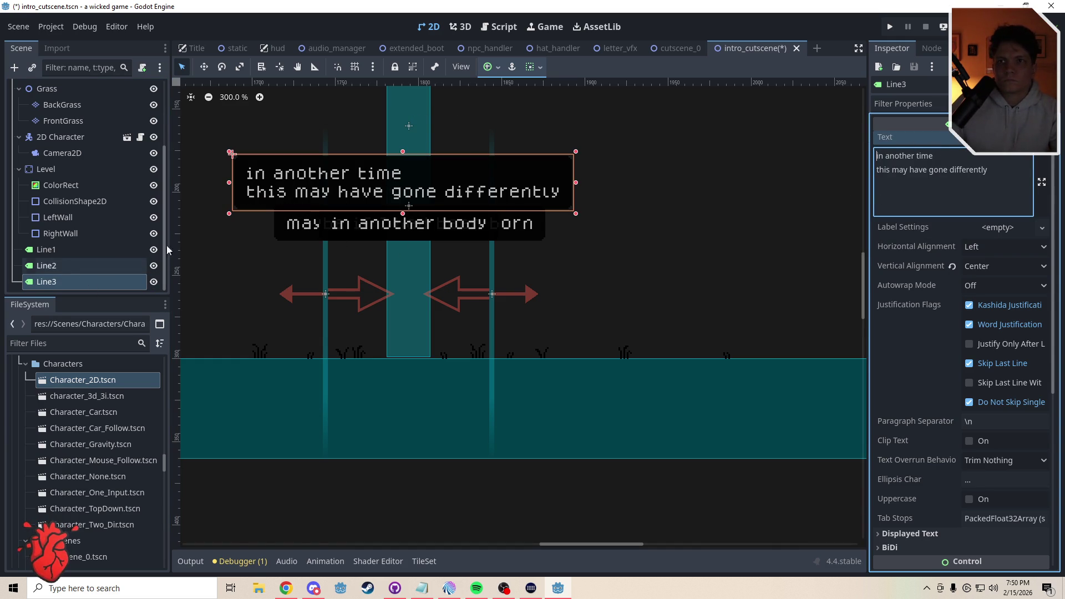
pyautogui.click(888, 172)
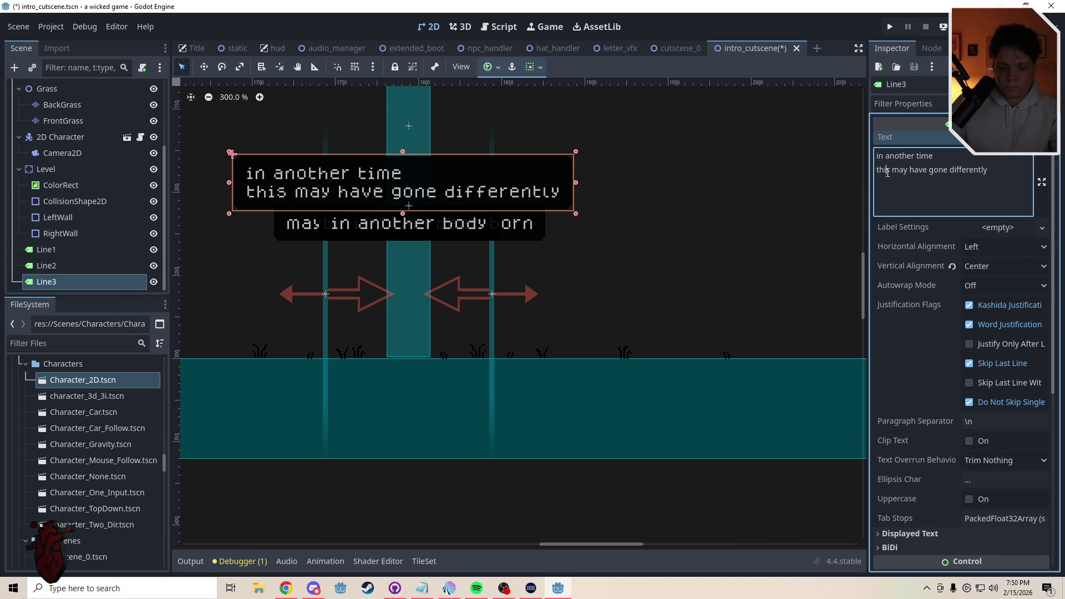
pyautogui.write('ng')
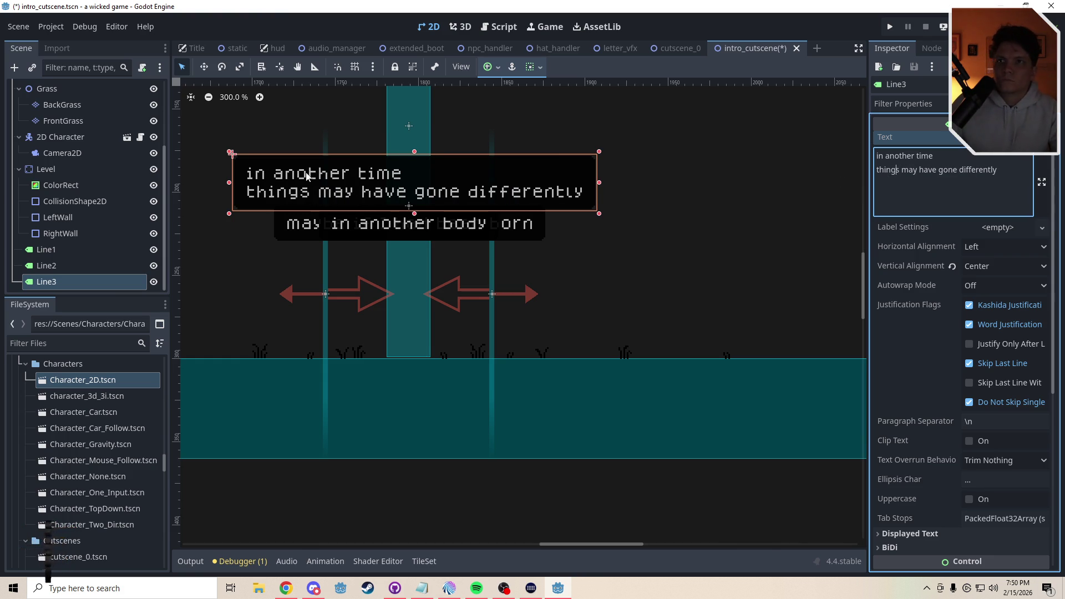
pyautogui.click(56, 281)
pyautogui.hotkey('ctrl', 'd')
# Leave Line3 reading 'in another time' and Line4 reading 'things may have gone differently'
pyautogui.click(49, 266)
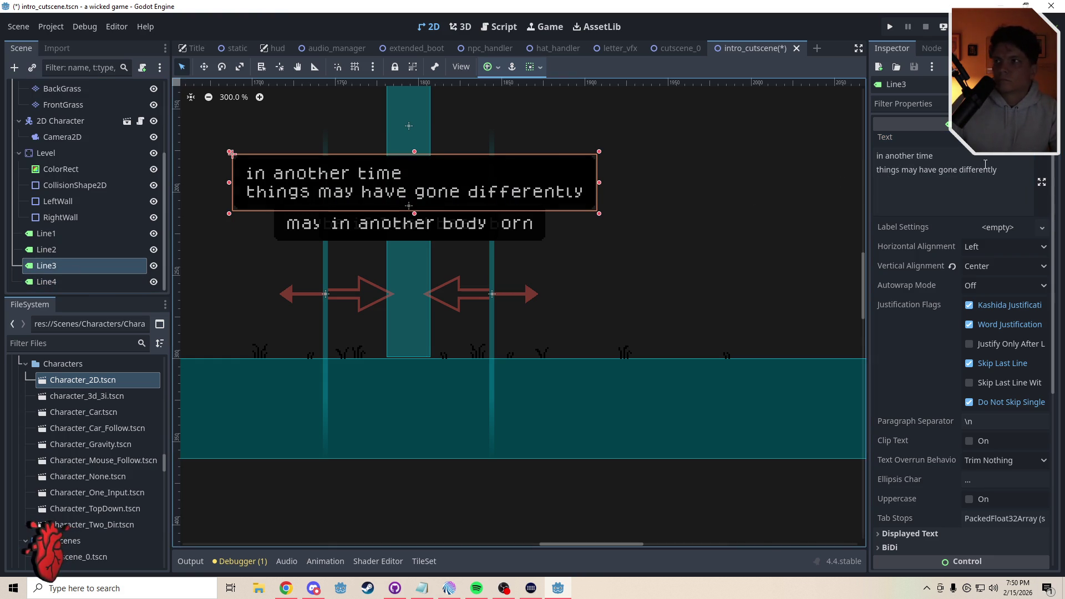
pyautogui.click(995, 158)
pyautogui.hotkey('ctrl', 'shift', 'End')
pyautogui.press('BackSpace')
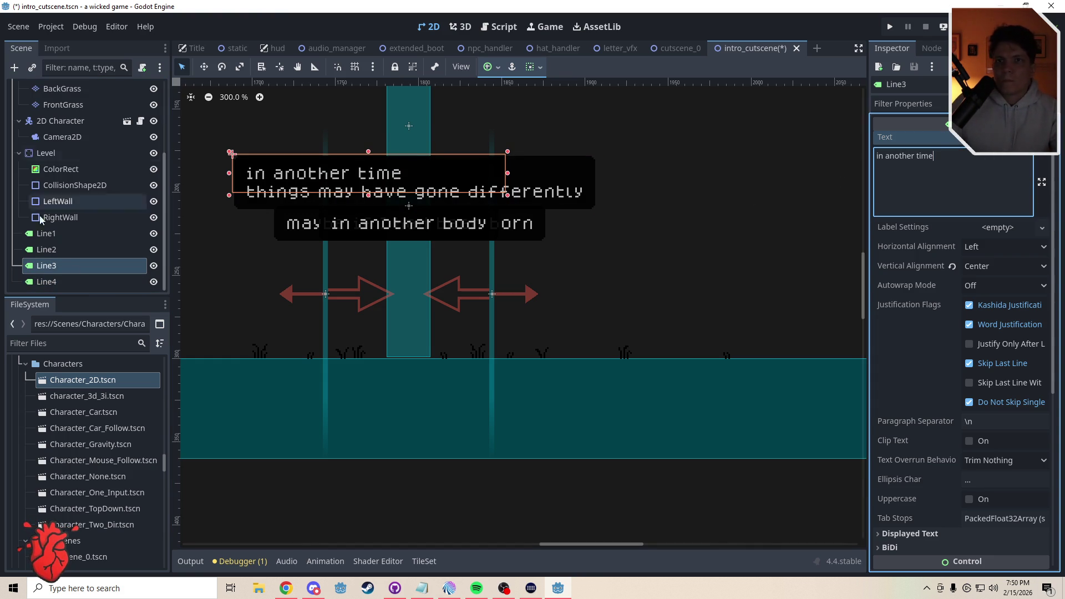
pyautogui.click(55, 282)
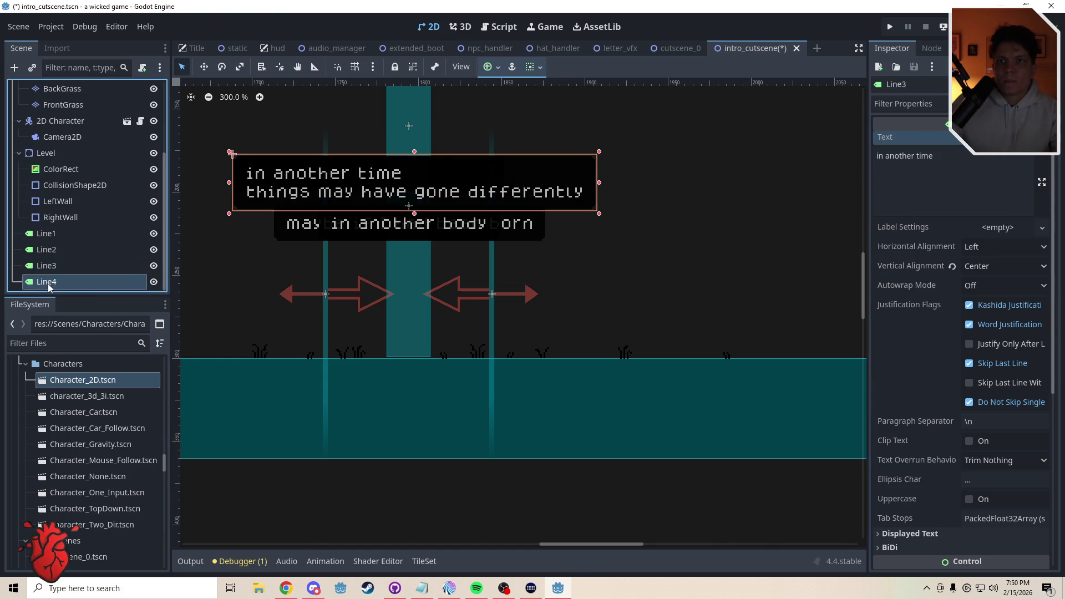
pyautogui.click(878, 169)
pyautogui.hotkey('ctrl', 'shift', 'Home')
pyautogui.press('BackSpace')
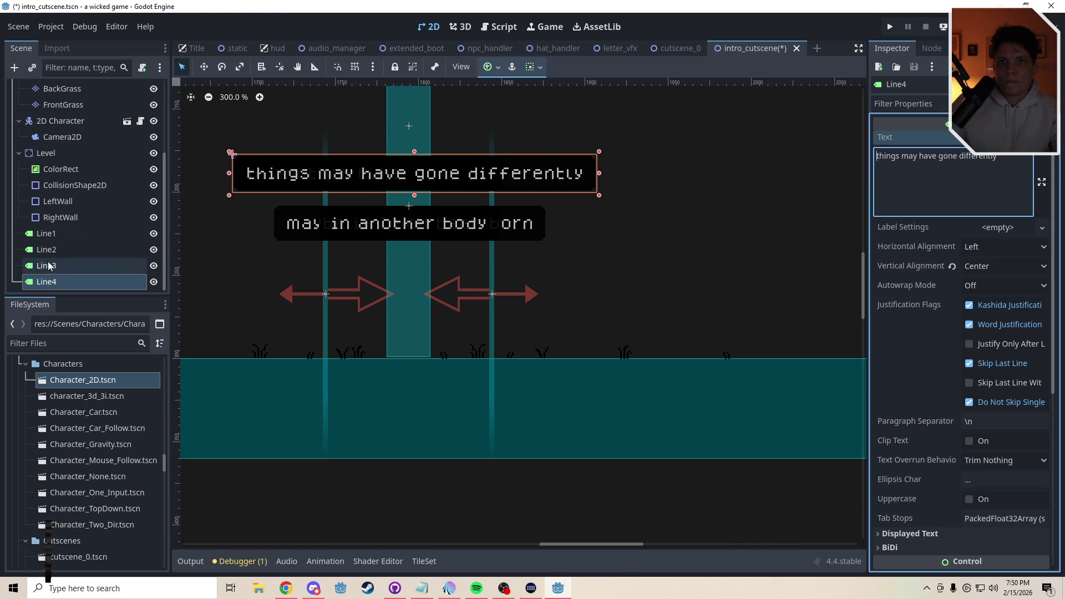
# Move Line3 down to the third line's position and narrow its label box
pyautogui.click(49, 267)
pyautogui.press('w')
pyautogui.moveTo(405, 199)
pyautogui.mouseDown()
pyautogui.moveTo(449, 246)
pyautogui.moveTo(442, 256)
pyautogui.mouseUp()
pyautogui.press('q')
pyautogui.moveTo(531, 234); pyautogui.dragTo(434, 239)
pyautogui.press('w')
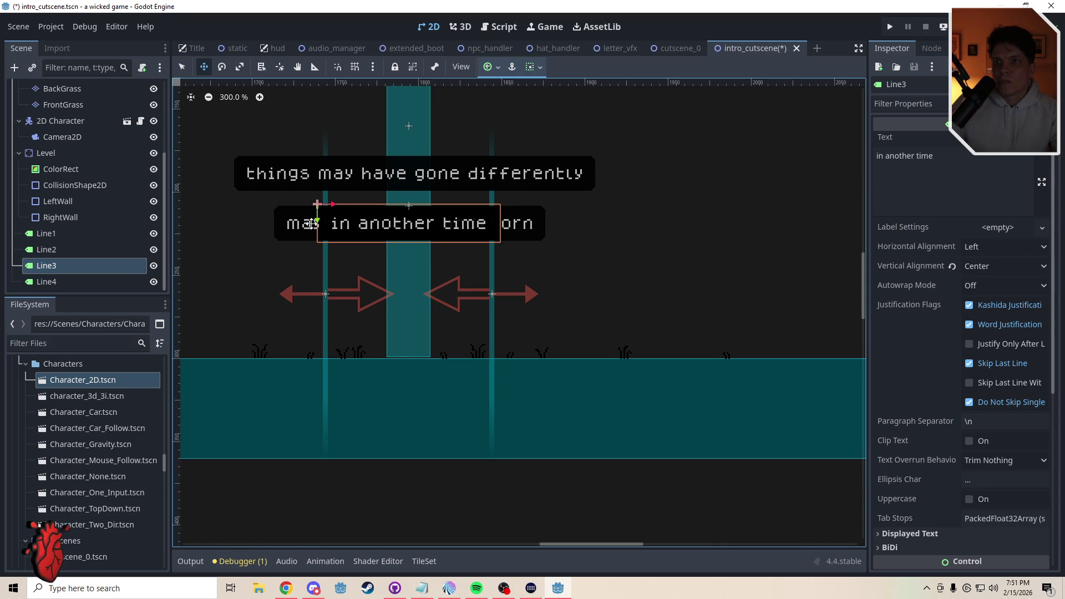
# Drag Line4 down into place, nudge it 2 px right, and clear the selection
pyautogui.press('Down')
pyautogui.scroll(3, 387, 228)
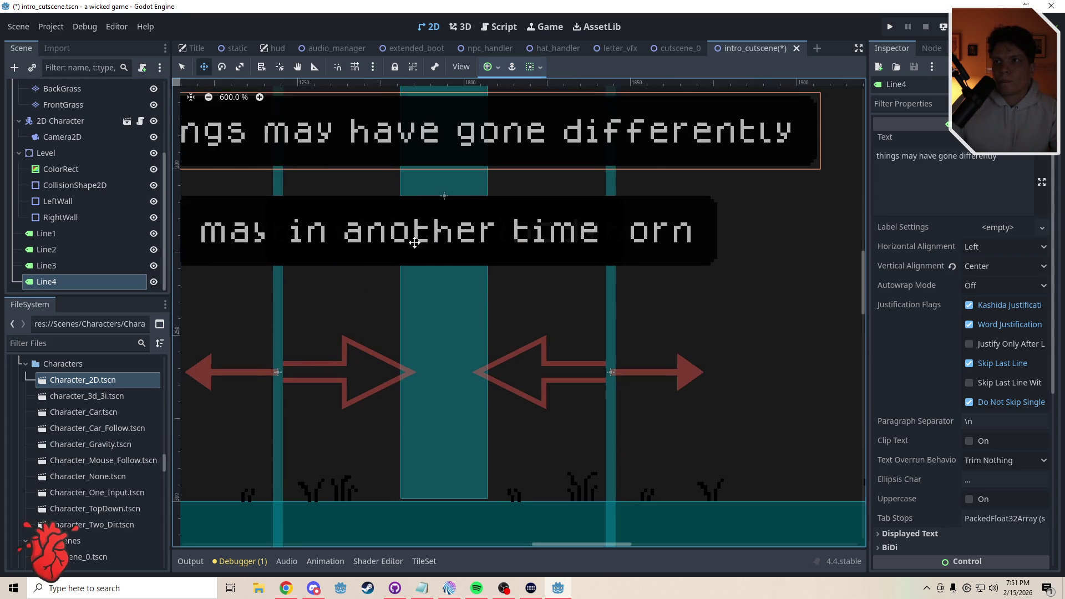
pyautogui.moveTo(459, 185)
pyautogui.mouseDown()
pyautogui.moveTo(498, 263)
pyautogui.moveTo(460, 277)
pyautogui.moveTo(469, 293)
pyautogui.mouseUp()
pyautogui.scroll(-2, 497, 265)
pyautogui.scroll(3, 525, 284)
pyautogui.scroll(-2, 468, 293)
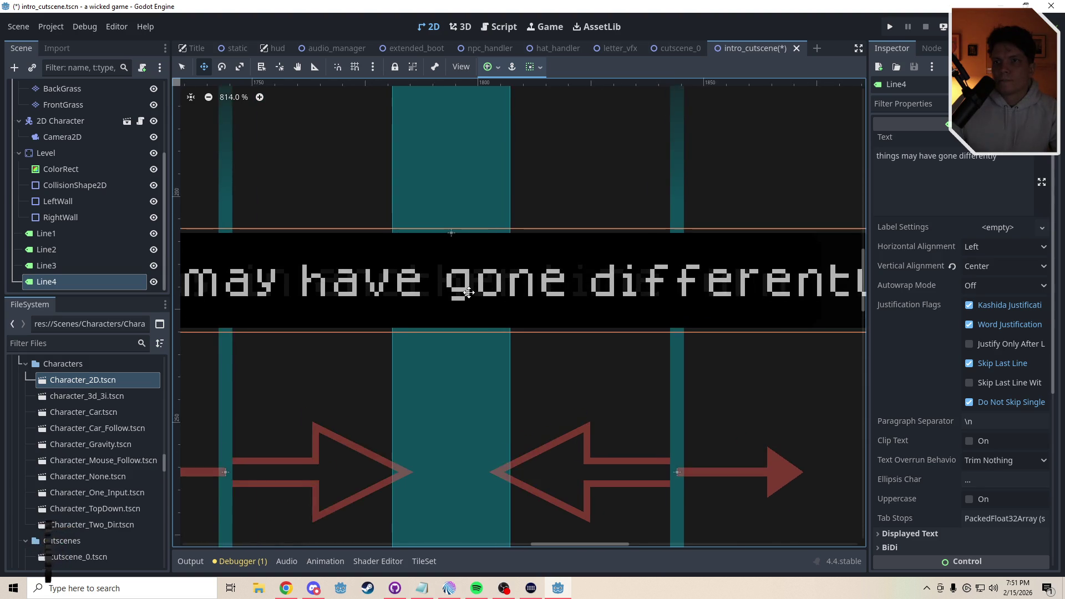
pyautogui.scroll(-2, 458, 294)
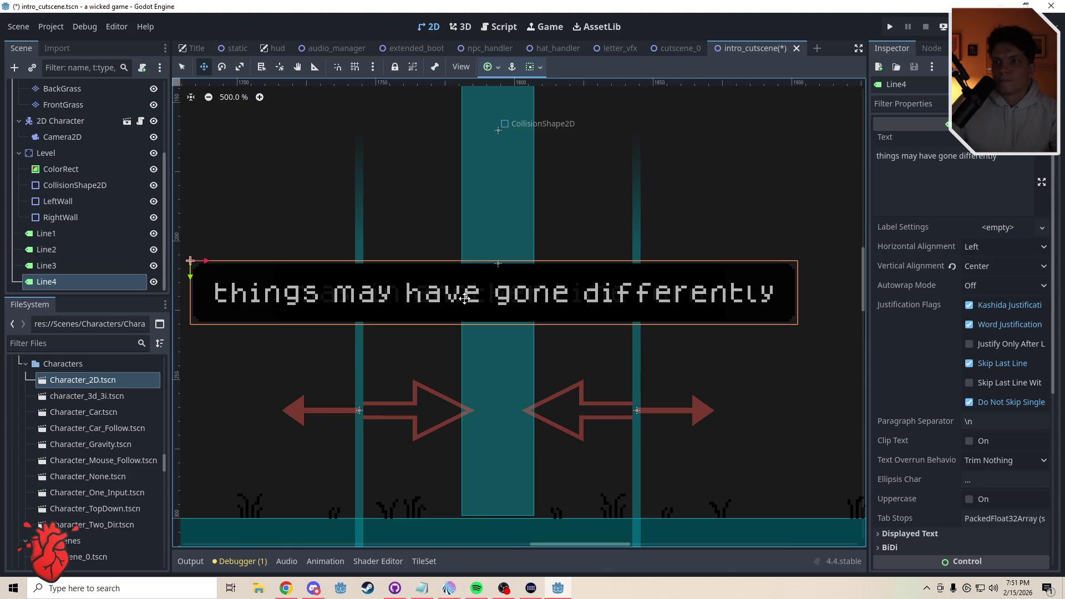
pyautogui.moveTo(464, 299); pyautogui.dragTo(473, 298)
pyautogui.scroll(-10, 471, 297)
pyautogui.scroll(8, 469, 295)
pyautogui.scroll(-3, 591, 267)
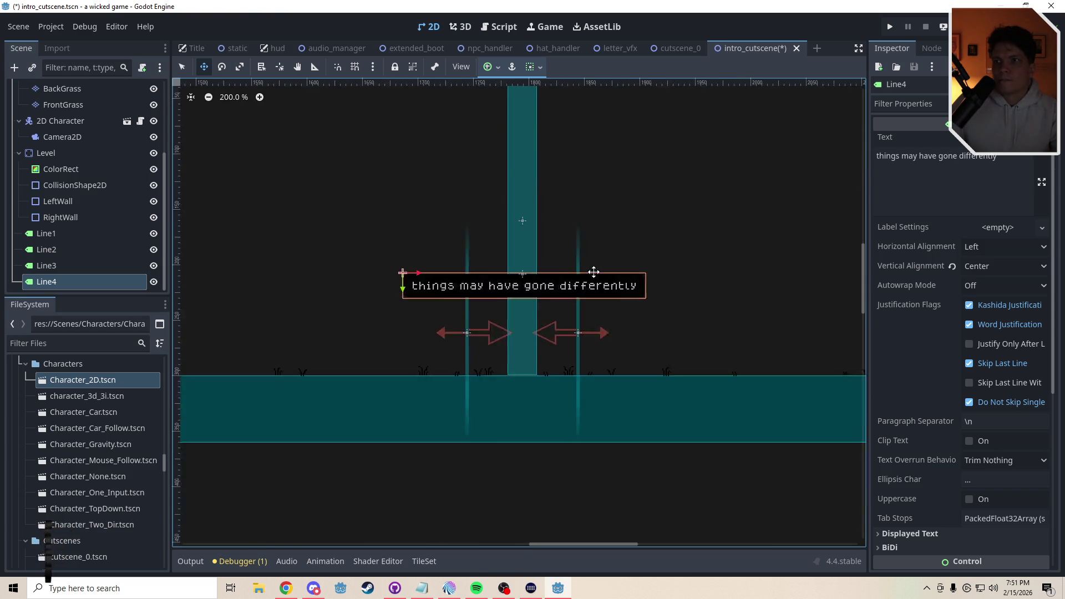
pyautogui.scroll(-8, 638, 233)
pyautogui.press('q')
pyautogui.click(724, 168)
pyautogui.scroll(6, 689, 246)
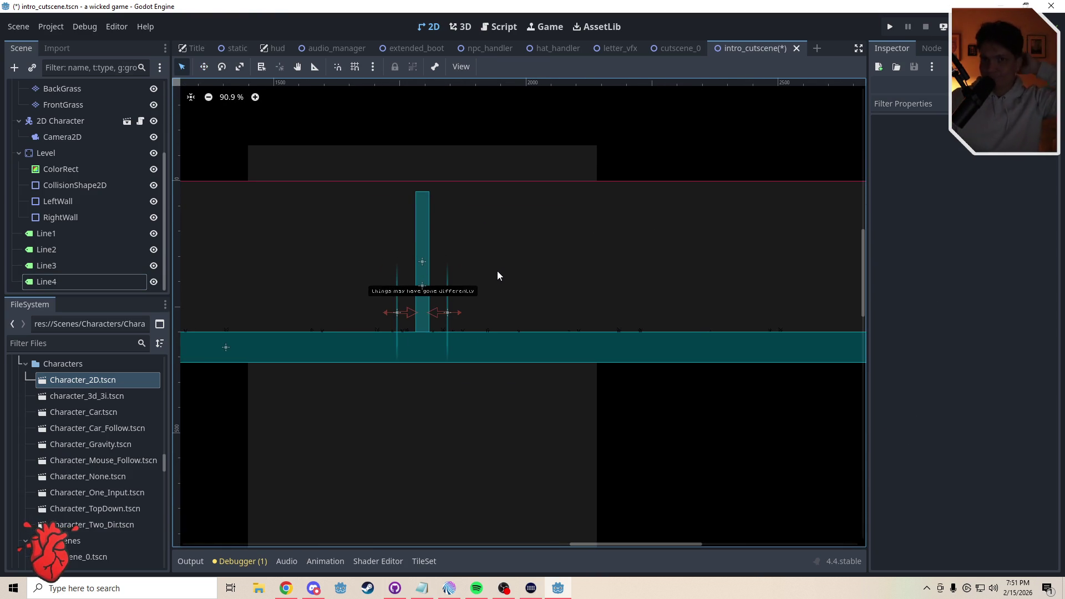
# Duplicate the floor's CollisionShape2D, trial-shorten the copy from its left end, then undo
pyautogui.click(54, 152)
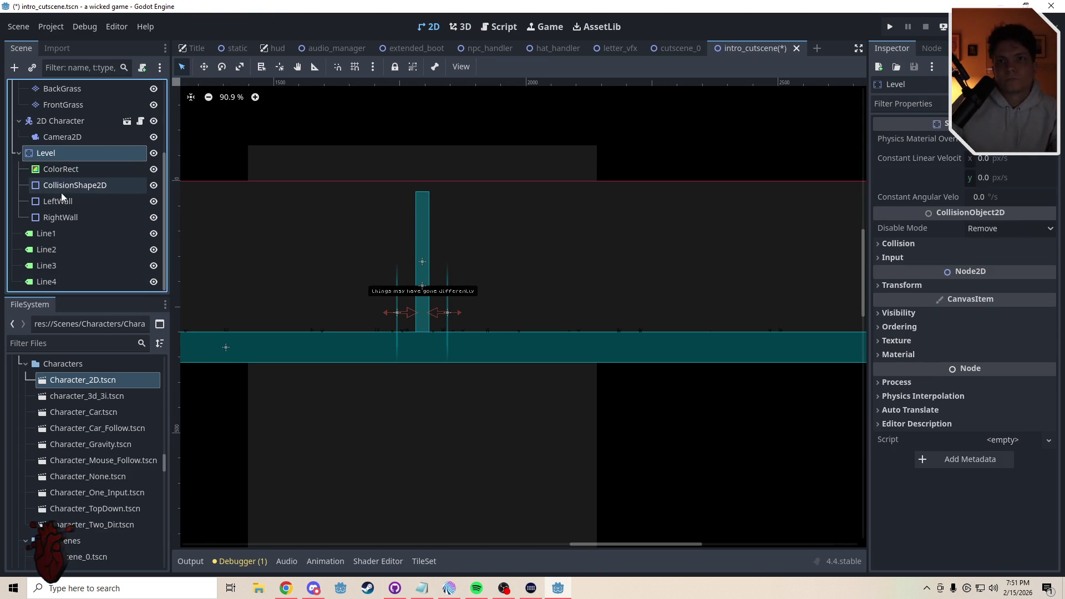
pyautogui.click(68, 188)
pyautogui.hotkey('ctrl', 'd')
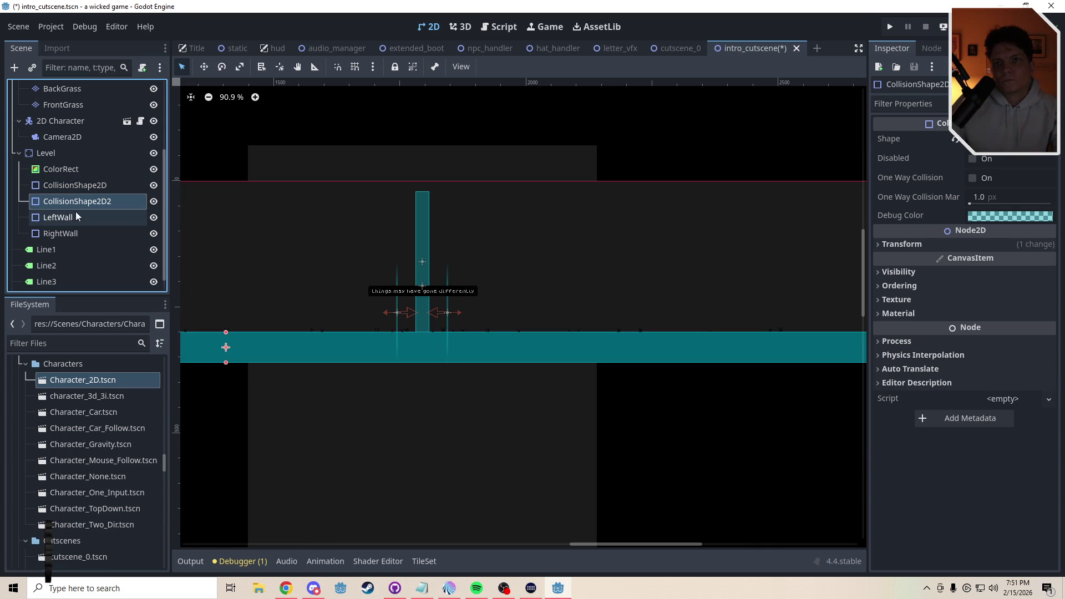
pyautogui.scroll(-9, 232, 323)
pyautogui.hscroll(-5, 484, 329)
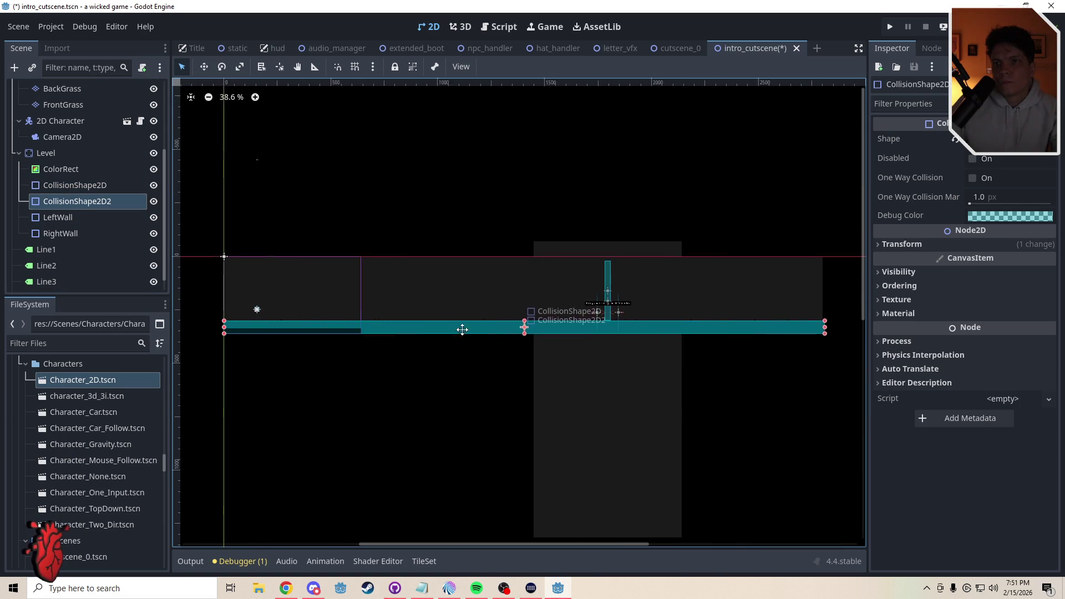
pyautogui.hscroll(-2, 462, 329)
pyautogui.moveTo(262, 326)
pyautogui.mouseDown()
pyautogui.moveTo(610, 325)
pyautogui.moveTo(584, 329)
pyautogui.mouseUp()
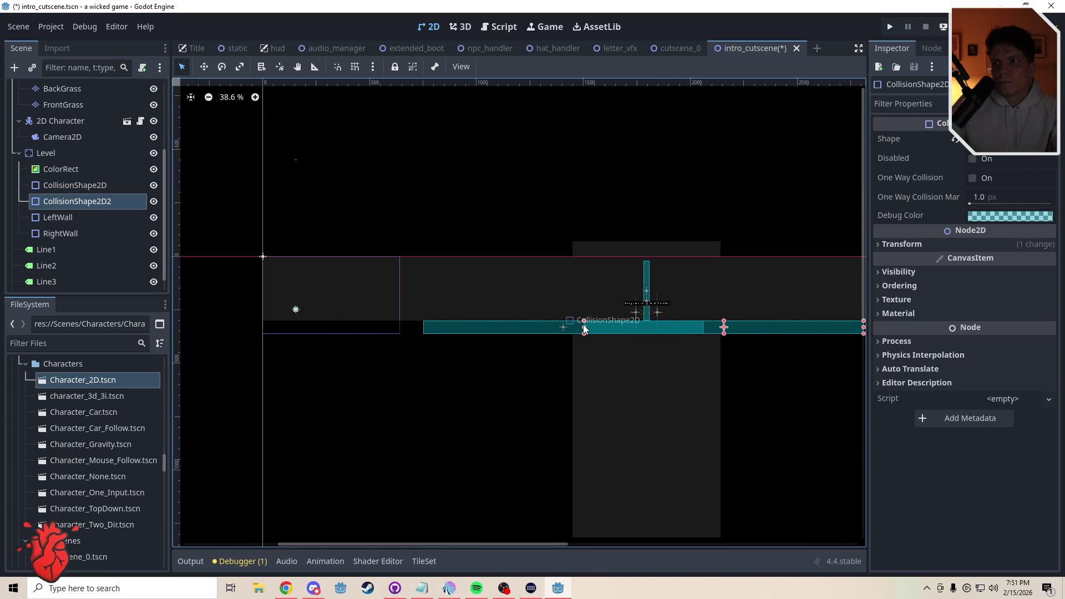
pyautogui.hotkey('ctrl', 'z')
# Change the copy's shape resource options, shorten it from the left again, and undo
pyautogui.click(1046, 139)
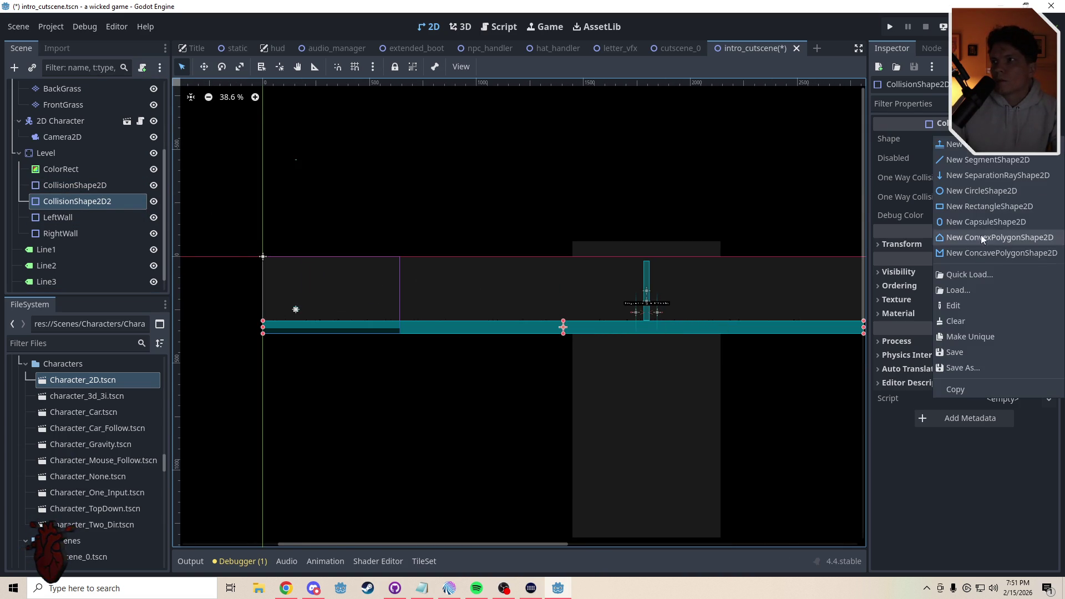
pyautogui.click(952, 337)
pyautogui.moveTo(265, 328)
pyautogui.mouseDown()
pyautogui.moveTo(644, 326)
pyautogui.moveTo(448, 336)
pyautogui.mouseUp()
pyautogui.hscroll(3, 555, 330)
pyautogui.scroll(-1, 590, 336)
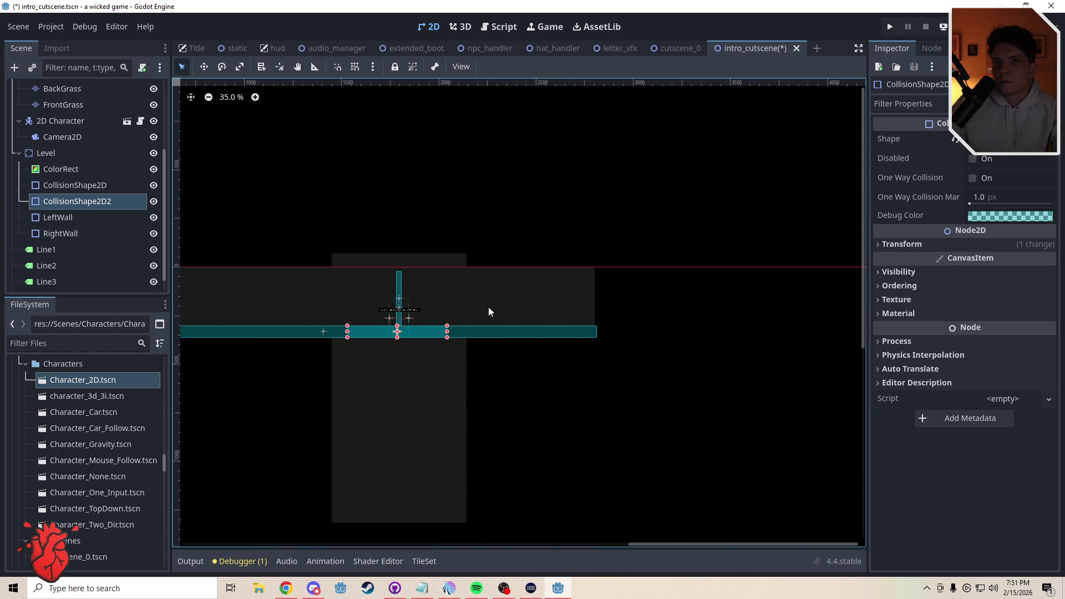
pyautogui.hotkey('ctrl', 'z')
pyautogui.hotkey('ctrl', 'z')
pyautogui.hotkey('ctrl', 'z')
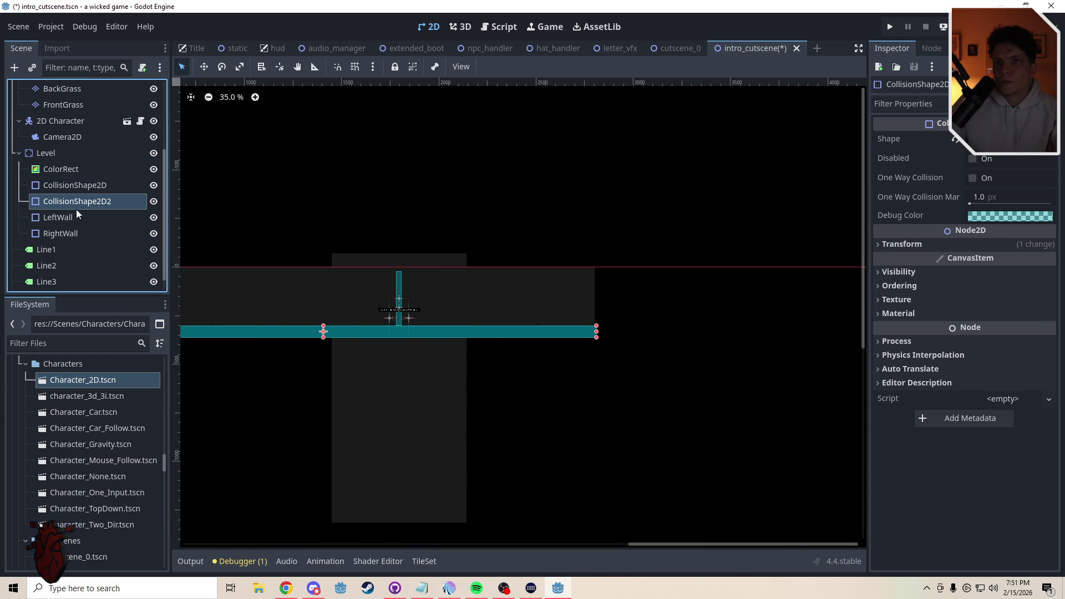
# Delete the CollisionShape2D2 copy and bring up intro_cutscene.gd in the script editor
pyautogui.press('Delete')
pyautogui.press('Return')
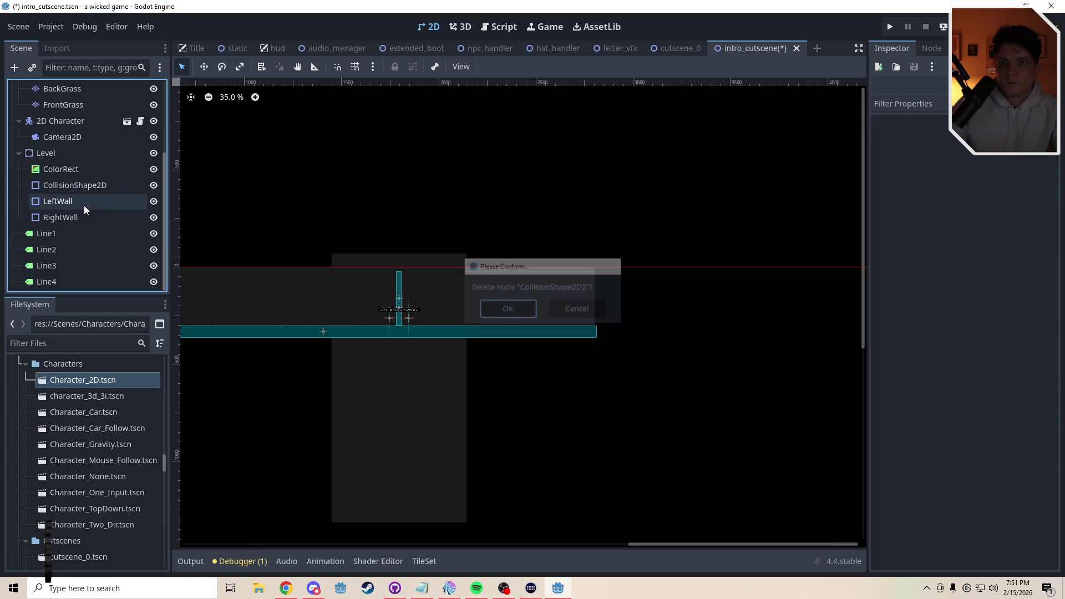
pyautogui.click(94, 185)
pyautogui.click(486, 213)
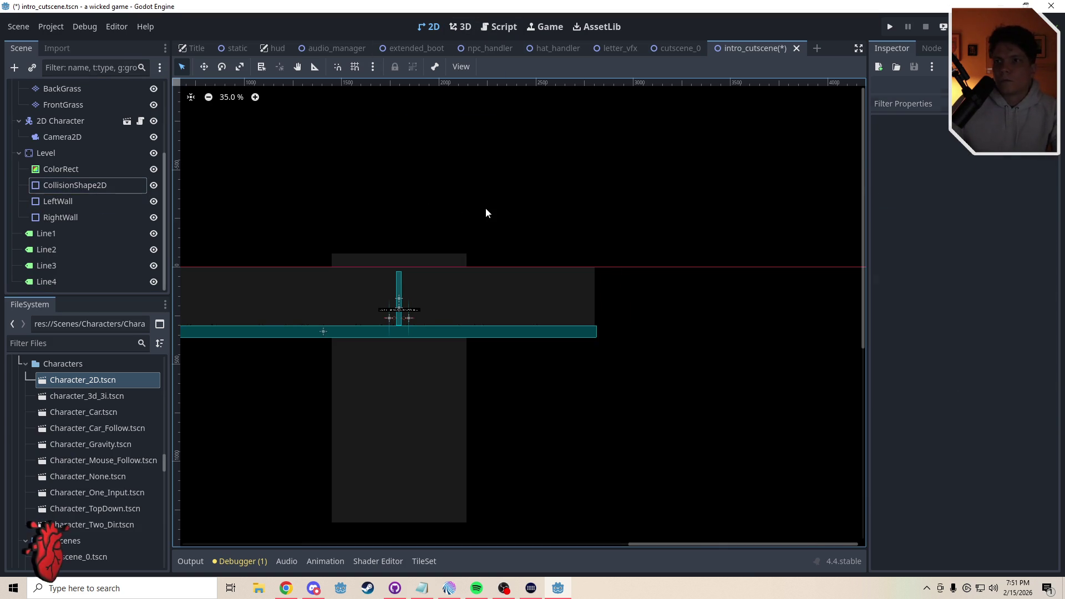
pyautogui.scroll(10, 398, 307)
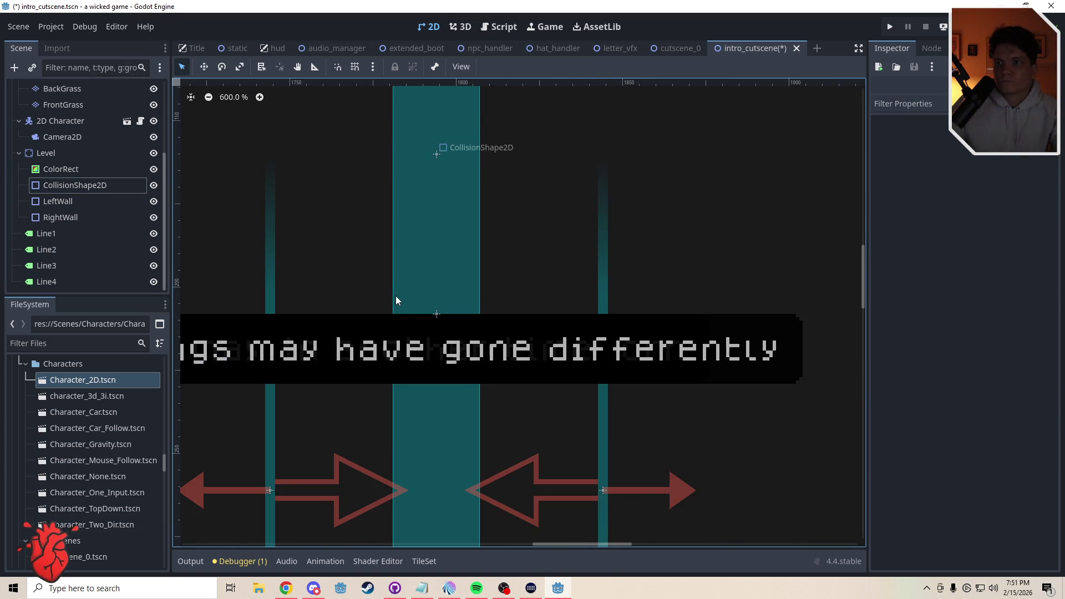
pyautogui.scroll(-4, 395, 296)
pyautogui.scroll(1, 434, 268)
pyautogui.scroll(-2, 435, 266)
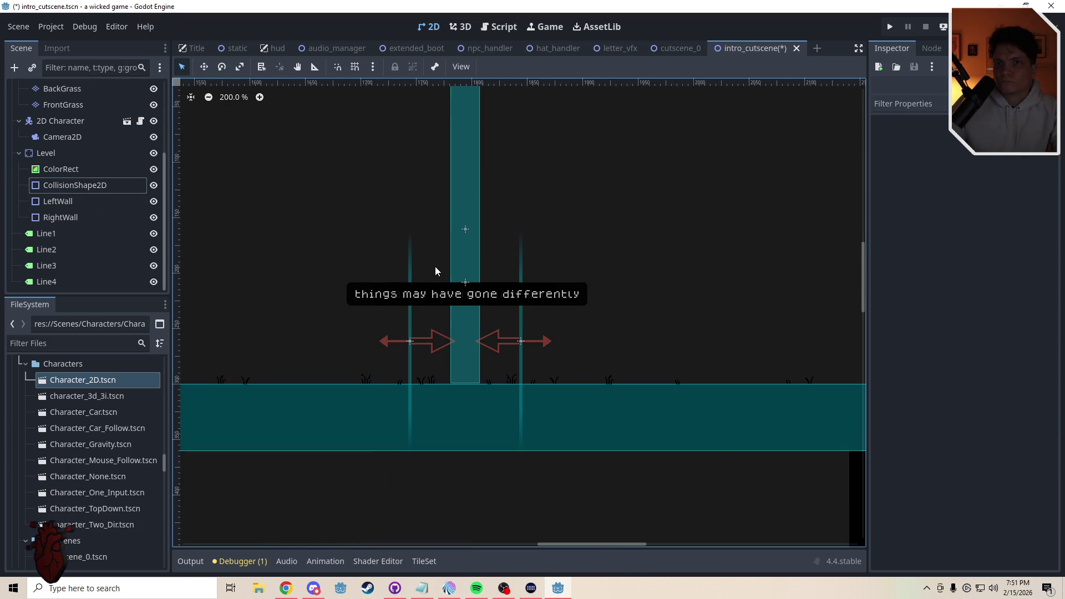
pyautogui.click(500, 27)
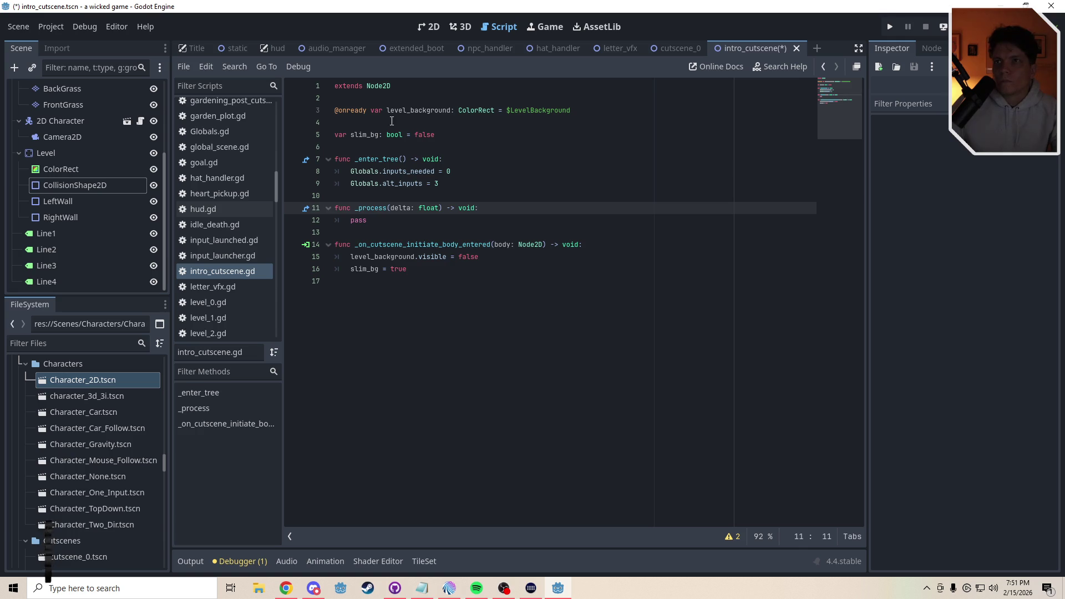
# Add a blank line below level_background and drop Line2–Line4 in as onready Label variables
pyautogui.click(391, 121)
pyautogui.press('Return')
pyautogui.press('Up')
pyautogui.click(46, 234)
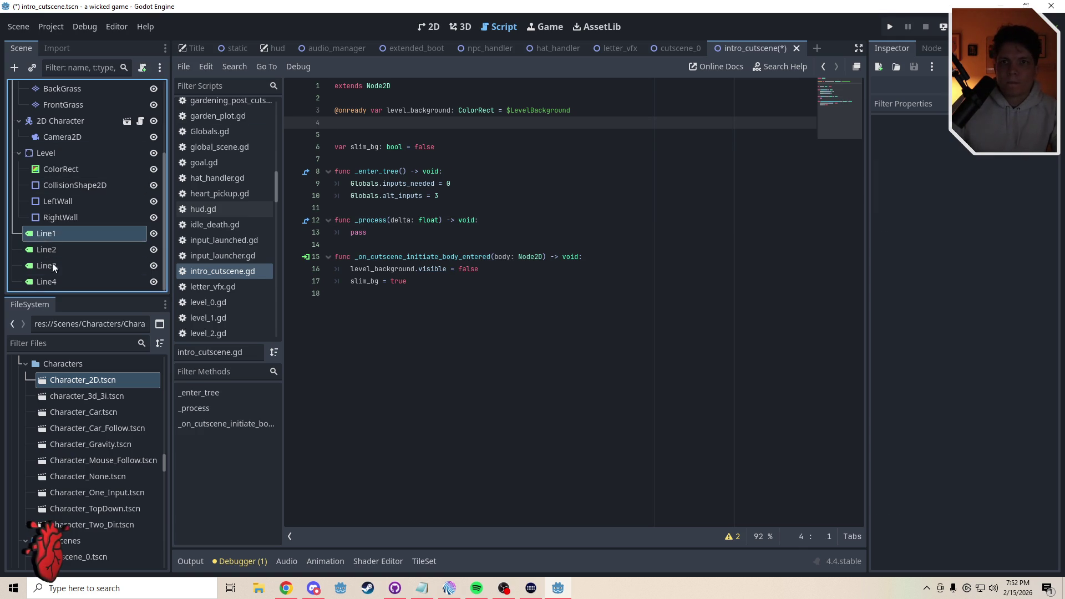
pyautogui.keyDown('shift'); pyautogui.click(47, 282); pyautogui.keyUp('shift')
pyautogui.keyDown('ctrl'); pyautogui.click(46, 234); pyautogui.keyUp('ctrl')
pyautogui.moveTo(46, 265); pyautogui.dragTo(339, 122)
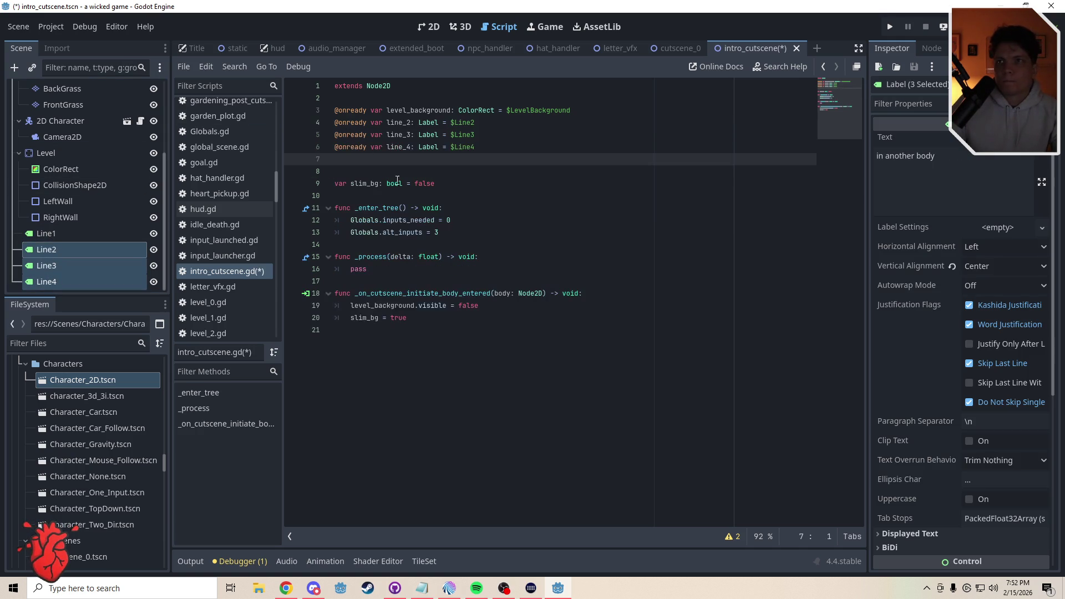
# Start typing 'var lines: Array [' on a new line, undoing a duplicate label drop
pyautogui.click(349, 171)
pyautogui.write('var lines')
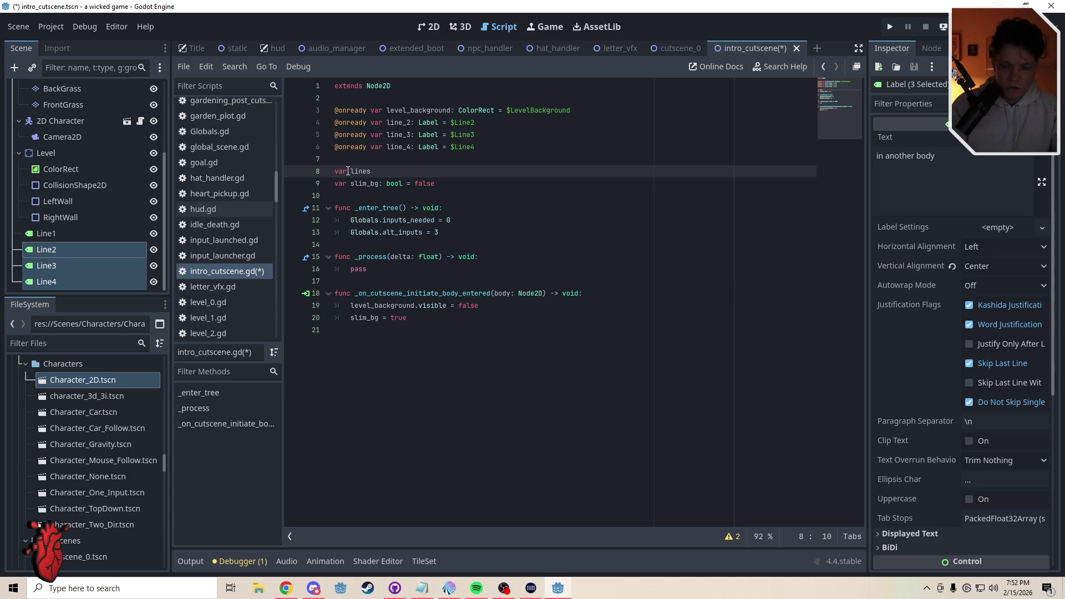
pyautogui.write(': Arra')
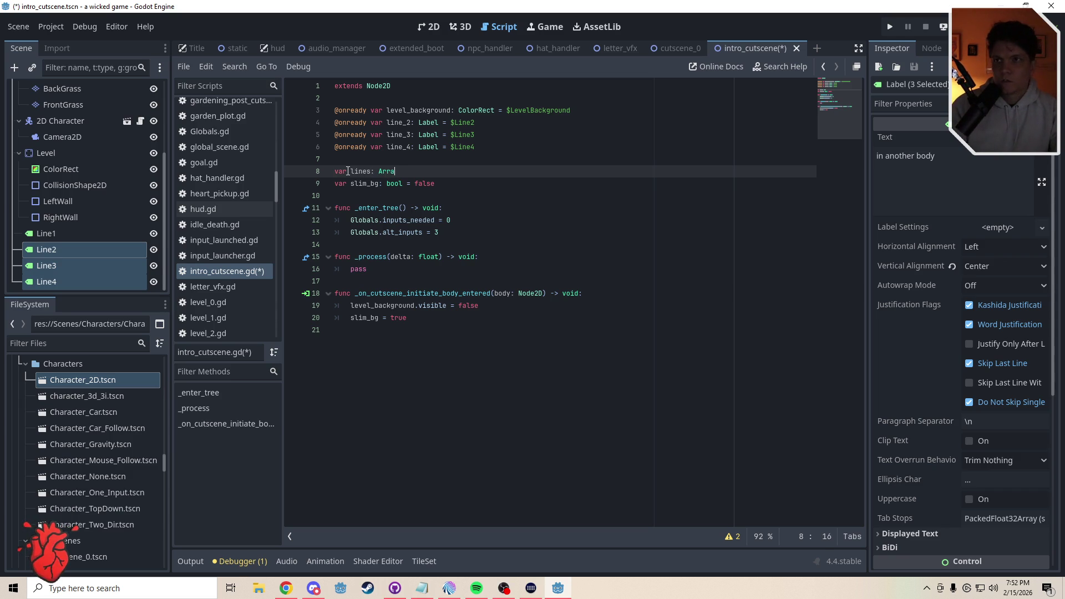
pyautogui.write('y ')
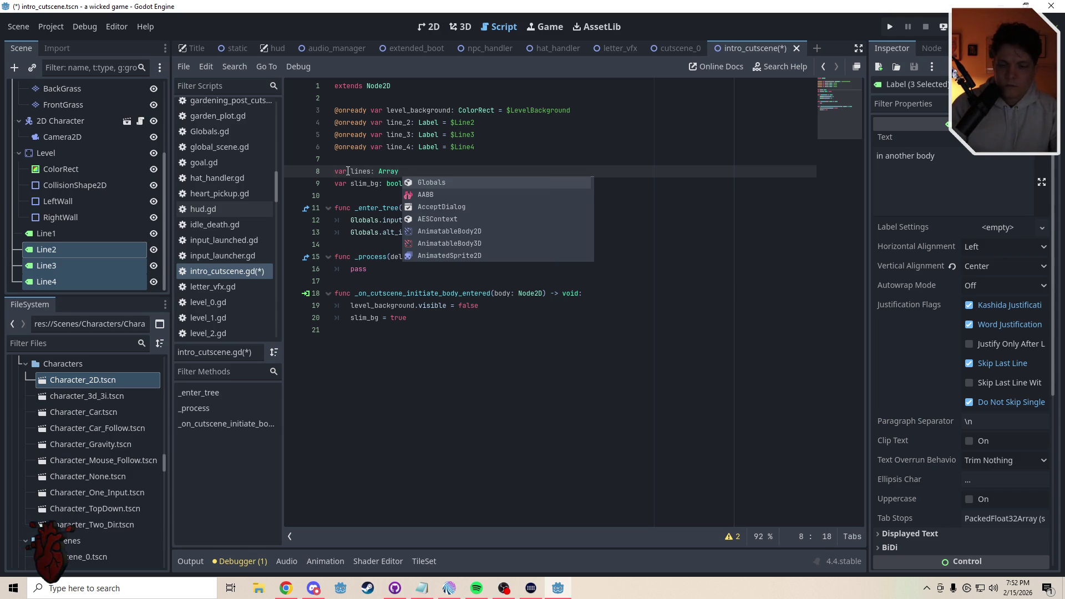
pyautogui.write('[')
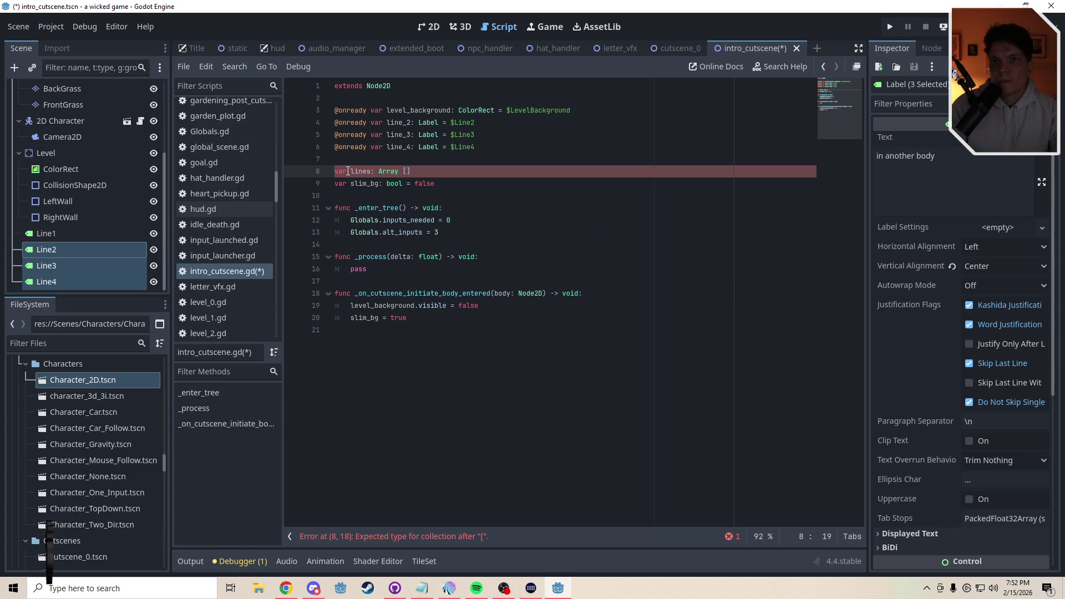
pyautogui.moveTo(18, 255); pyautogui.dragTo(332, 125)
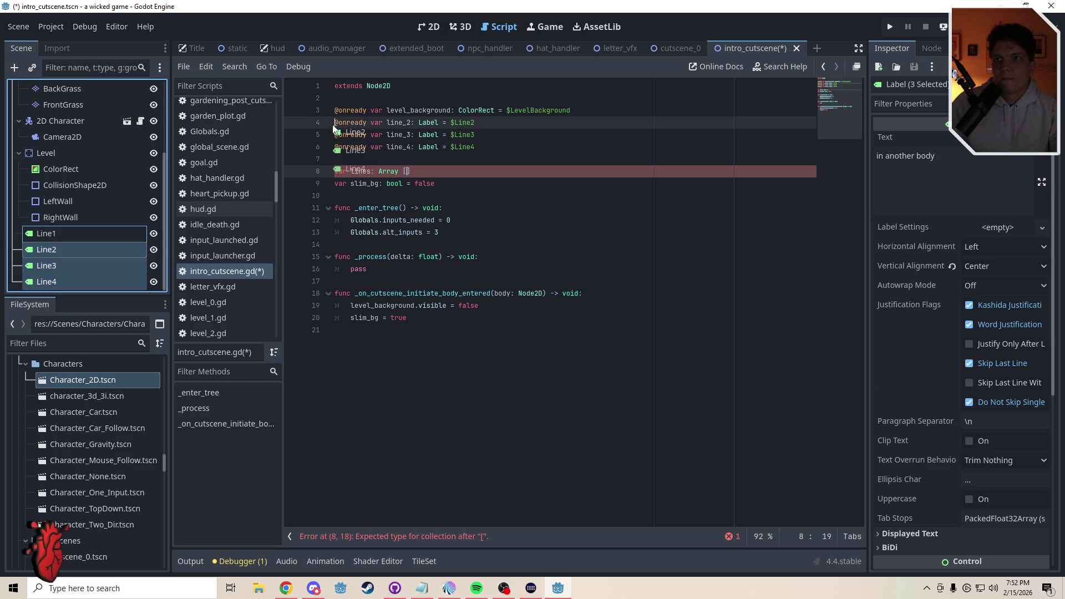
pyautogui.hotkey('ctrl', 'z')
pyautogui.click(55, 233)
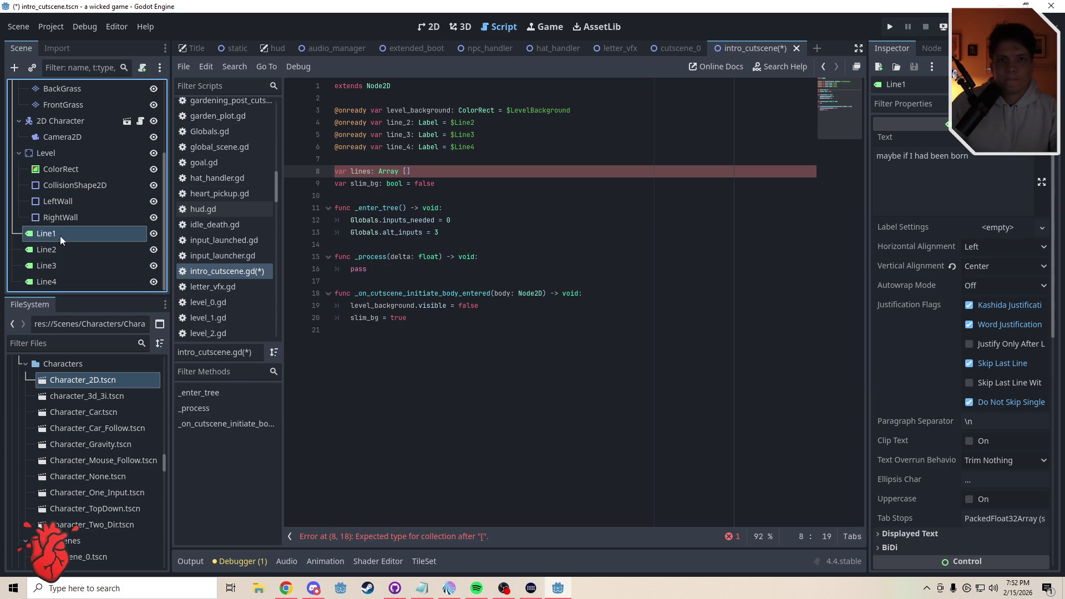